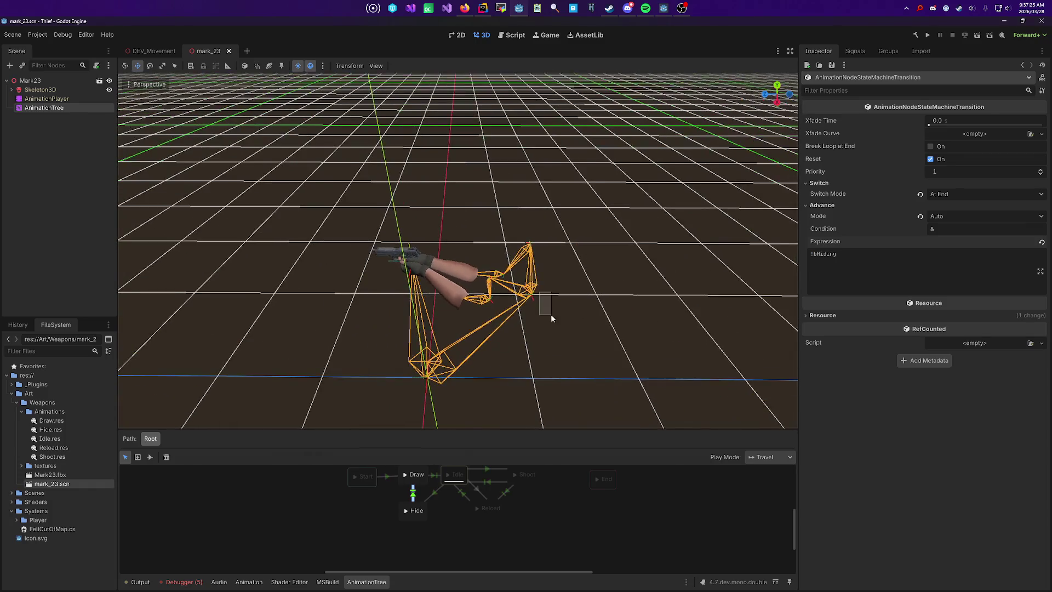
# Step: Deselect the transition and show the Mark23 AnimationTree's properties and state-machine graph
pyautogui.click(551, 314)
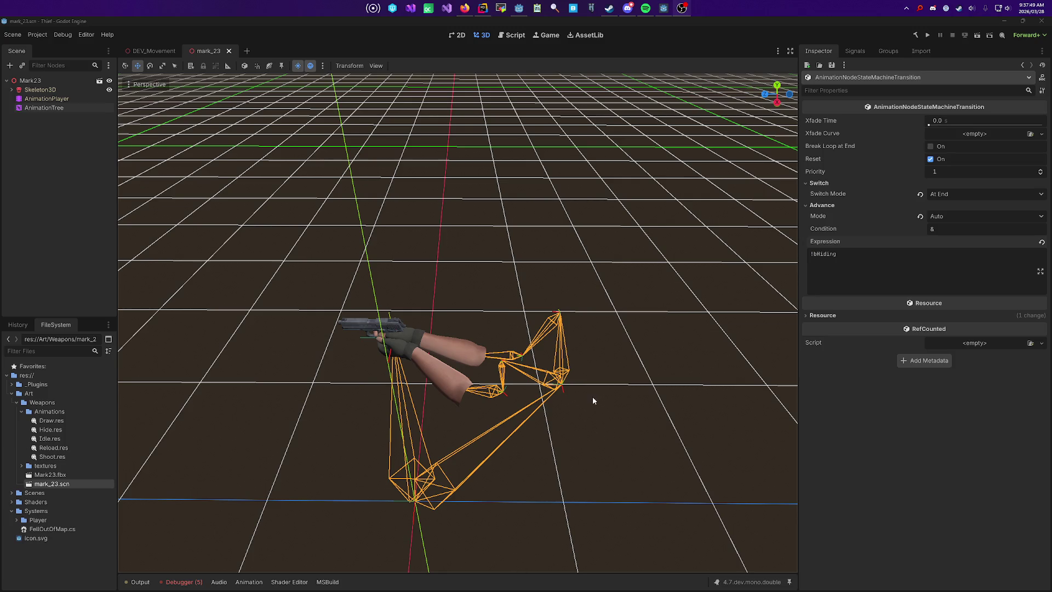
pyautogui.click(65, 108)
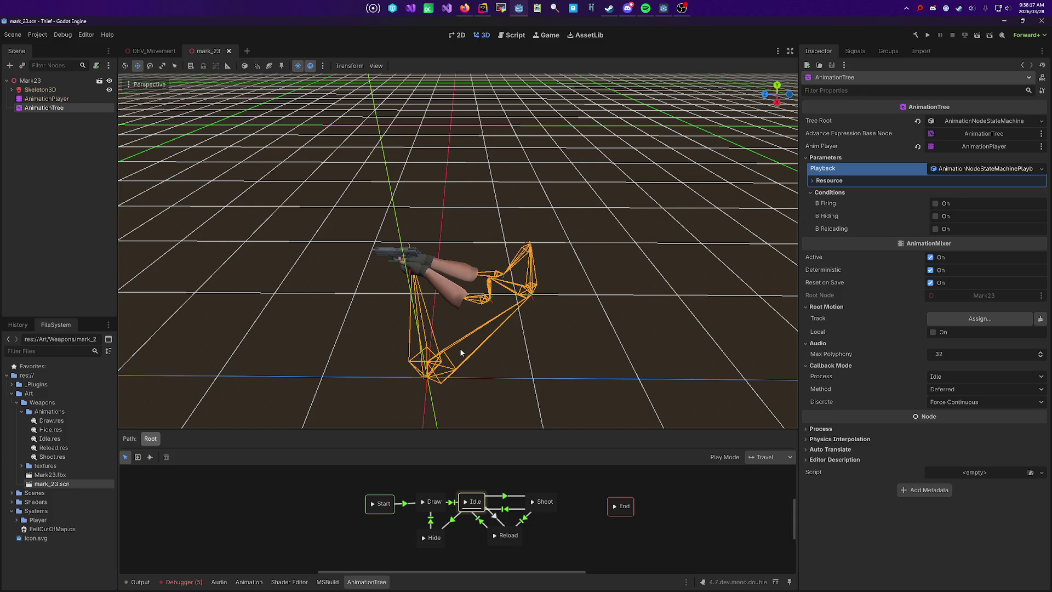
# Step: Enlarge the state-machine graph, preview the Draw animation on the arms, and run the project
pyautogui.moveTo(498, 429); pyautogui.dragTo(460, 383)
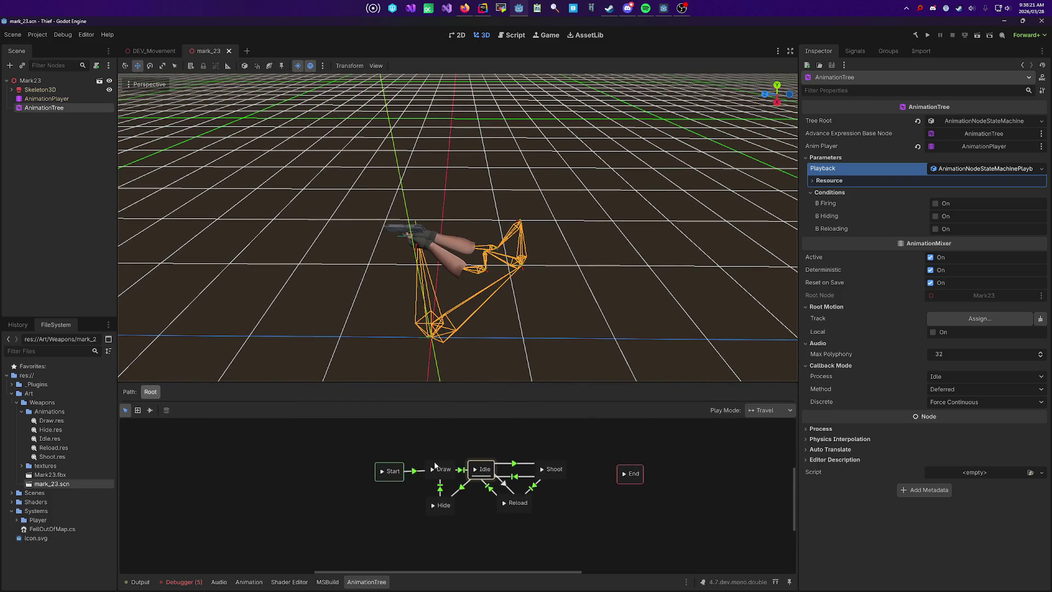
pyautogui.click(433, 469)
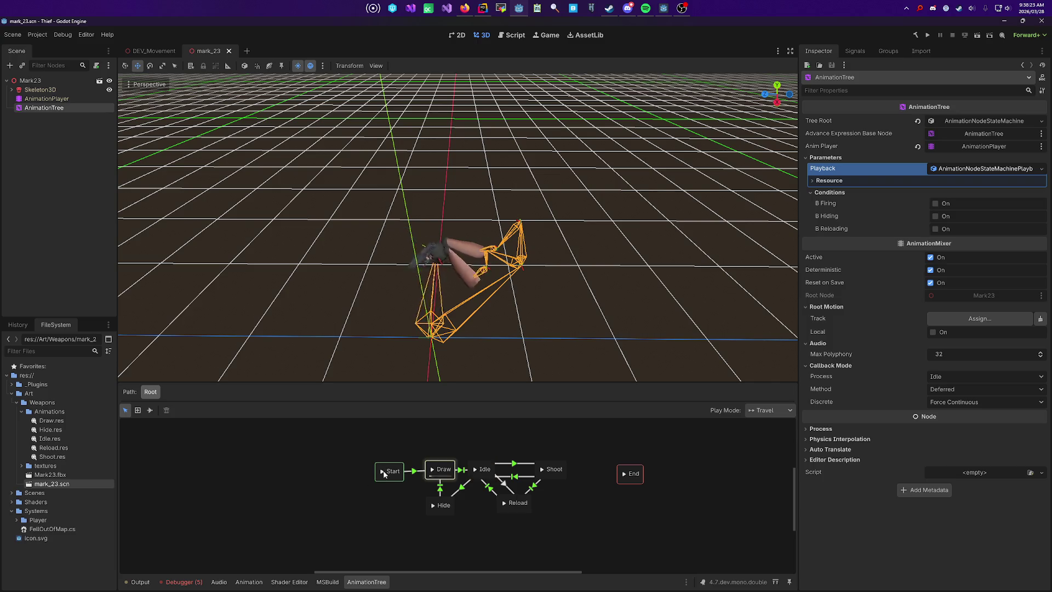
pyautogui.moveTo(438, 286); pyautogui.dragTo(493, 285)
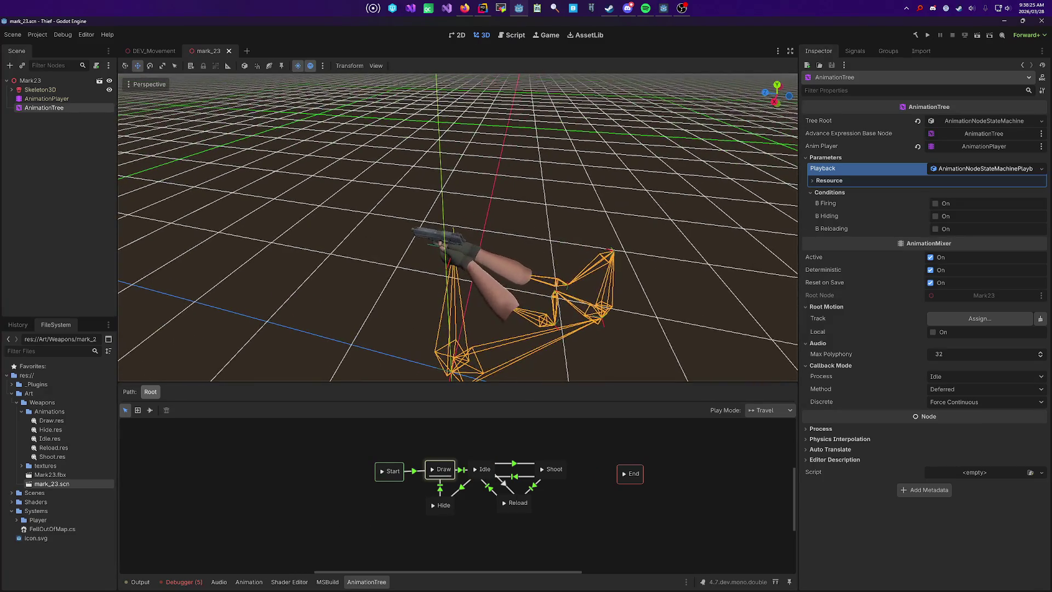
pyautogui.press('F5')
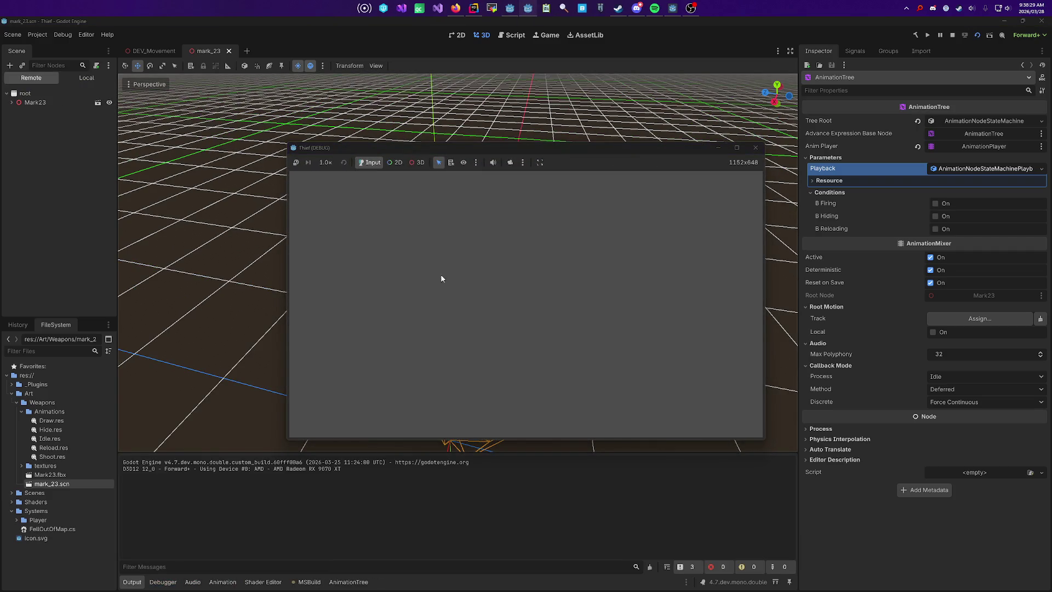
# Step: Maximize and restart the game, walk forward holding the Mark23 in first person, then stop with F8
pyautogui.doubleClick(563, 148)
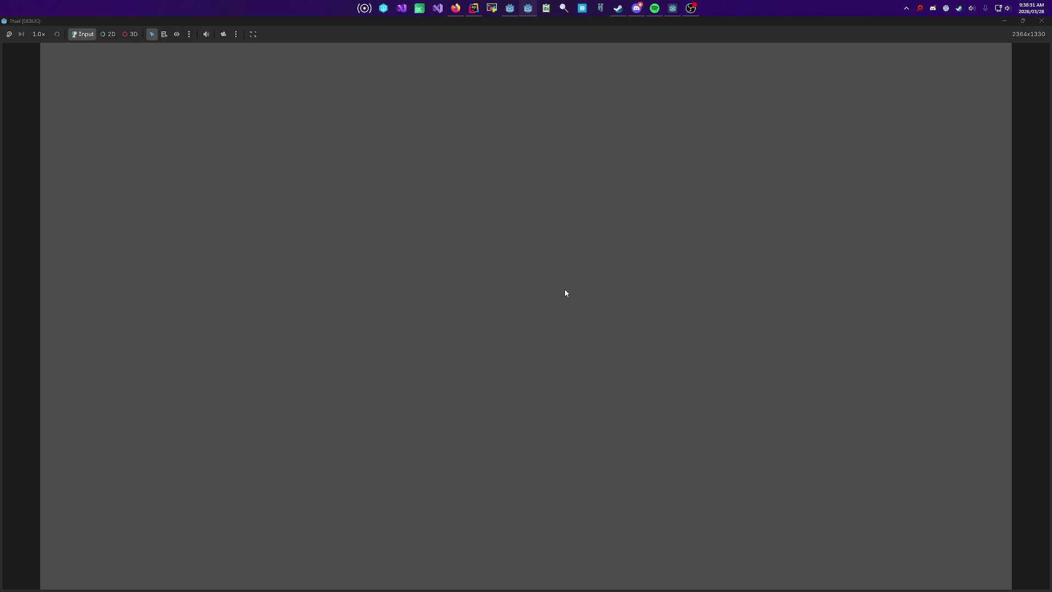
pyautogui.hotkey('alt', 'F4')
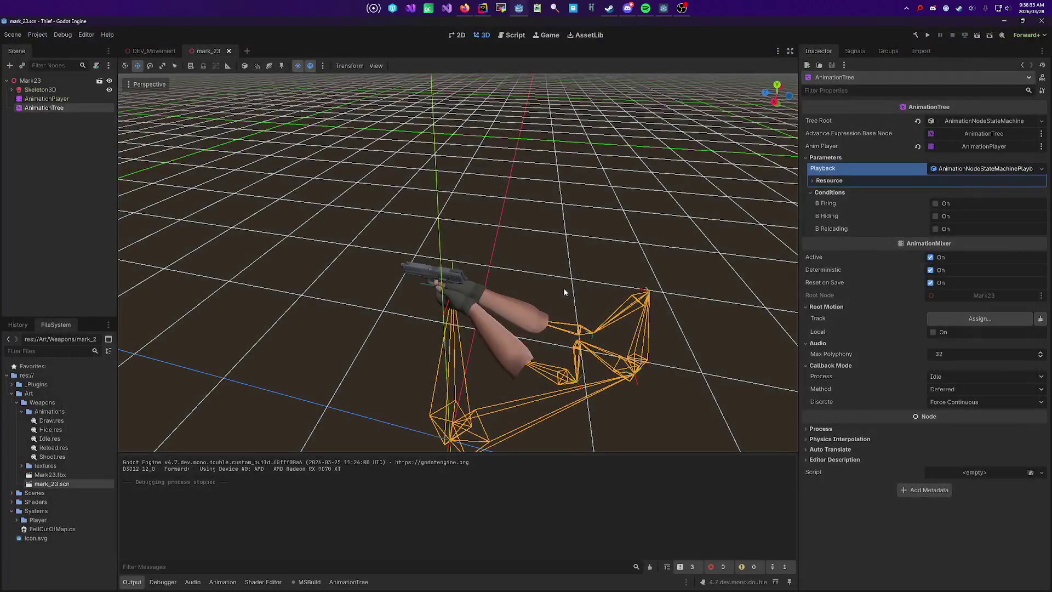
pyautogui.press('F5')
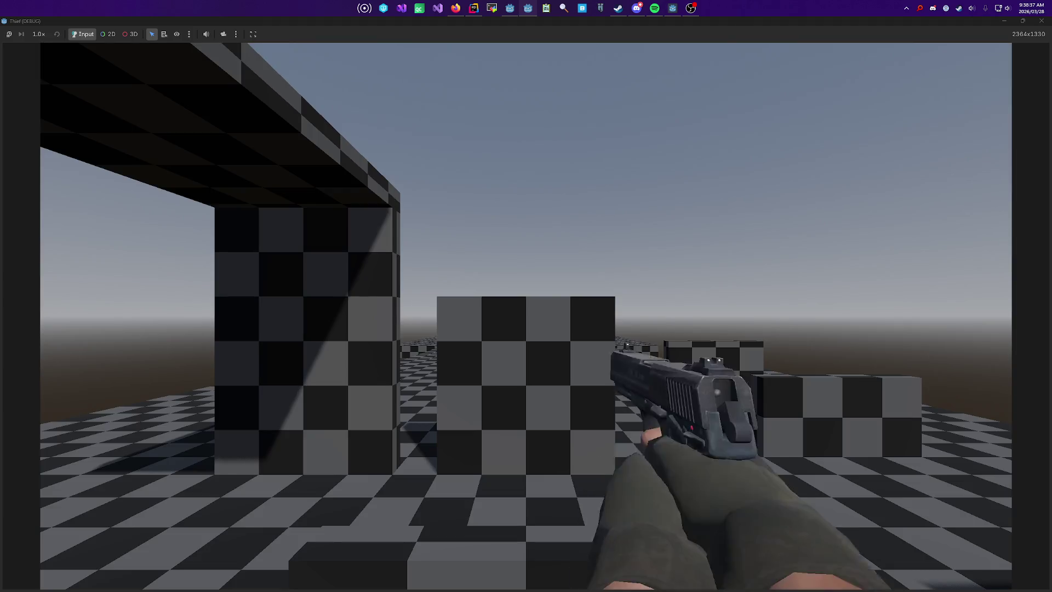
pyautogui.moveTo(526, 296)
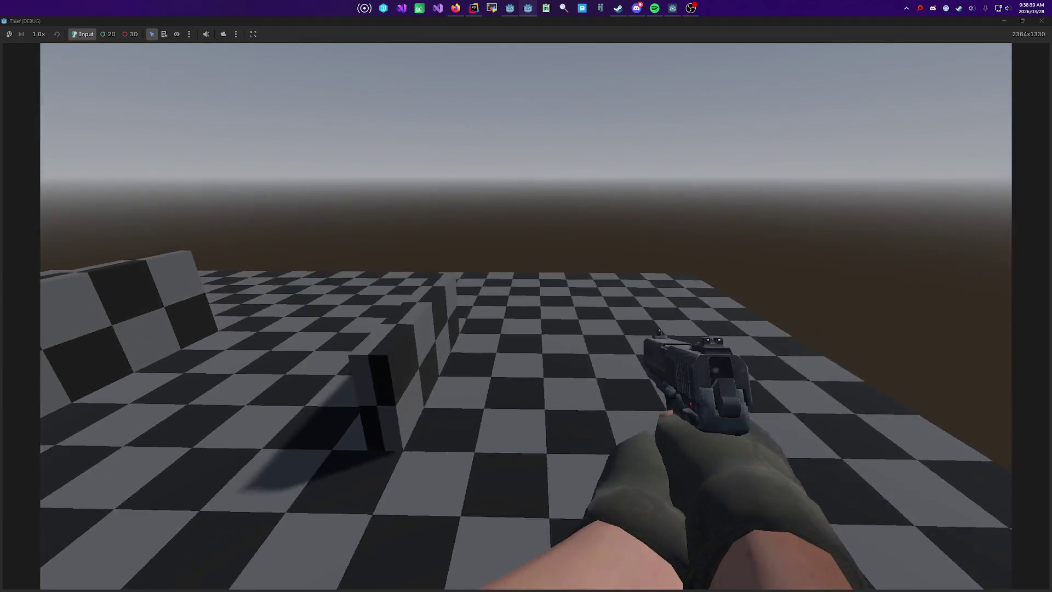
pyautogui.press('w')
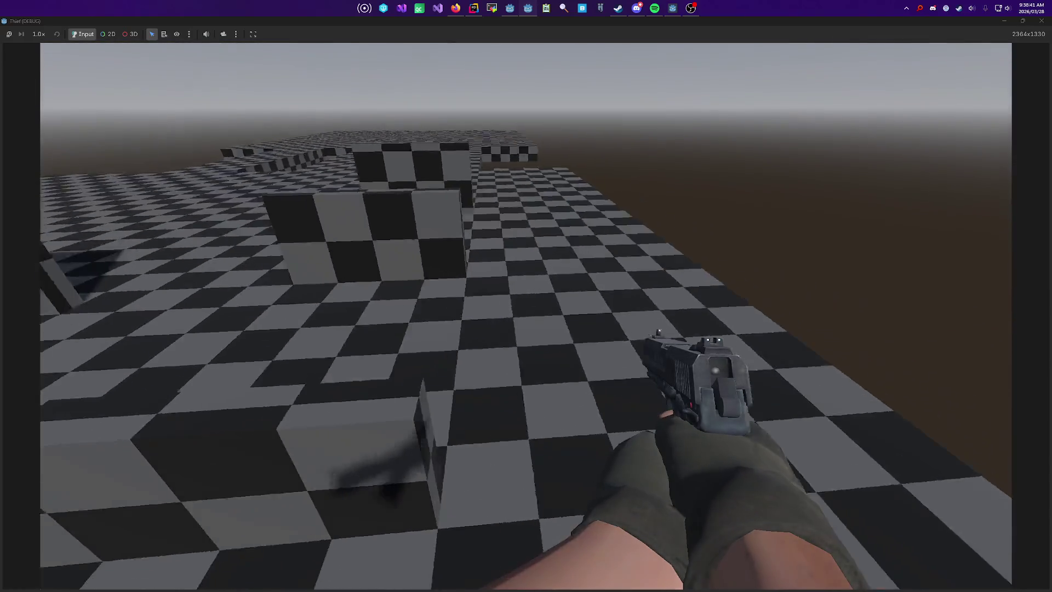
pyautogui.press('F8')
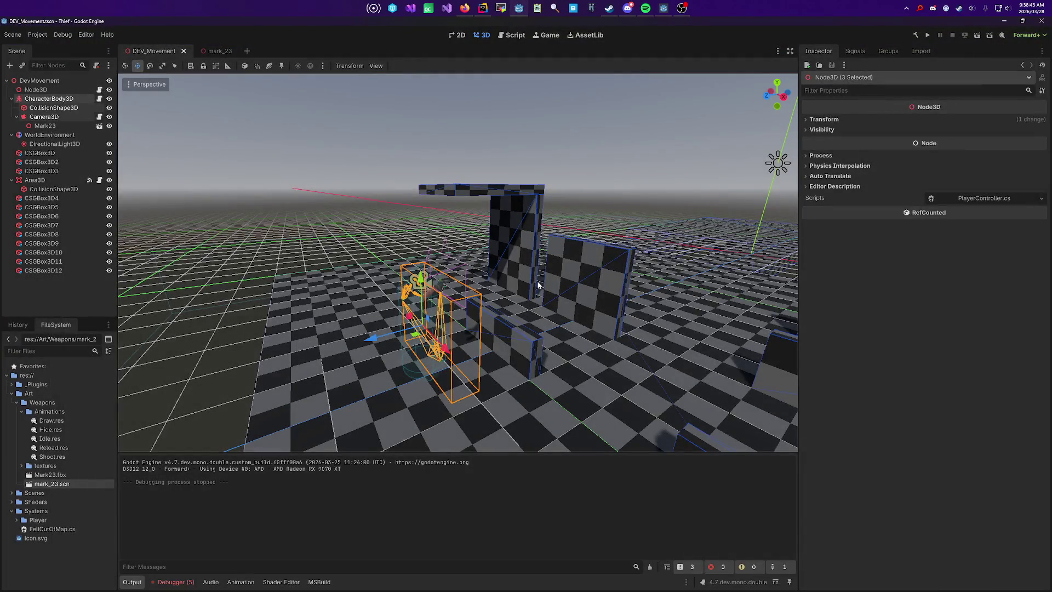
pyautogui.click(519, 217)
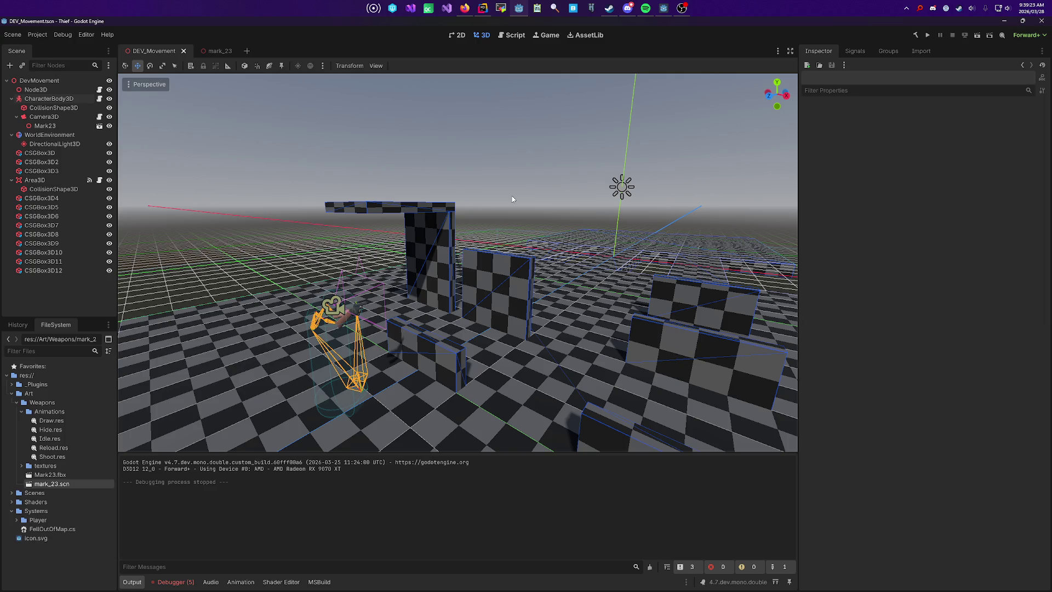
pyautogui.press('w')
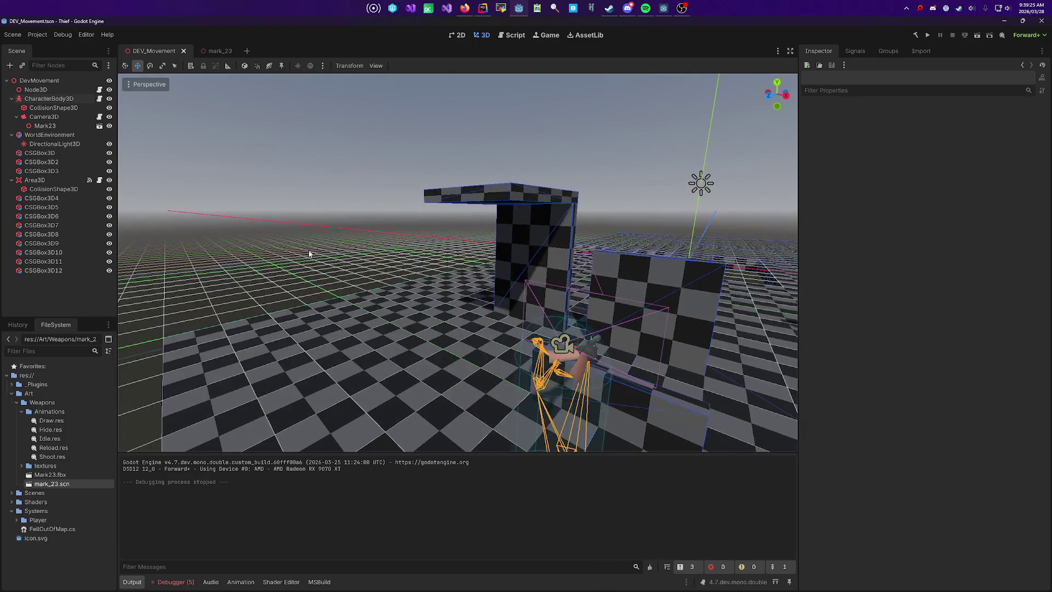
pyautogui.press('w')
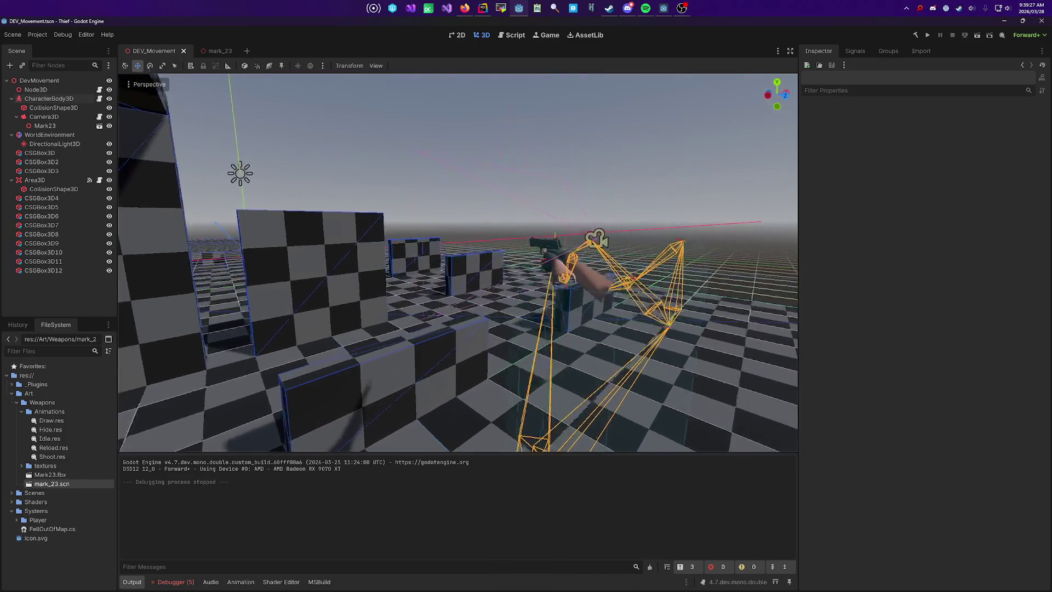
pyautogui.press('s')
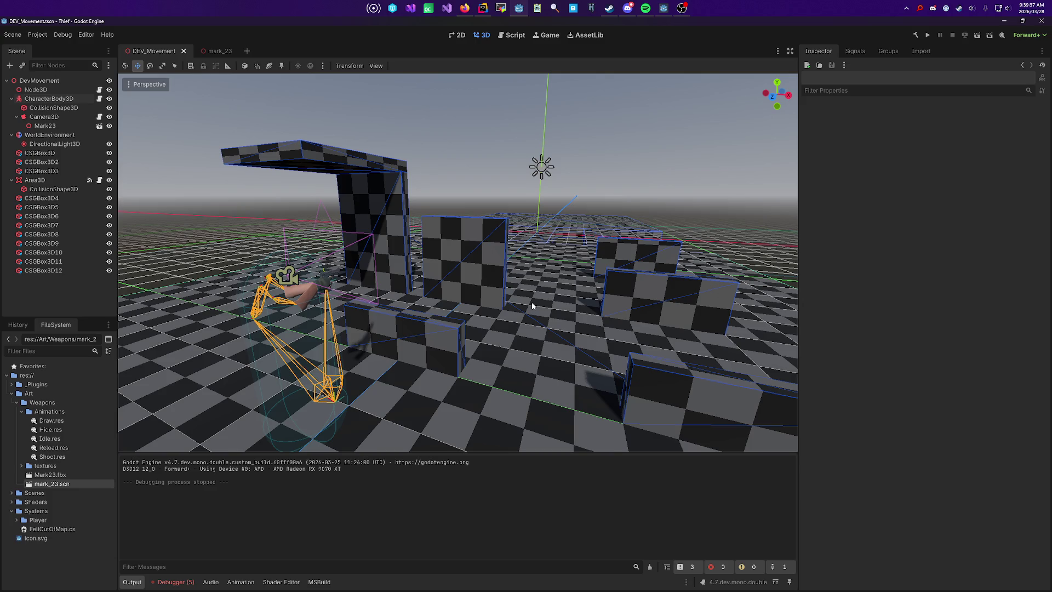
pyautogui.moveTo(548, 234); pyautogui.dragTo(513, 413)
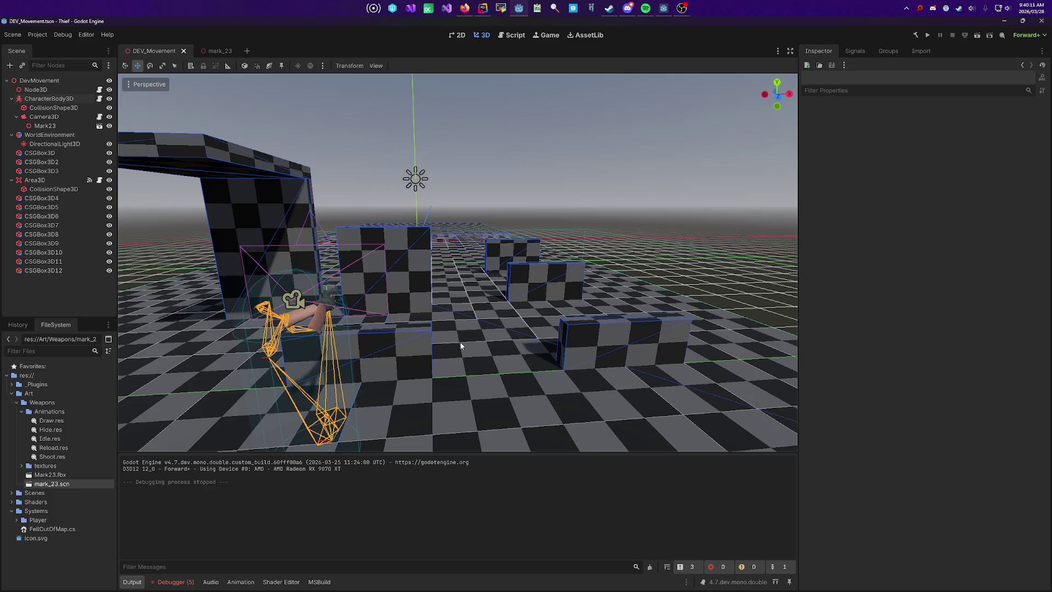
pyautogui.moveTo(561, 220)
pyautogui.mouseDown()
pyautogui.moveTo(520, 230)
pyautogui.moveTo(603, 214)
pyautogui.moveTo(492, 317)
pyautogui.moveTo(415, 317)
pyautogui.mouseUp()
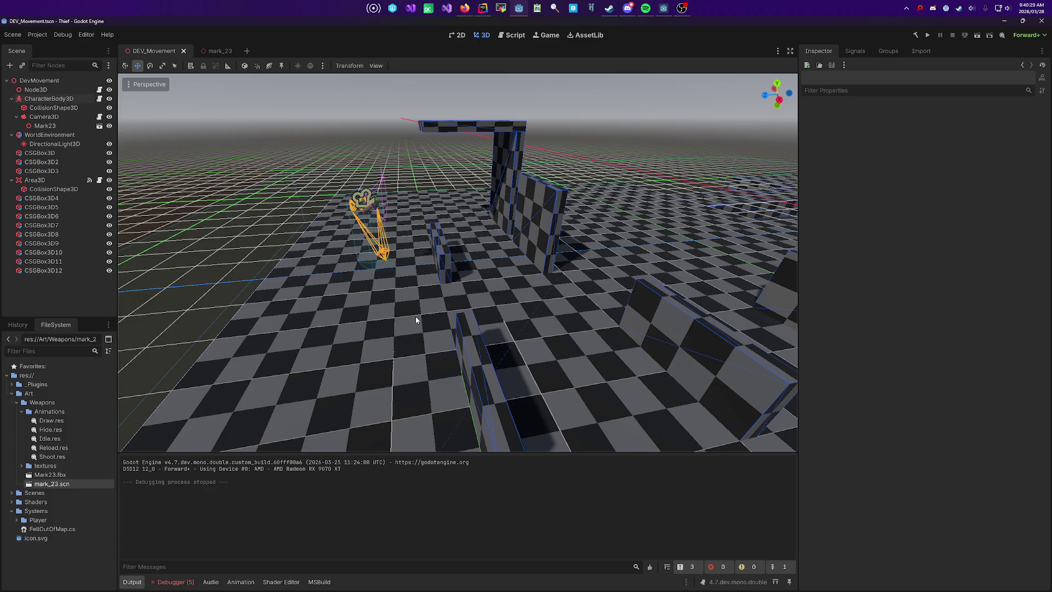
# Step: Fly the viewport around the DEV_Movement level to check the character, walls and pistol placement
pyautogui.moveTo(491, 393); pyautogui.dragTo(527, 313)
pyautogui.moveTo(399, 445); pyautogui.dragTo(466, 433)
pyautogui.press('w')
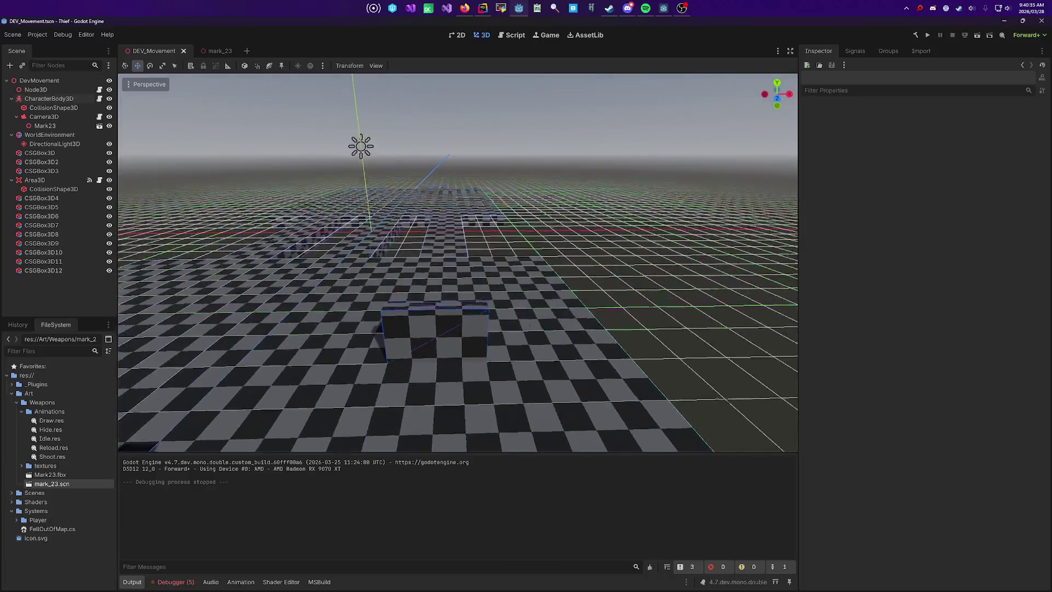
pyautogui.press('s')
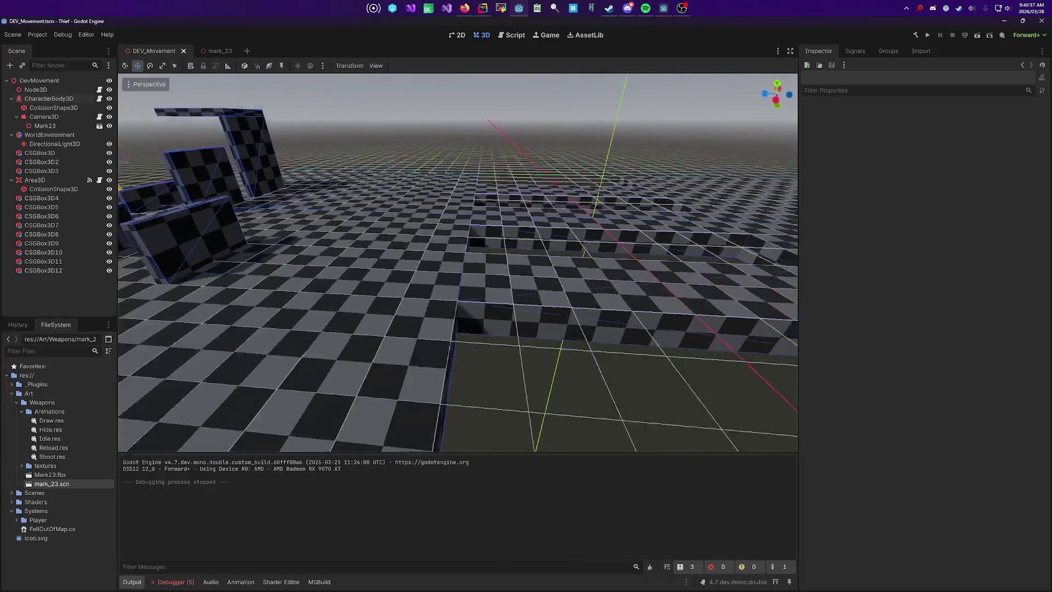
pyautogui.press('w')
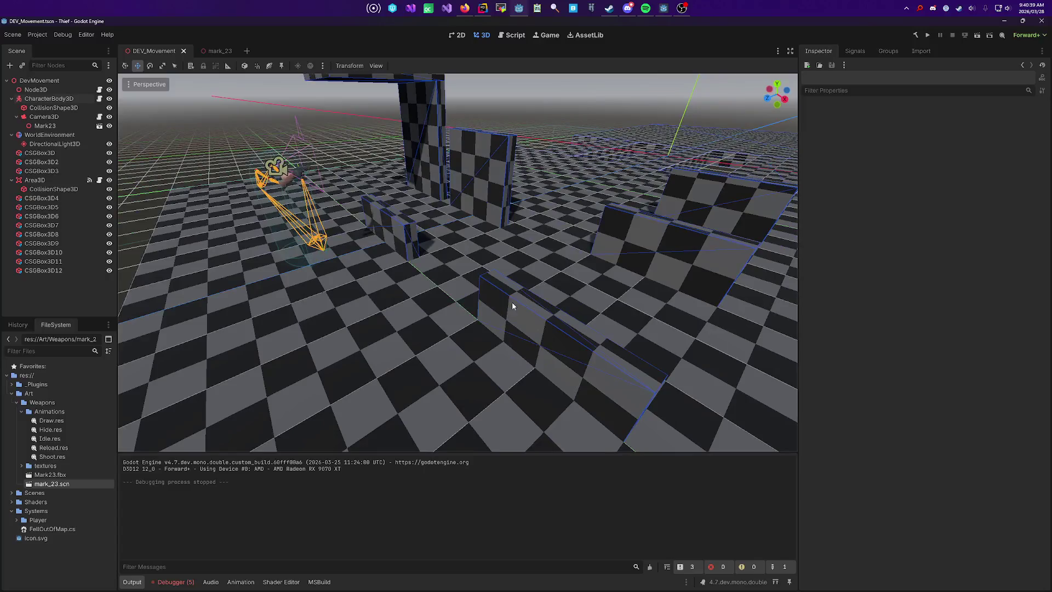
pyautogui.press('s')
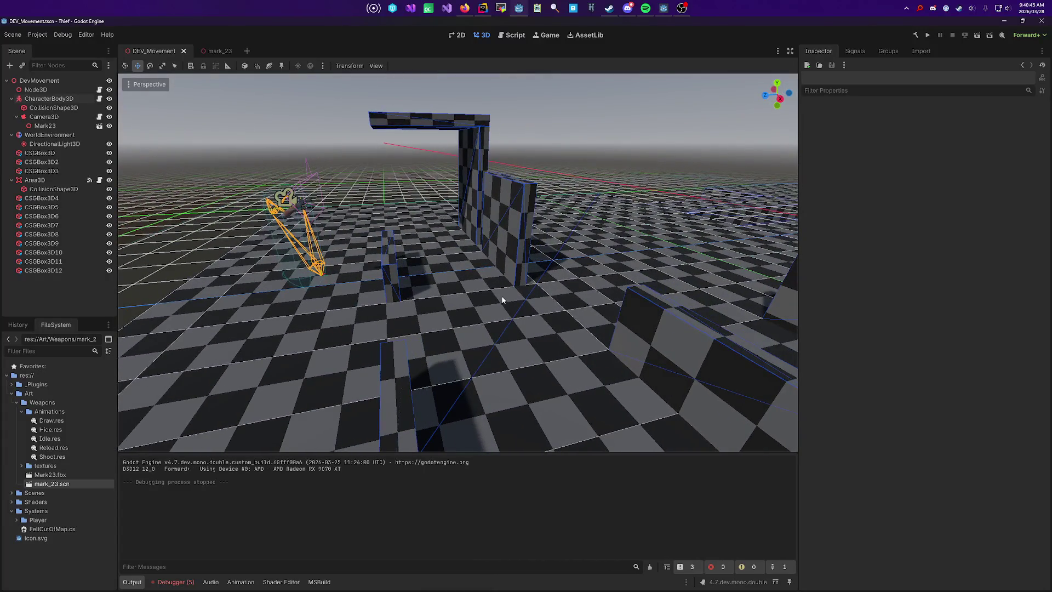
pyautogui.press('a')
pyautogui.press('d')
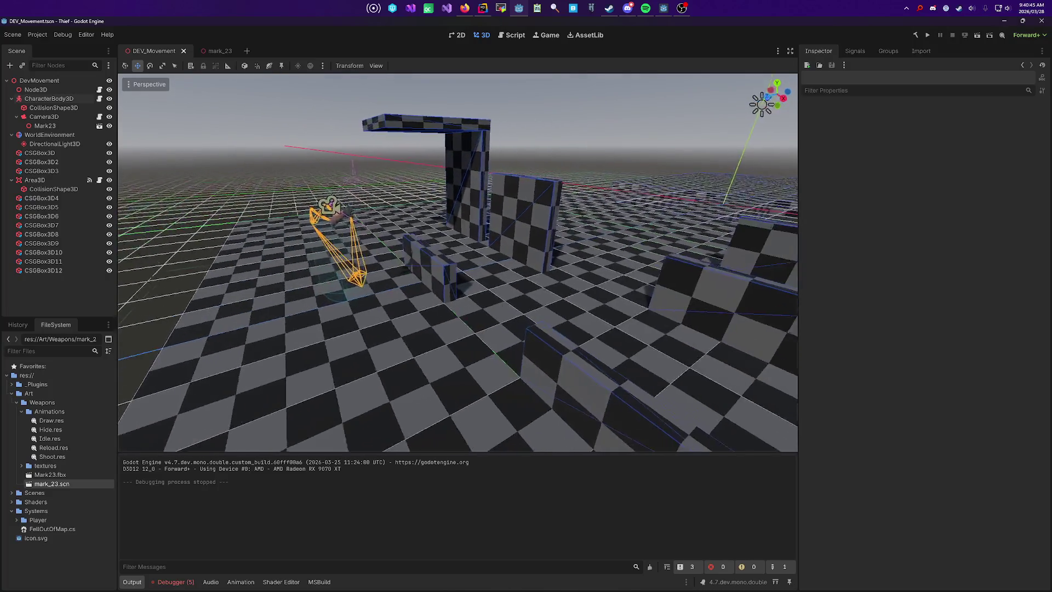
pyautogui.press('w')
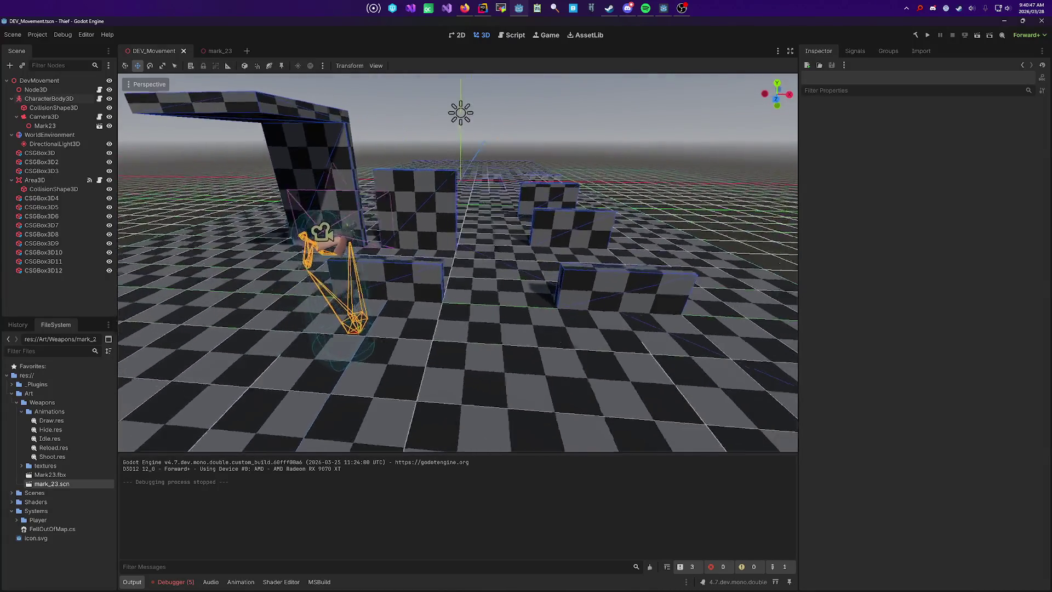
pyautogui.press('d')
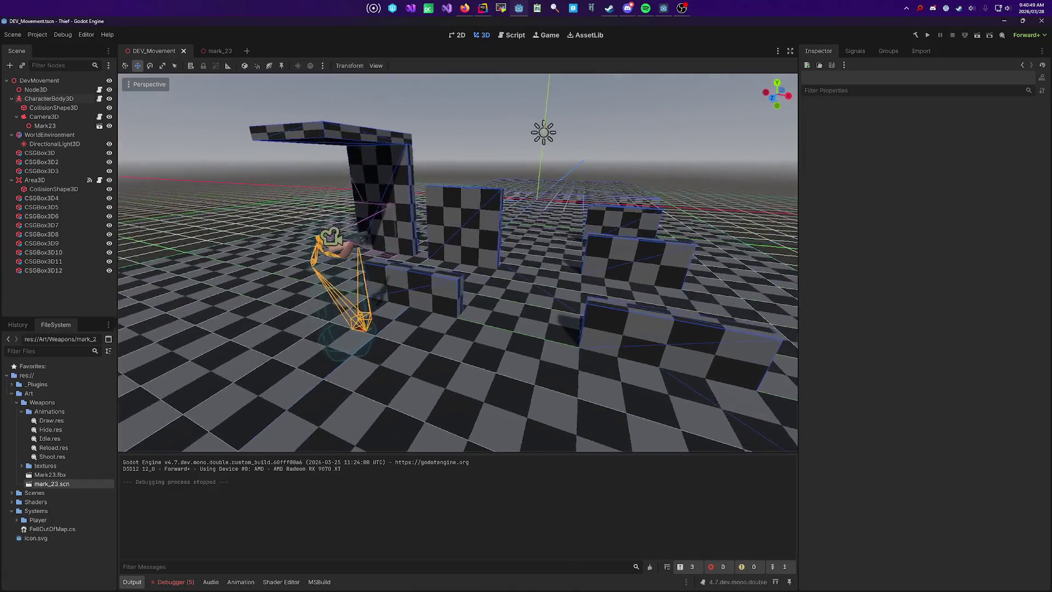
pyautogui.press('a')
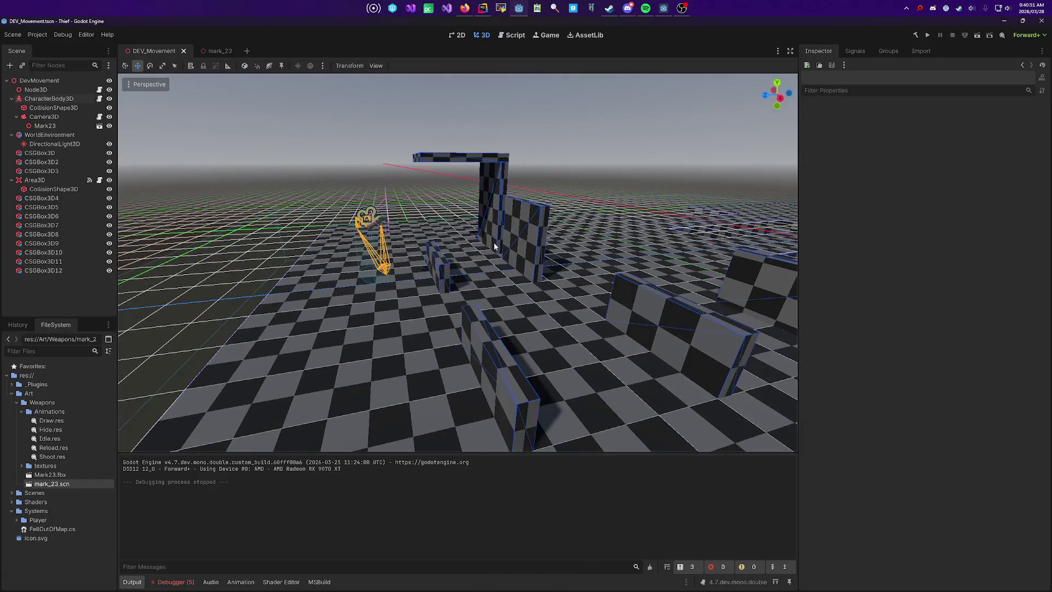
pyautogui.press('w')
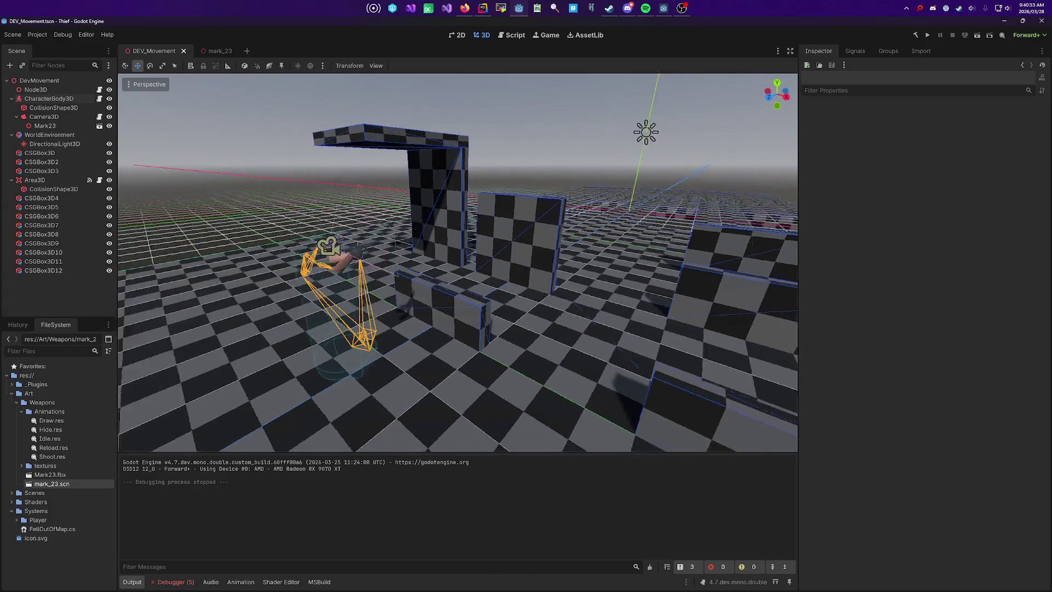
pyautogui.press('d')
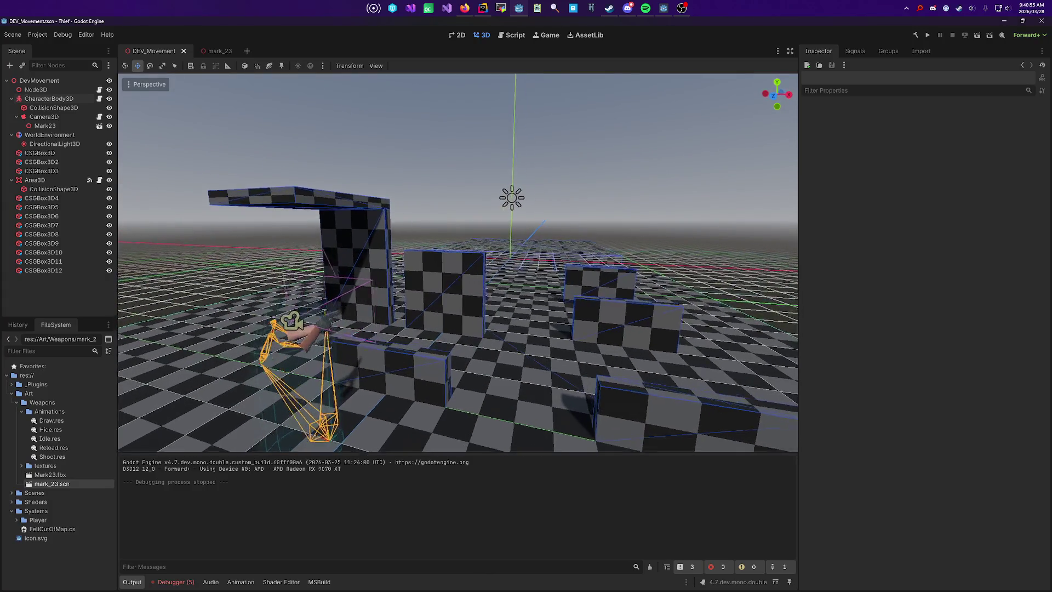
pyautogui.press('a')
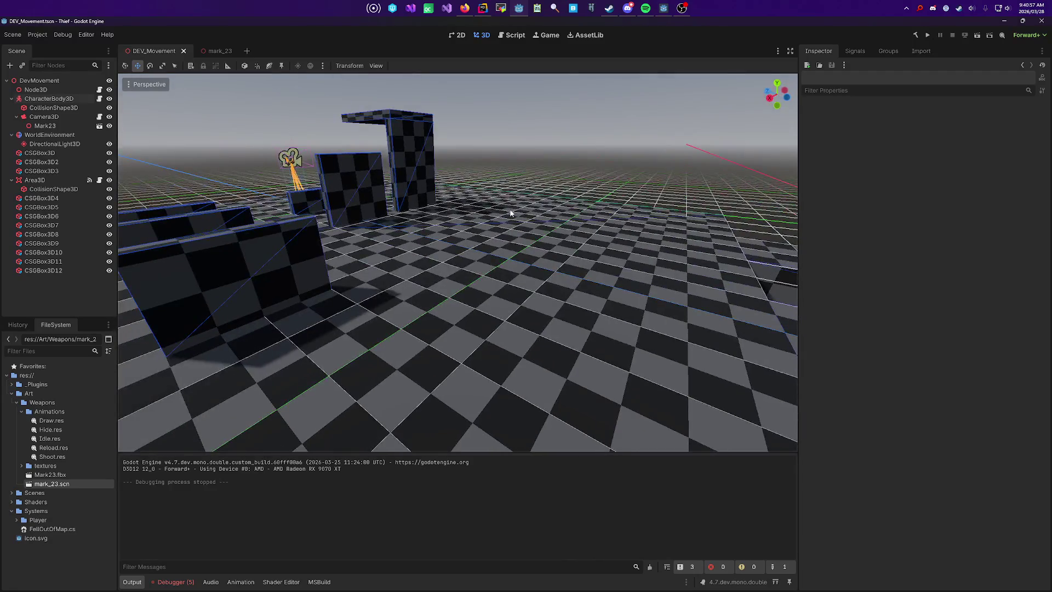
pyautogui.press('d')
pyautogui.press('s')
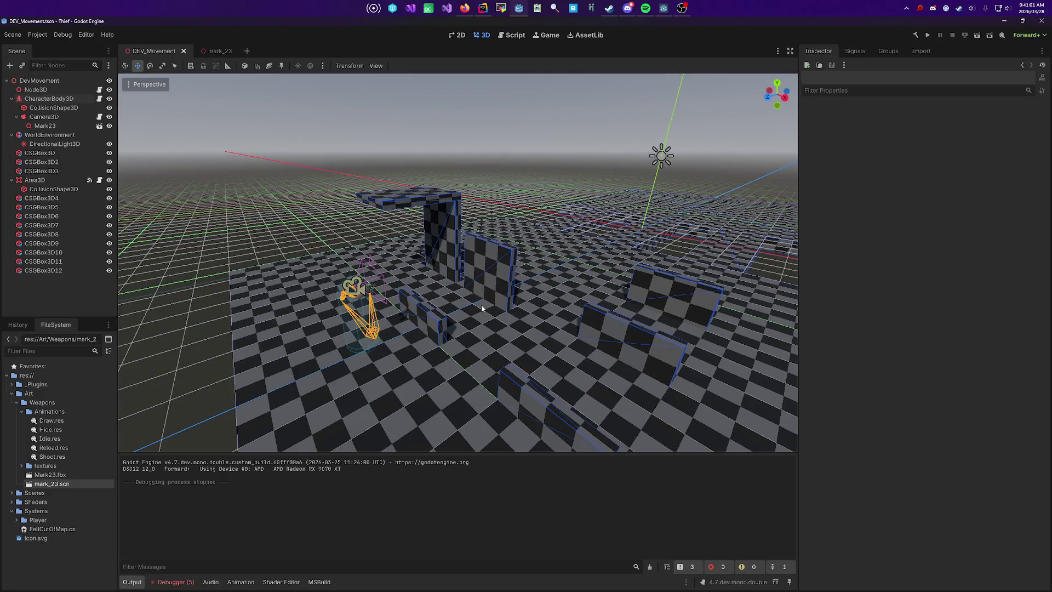
pyautogui.press('w')
pyautogui.press('s')
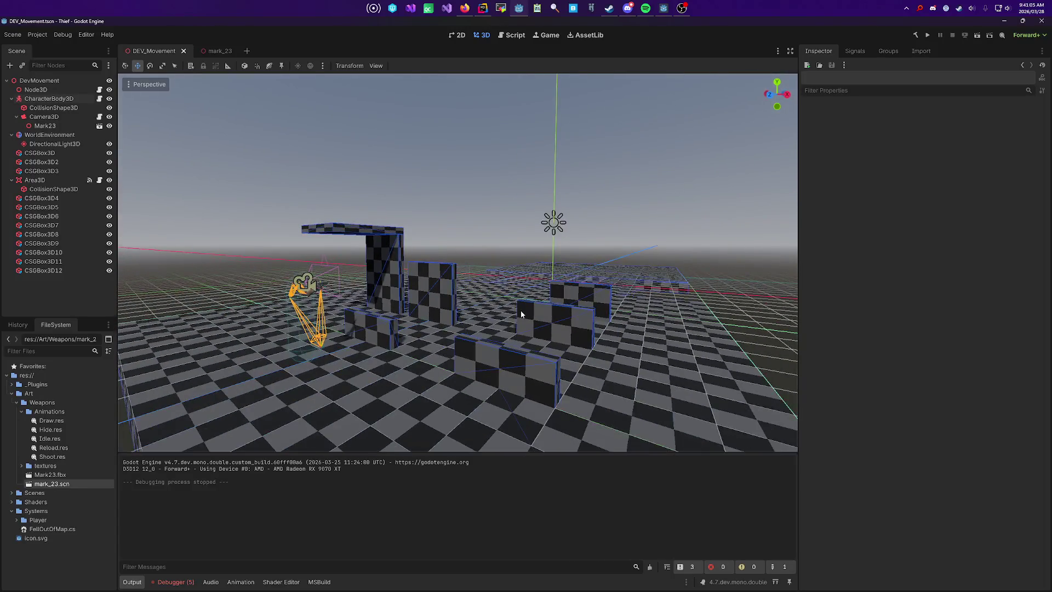
pyautogui.press('w')
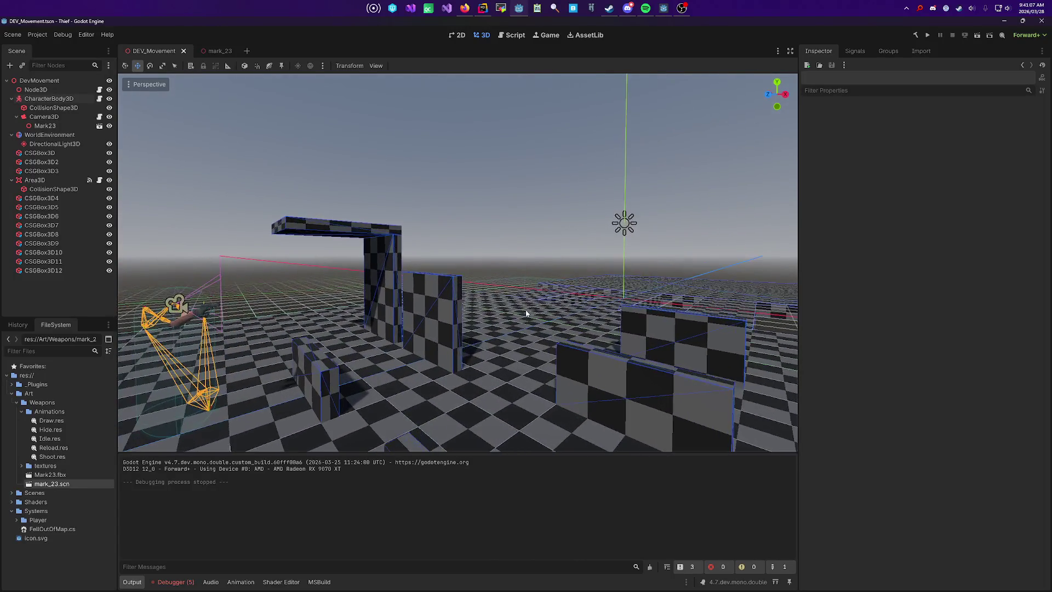
pyautogui.press('w')
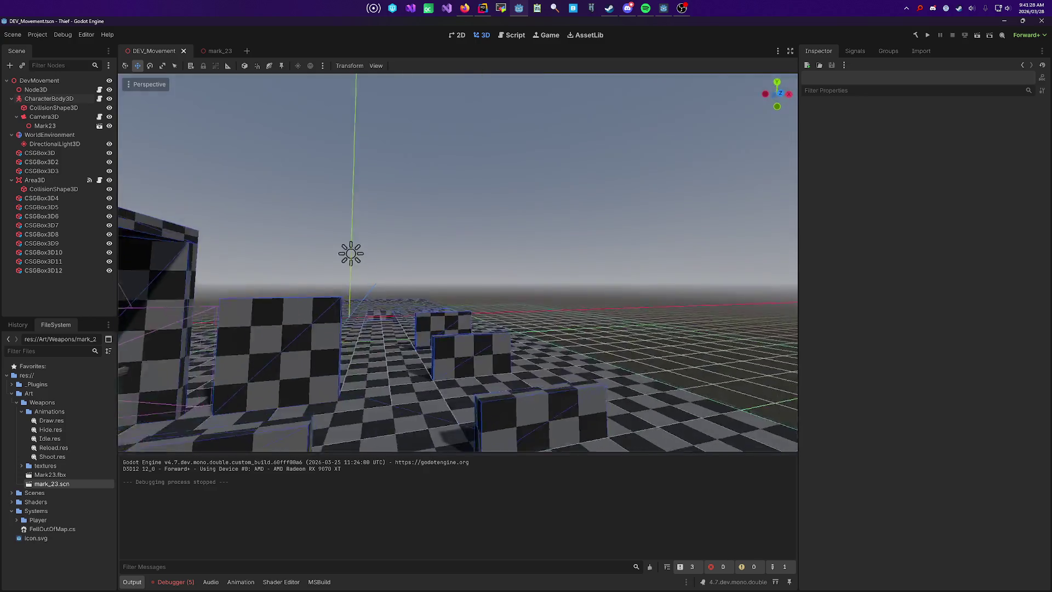
# Step: Save the DEV_Movement scene and orbit the view around the character and boxes
pyautogui.hotkey('ctrl', 's')
pyautogui.moveTo(389, 206); pyautogui.dragTo(291, 285)
pyautogui.moveTo(535, 312); pyautogui.dragTo(531, 313)
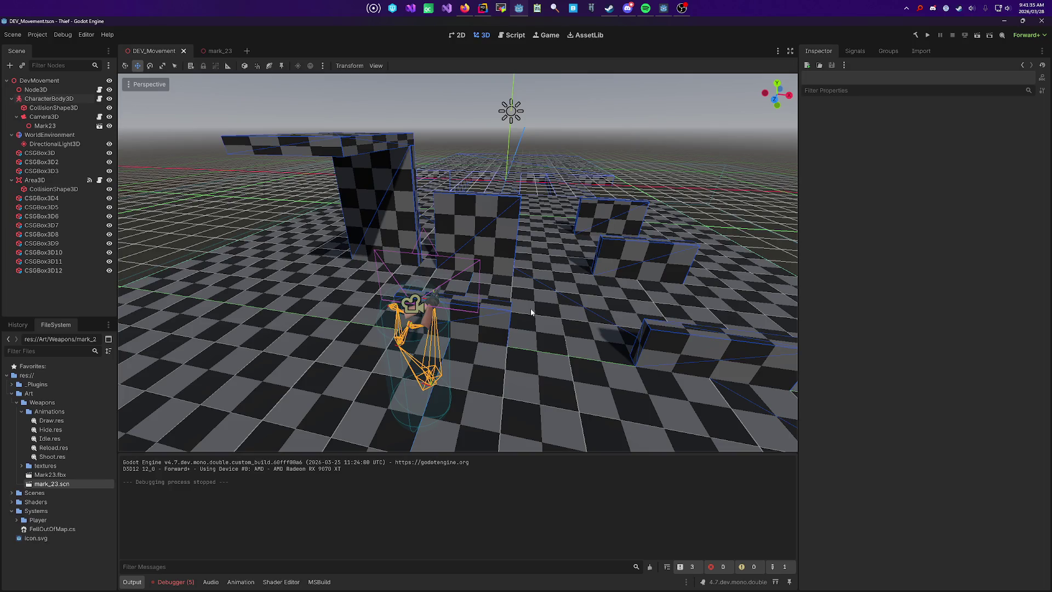
pyautogui.moveTo(531, 313)
pyautogui.mouseDown()
pyautogui.moveTo(394, 257)
pyautogui.moveTo(384, 263)
pyautogui.moveTo(527, 307)
pyautogui.mouseUp()
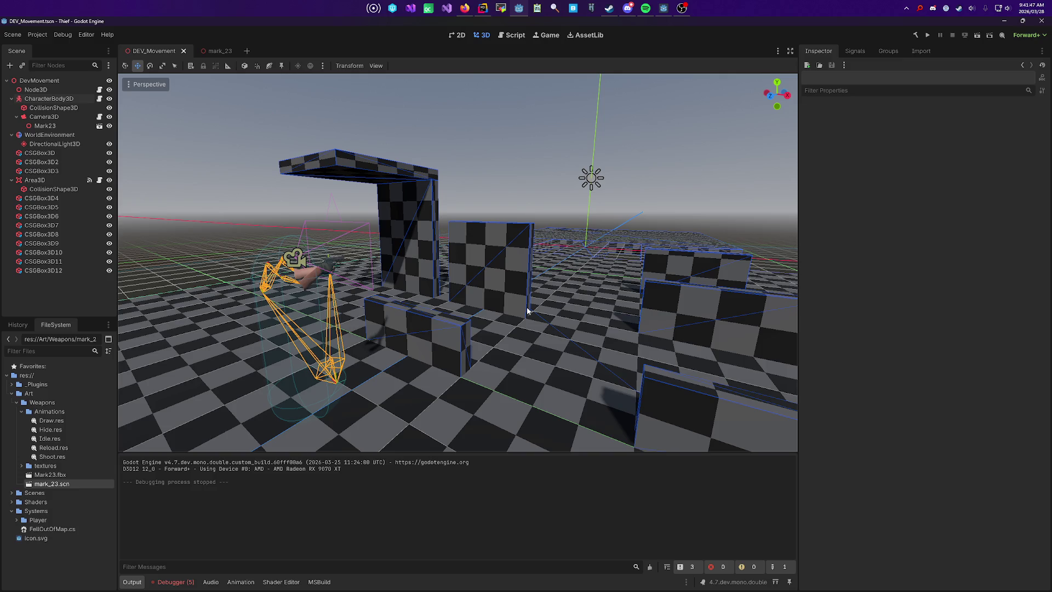
pyautogui.moveTo(527, 310)
pyautogui.mouseDown()
pyautogui.moveTo(529, 331)
pyautogui.moveTo(452, 310)
pyautogui.moveTo(454, 275)
pyautogui.mouseUp()
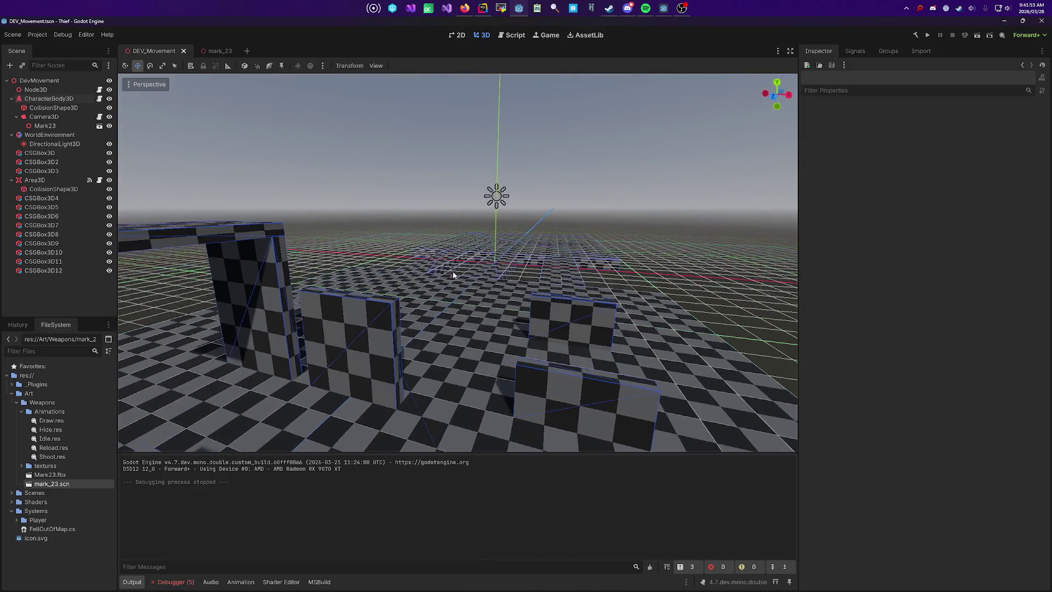
pyautogui.moveTo(464, 197); pyautogui.dragTo(521, 303)
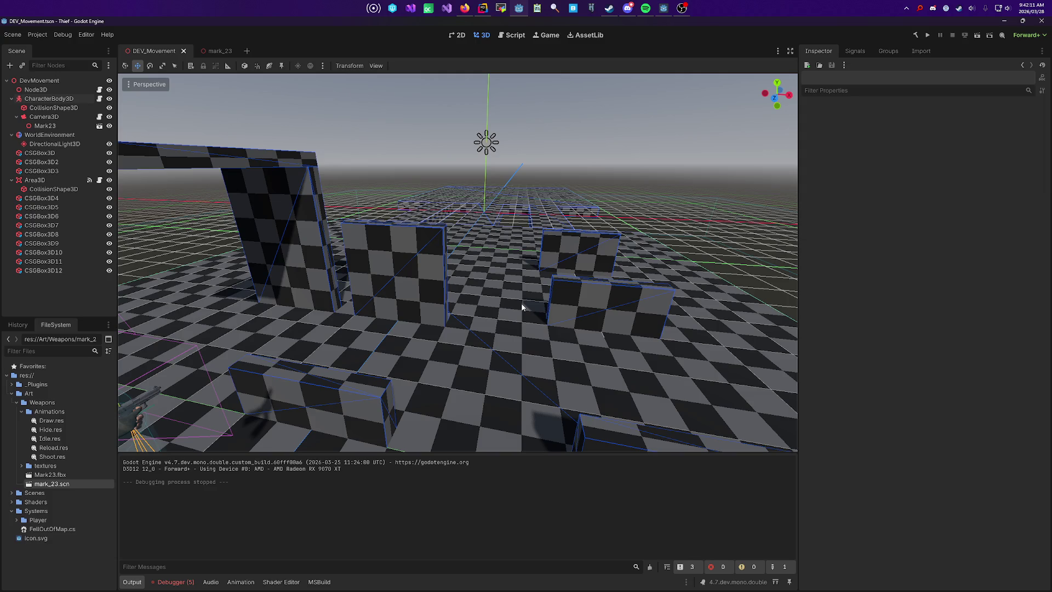
pyautogui.moveTo(540, 305); pyautogui.dragTo(553, 309)
pyautogui.moveTo(476, 298); pyautogui.dragTo(473, 305)
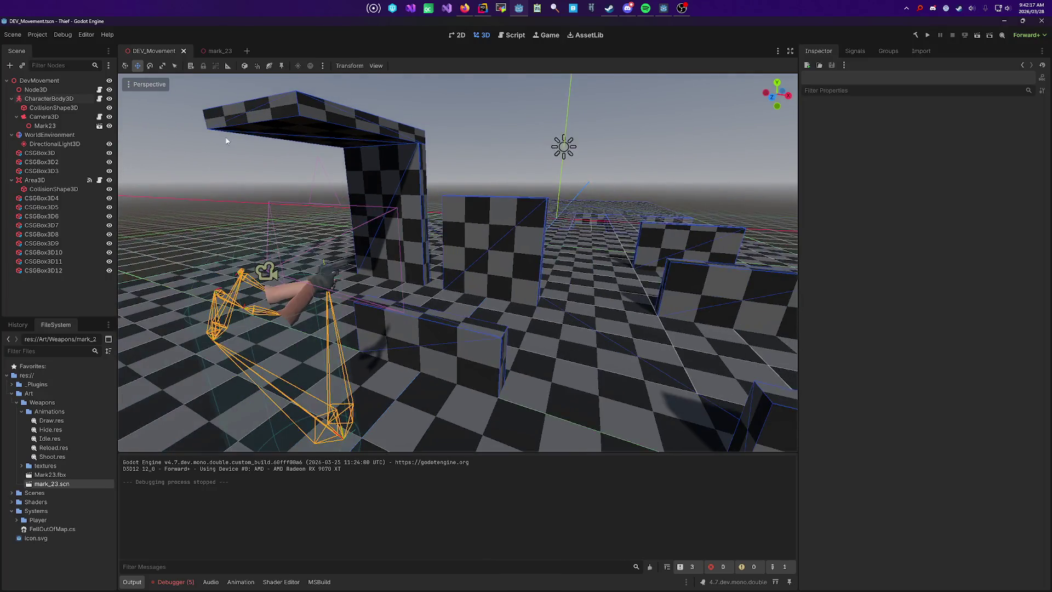
pyautogui.click(217, 51)
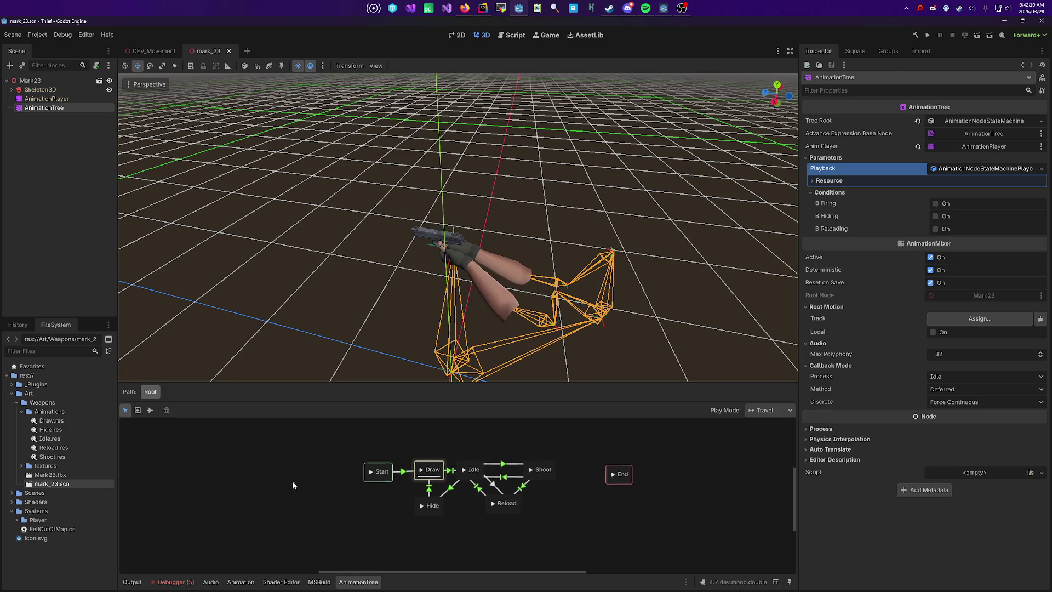
# Step: Select the Start state and travel the state machine through to the Reload animation
pyautogui.click(357, 473)
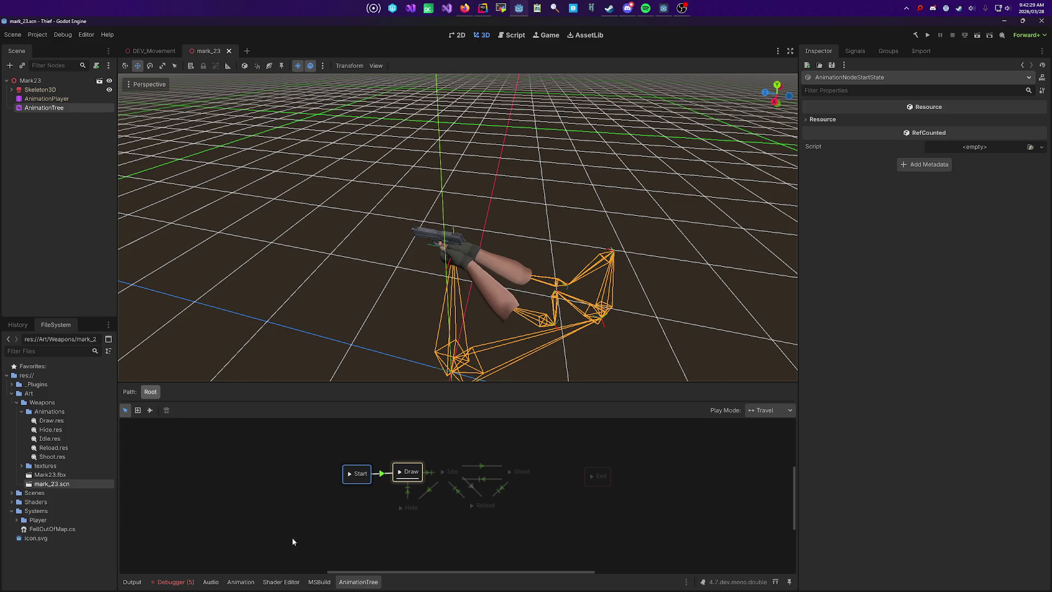
pyautogui.click(383, 485)
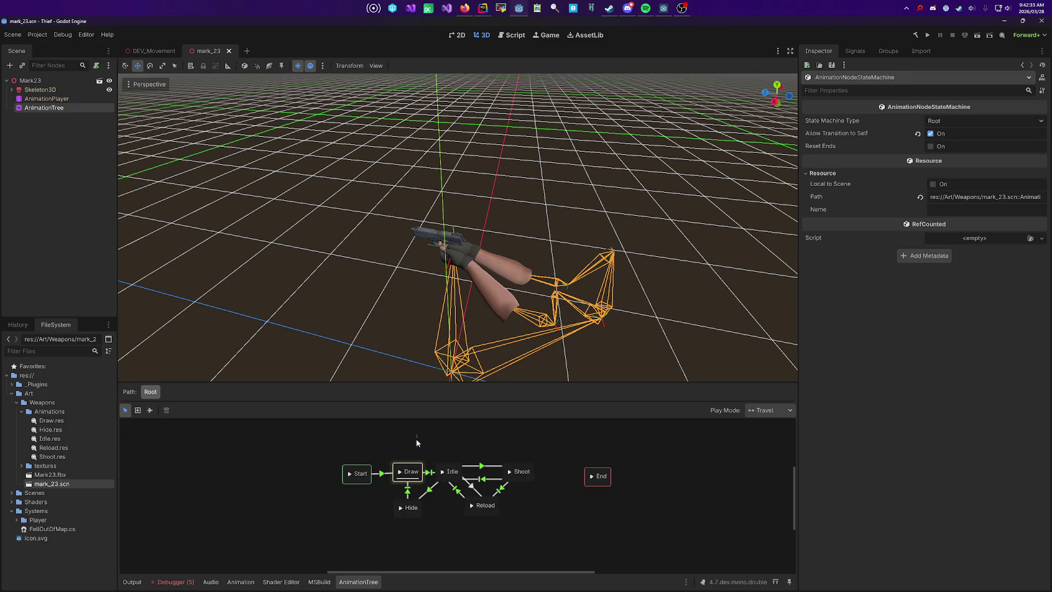
pyautogui.click(354, 477)
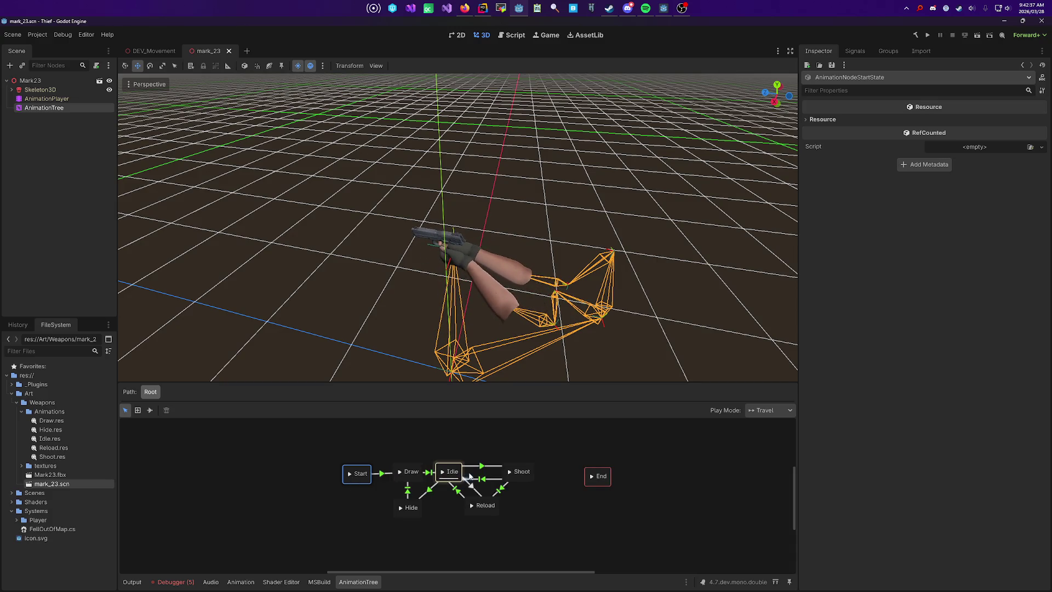
pyautogui.click(472, 507)
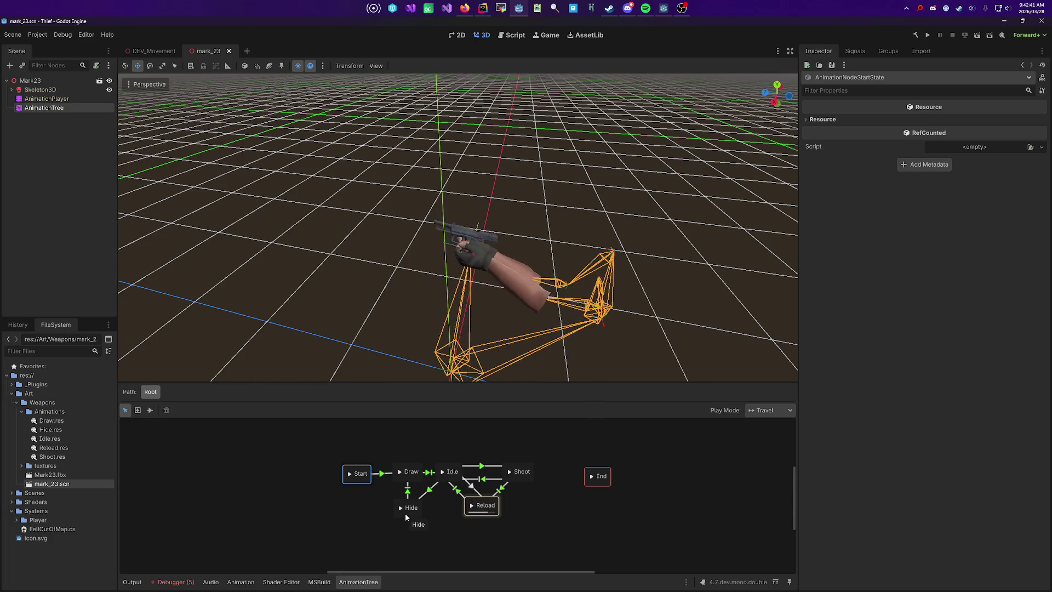
pyautogui.moveTo(504, 296); pyautogui.dragTo(531, 339)
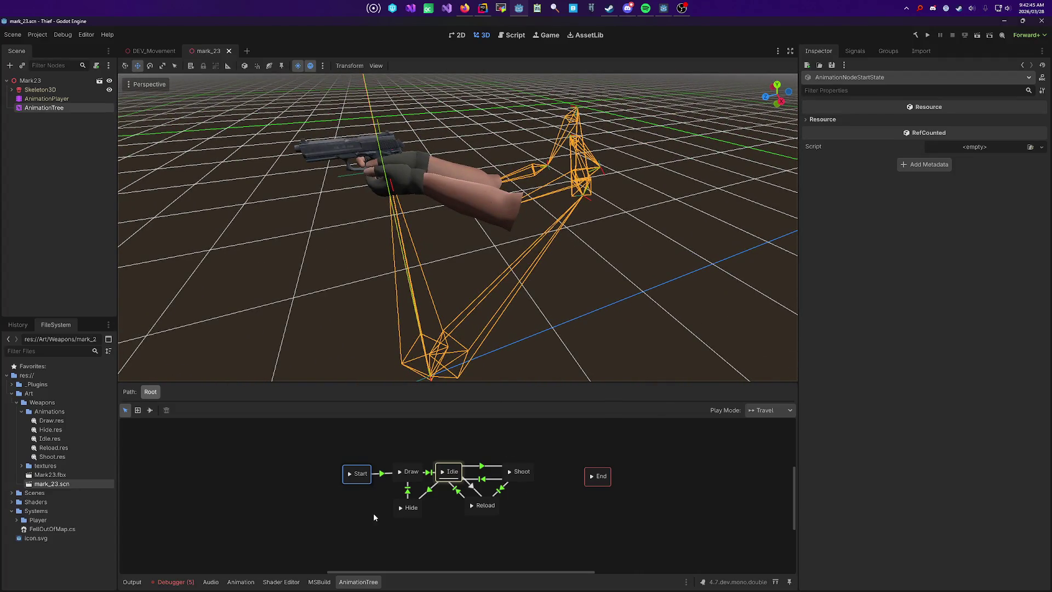
# Step: Preview the Hide and Draw animations twice each on the Mark23 arms
pyautogui.click(400, 509)
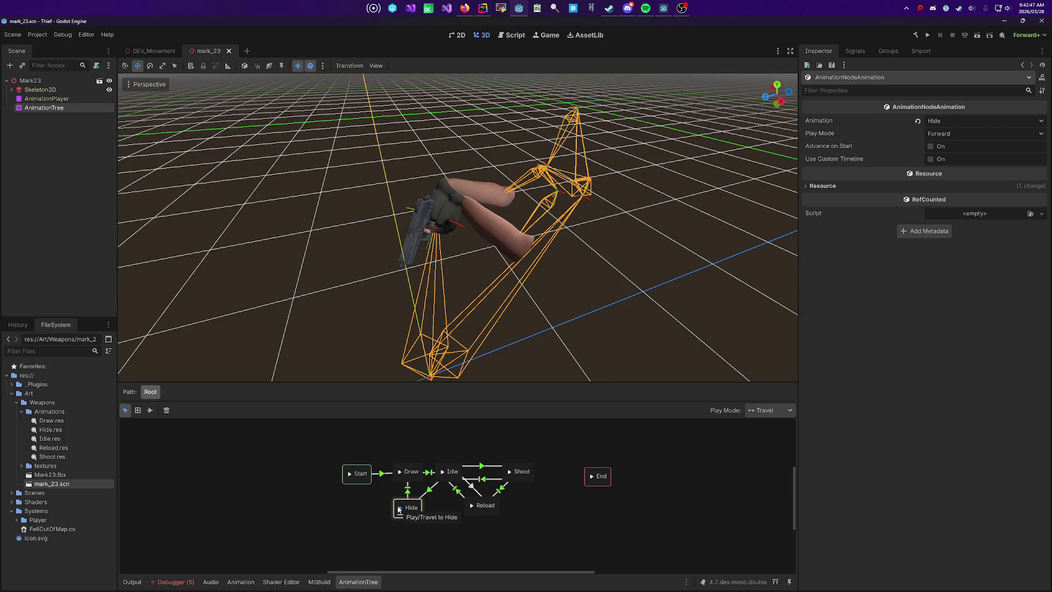
pyautogui.click(400, 472)
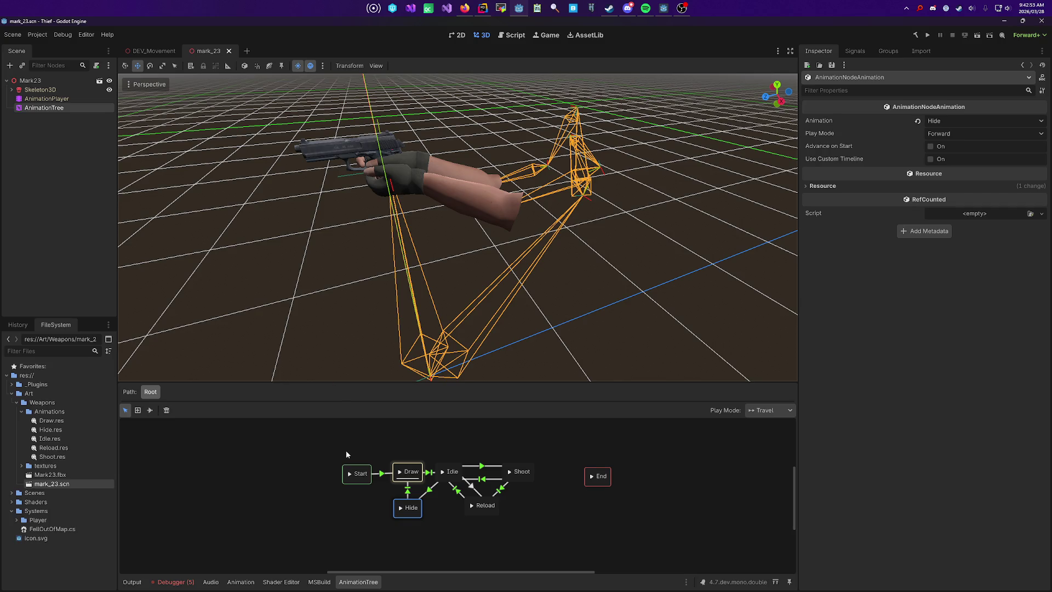
pyautogui.click(403, 509)
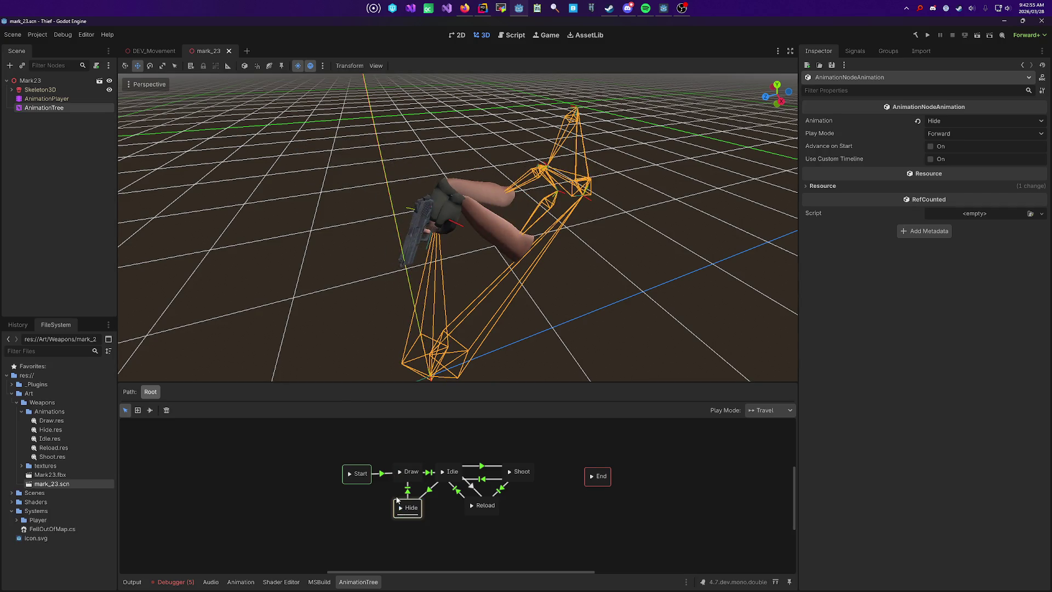
pyautogui.click(399, 472)
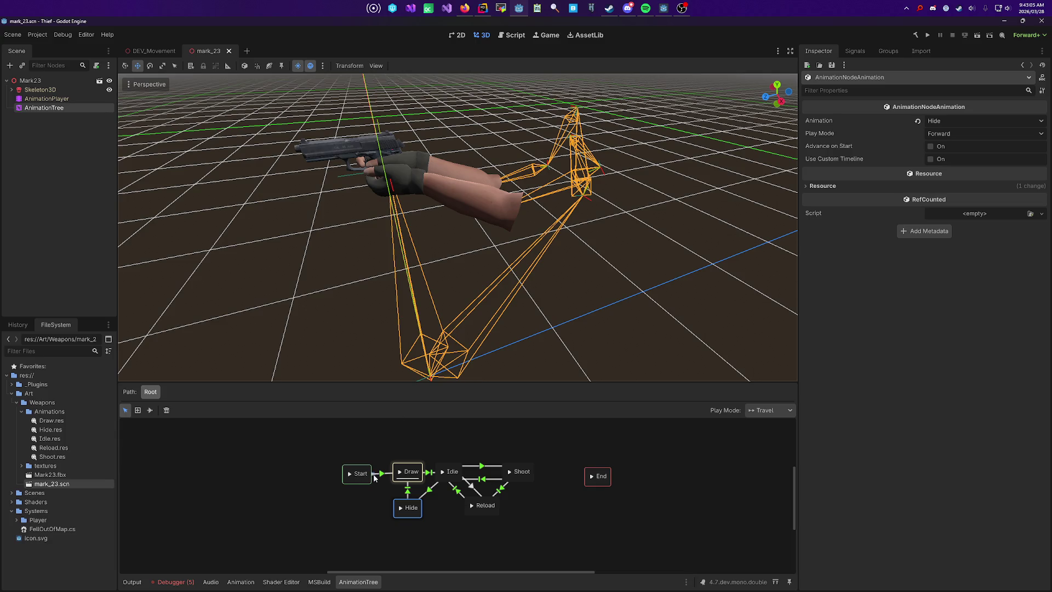
pyautogui.click(235, 482)
# Step: Clear the 'test' expression from the Draw-to-Idle transition, keeping Auto advance, and save mark_23
pyautogui.doubleClick(50, 108)
pyautogui.press('Escape')
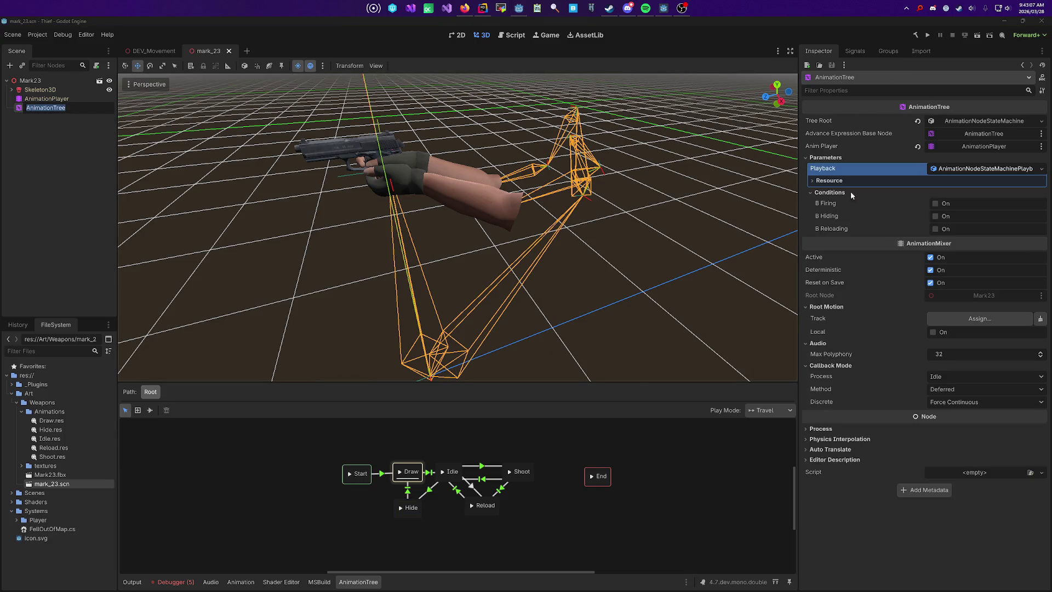
pyautogui.click(934, 202)
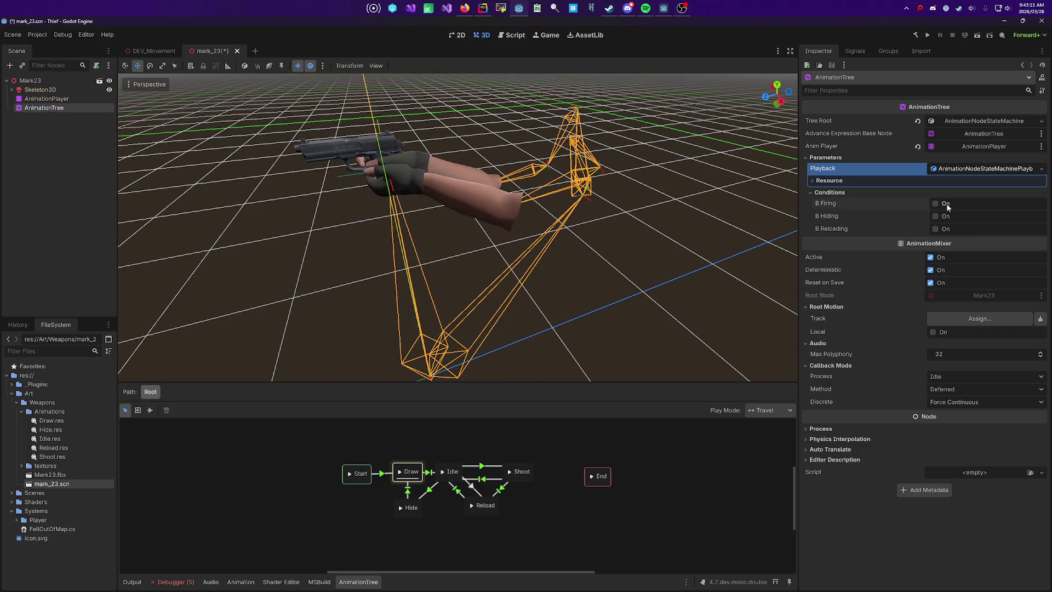
pyautogui.click(430, 478)
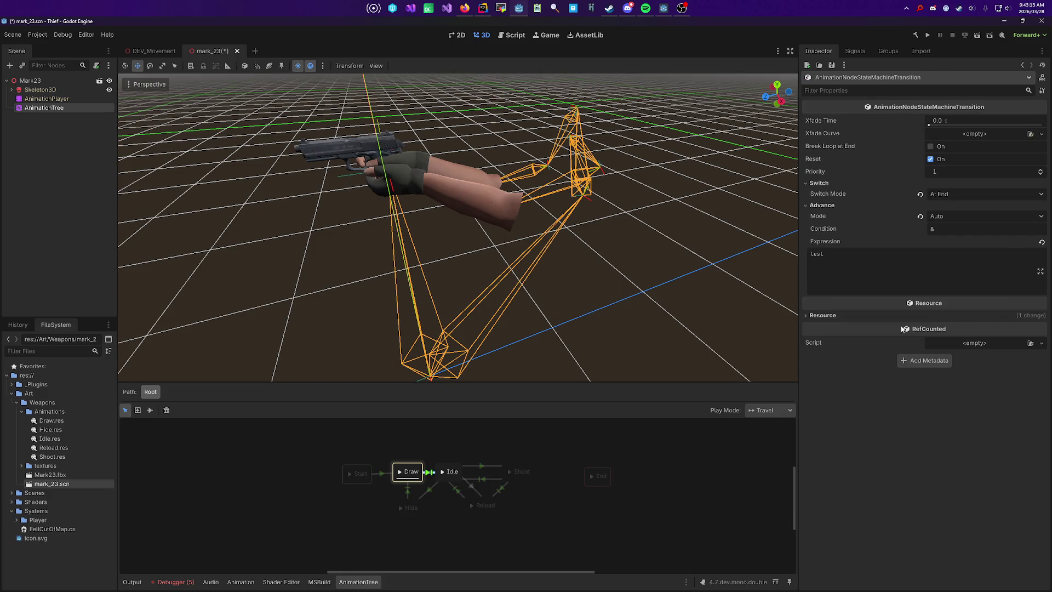
pyautogui.click(957, 217)
pyautogui.click(958, 248)
pyautogui.press('BackSpace')
pyautogui.press('BackSpace')
pyautogui.press('BackSpace')
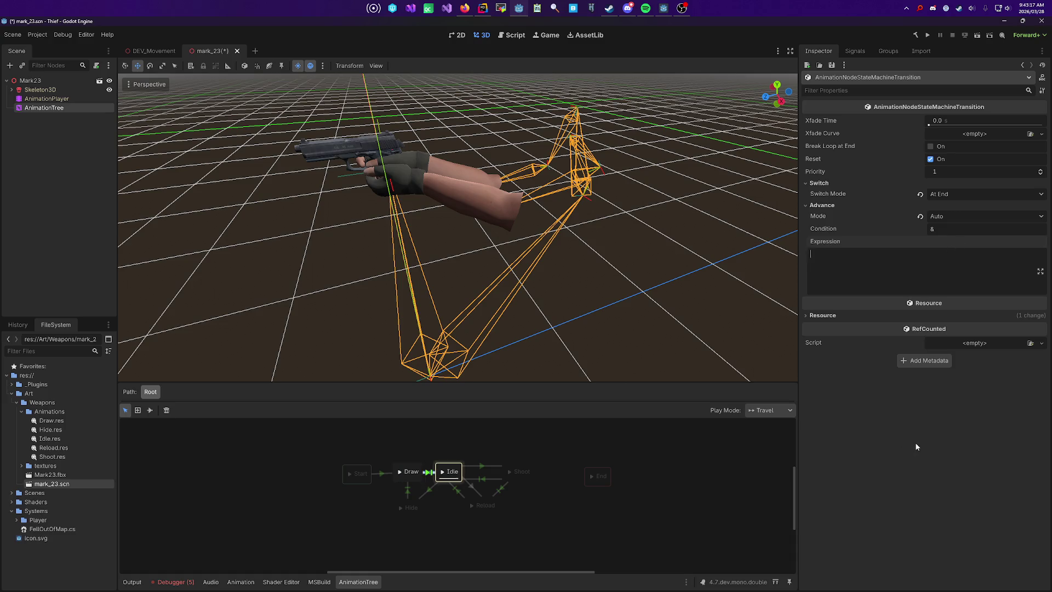
pyautogui.click(693, 481)
pyautogui.hotkey('ctrl', 's')
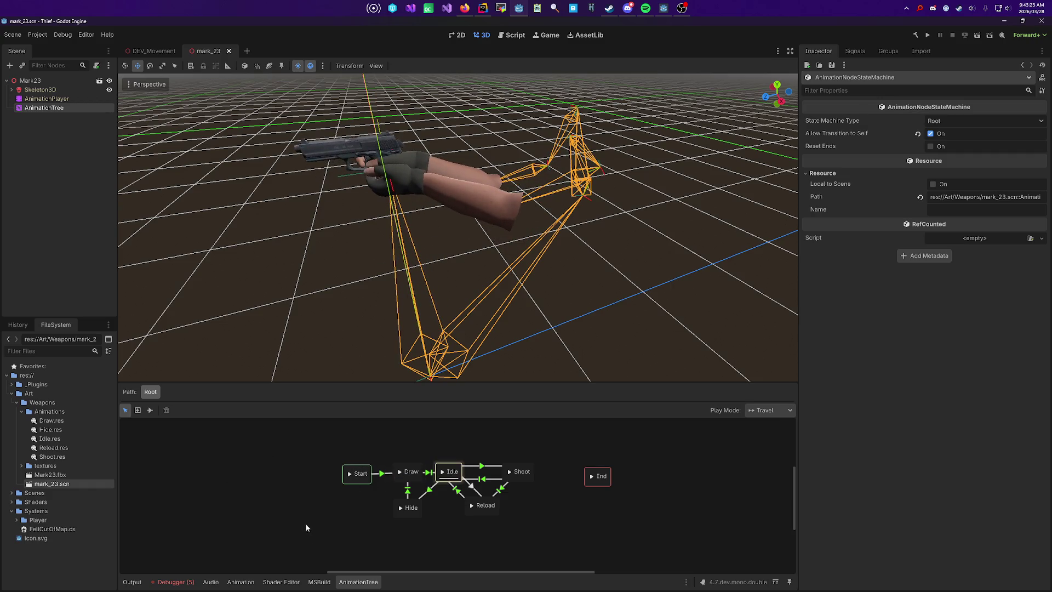
pyautogui.click(65, 108)
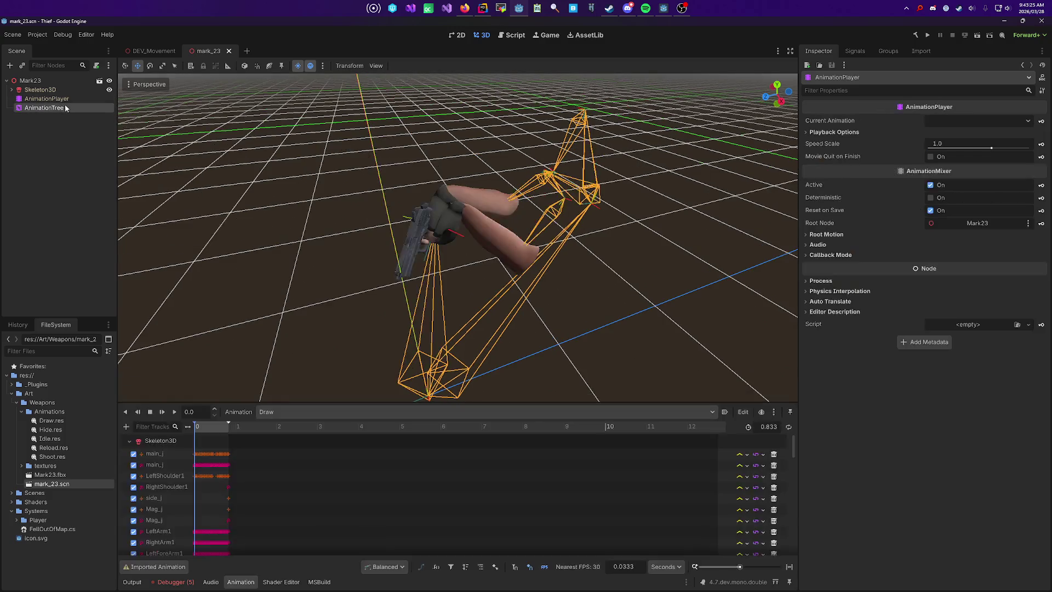
# Step: Toggle B Firing on and off, enable B Hiding, and select the Draw-to-Hide transition
pyautogui.click(935, 204)
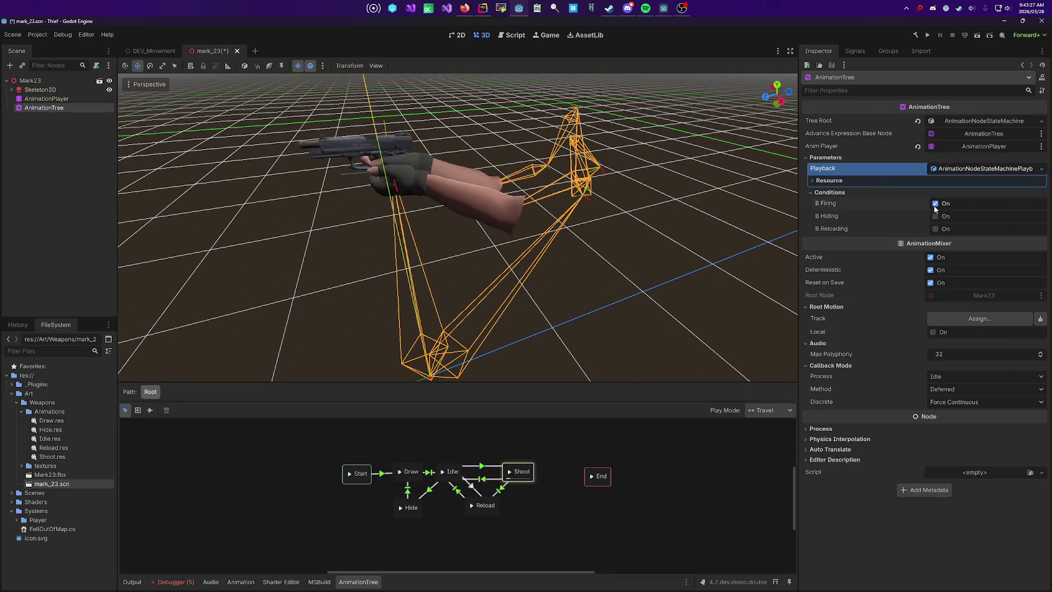
pyautogui.click(935, 205)
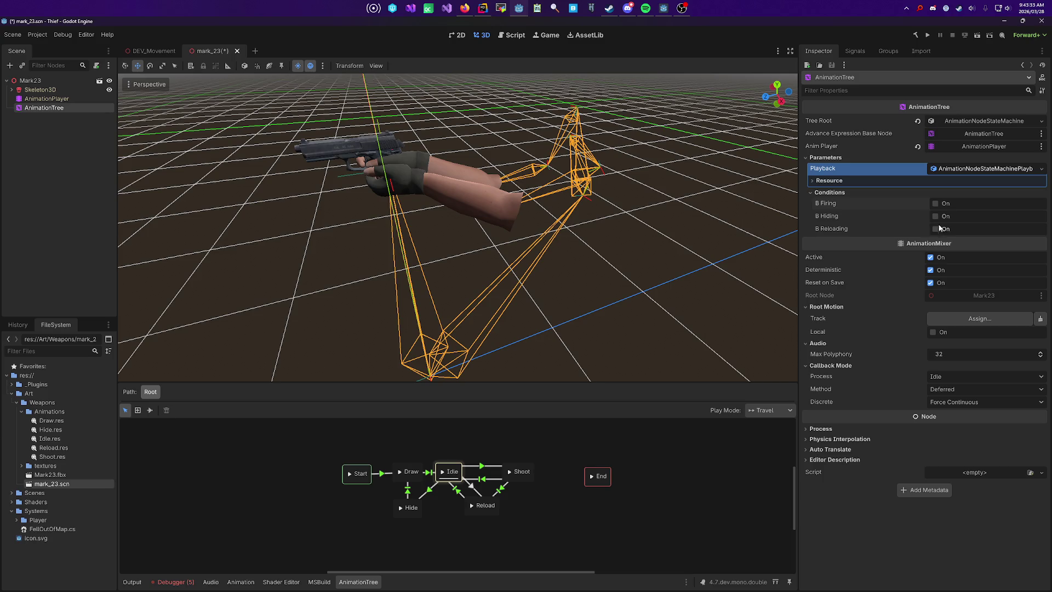
pyautogui.click(935, 216)
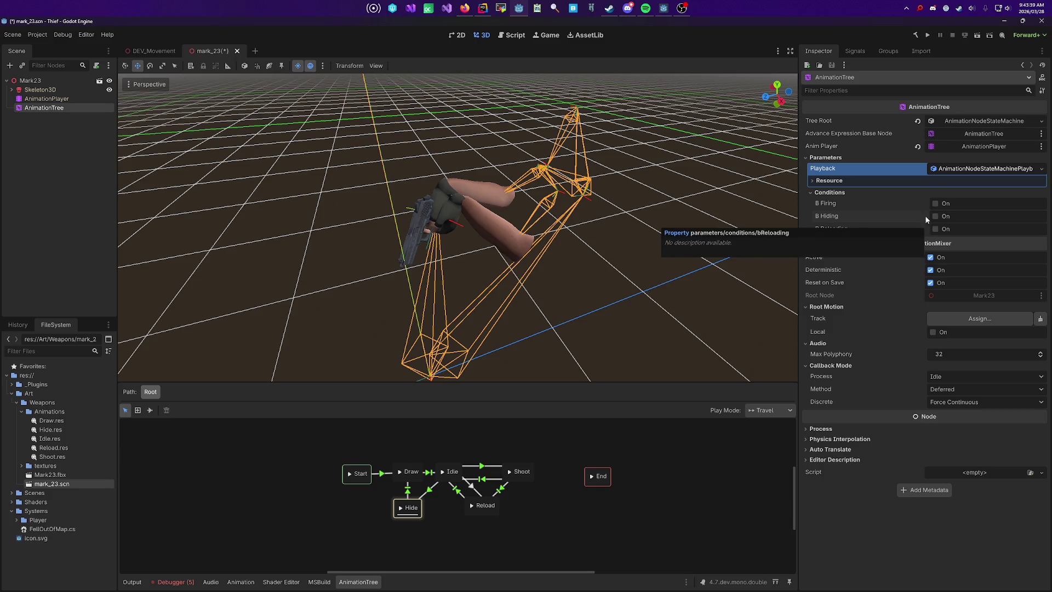
pyautogui.click(408, 488)
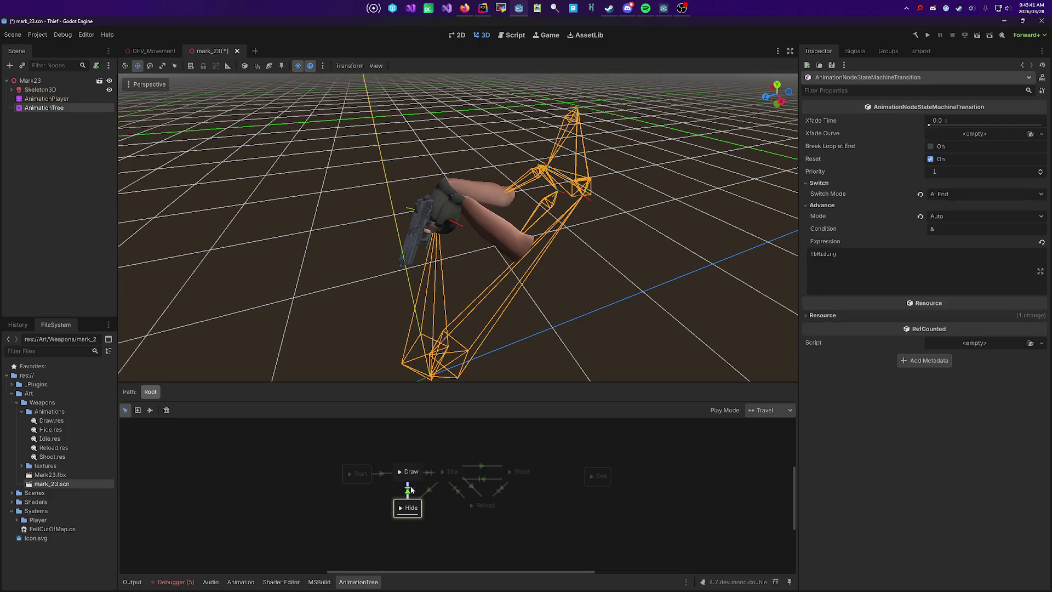
# Step: Set the Draw-to-Hide transition's Switch Mode to Immediate, restart from Start, and save mark_23
pyautogui.hotkey('ctrl', 'a')
pyautogui.click(961, 250)
pyautogui.click(942, 195)
pyautogui.click(951, 206)
pyautogui.click(349, 475)
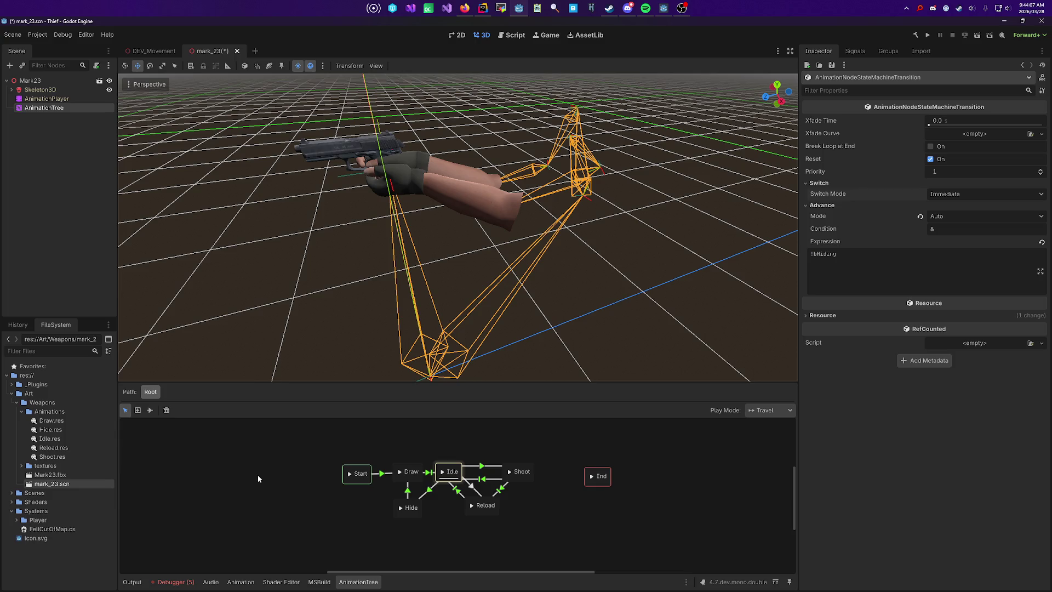
pyautogui.hotkey('ctrl', 's')
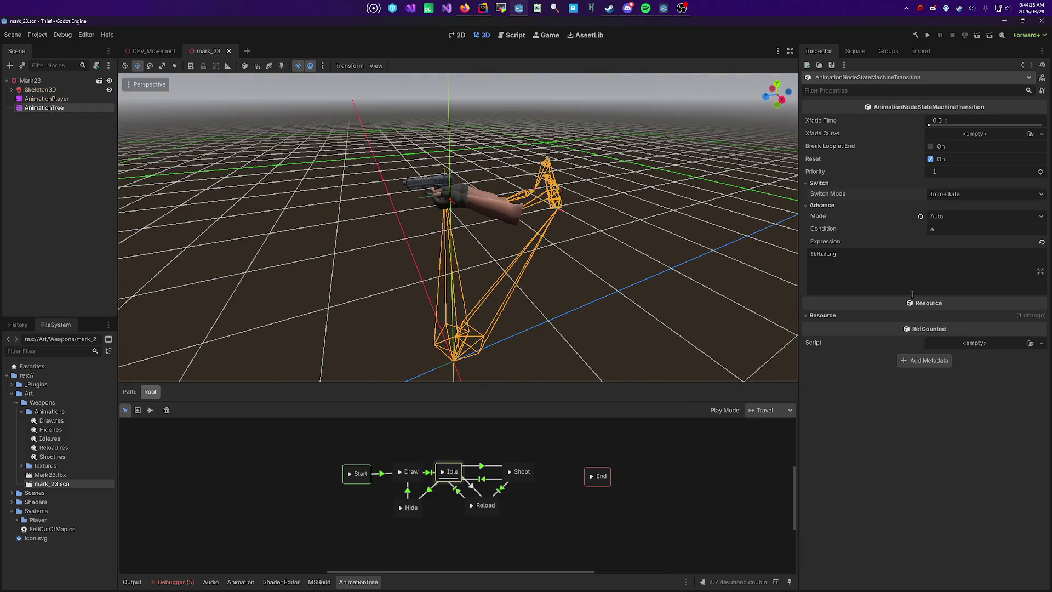
# Step: Replay the state machine from Start and orbit closer to watch the draw into idle
pyautogui.click(348, 472)
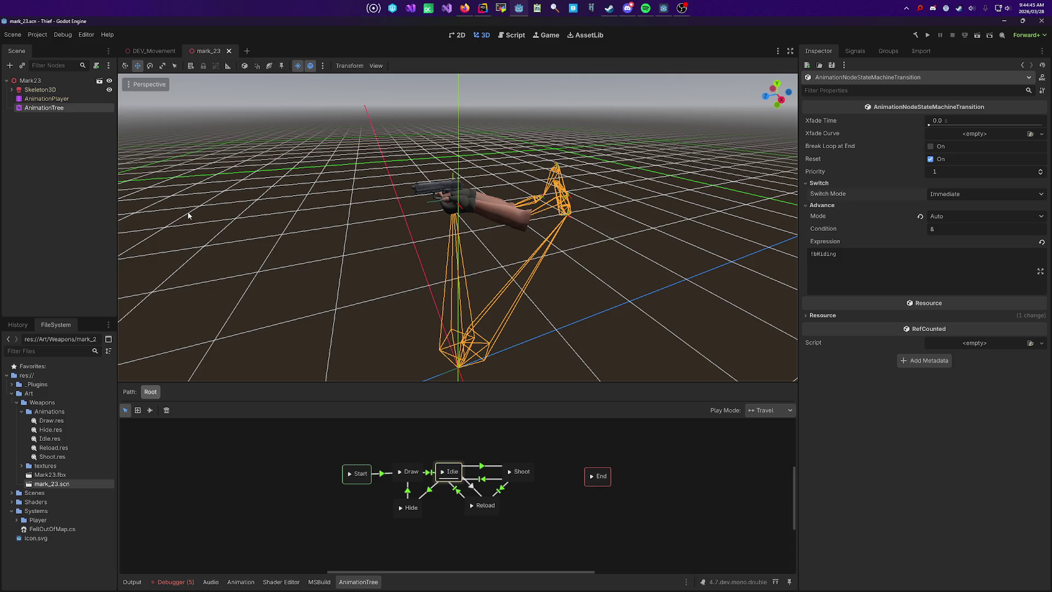
pyautogui.moveTo(347, 208); pyautogui.dragTo(515, 312)
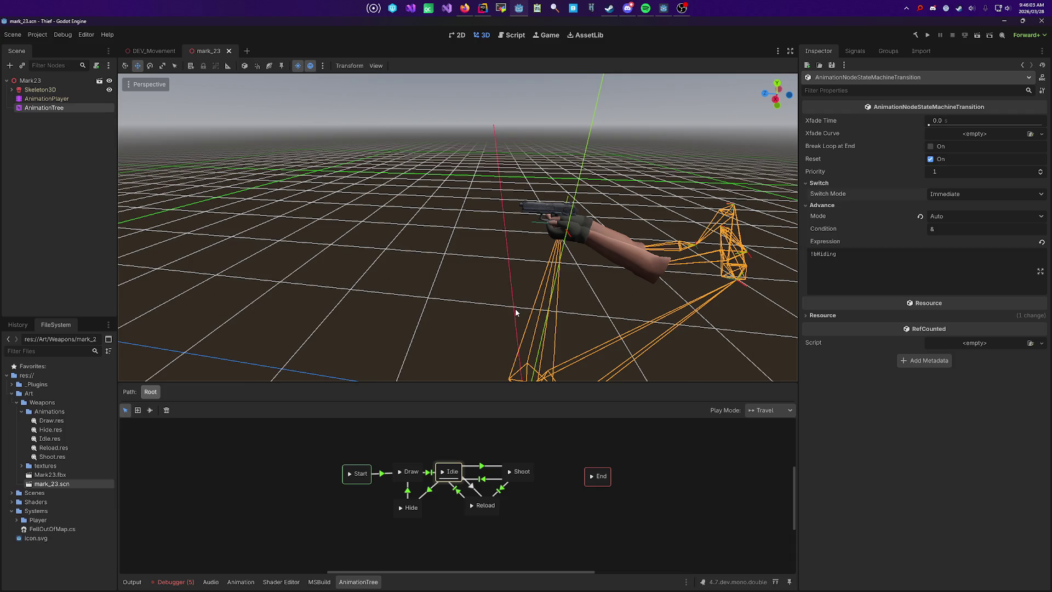
pyautogui.moveTo(484, 291)
pyautogui.mouseDown()
pyautogui.moveTo(355, 344)
pyautogui.moveTo(515, 305)
pyautogui.mouseUp()
pyautogui.click(70, 108)
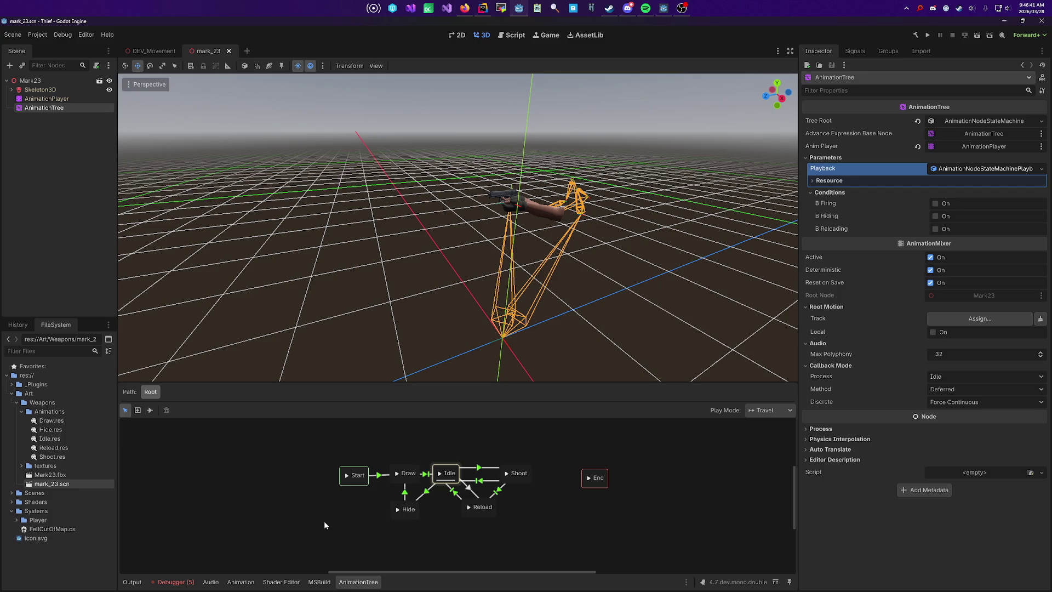
# Step: Orbit and zoom the viewport around the Mark23 rig to inspect the gun and idle arms
pyautogui.moveTo(337, 320)
pyautogui.mouseDown()
pyautogui.moveTo(527, 307)
pyautogui.moveTo(404, 336)
pyautogui.moveTo(337, 239)
pyautogui.moveTo(526, 313)
pyautogui.mouseUp()
pyautogui.moveTo(414, 293)
pyautogui.mouseDown()
pyautogui.moveTo(657, 246)
pyautogui.moveTo(525, 307)
pyautogui.mouseUp()
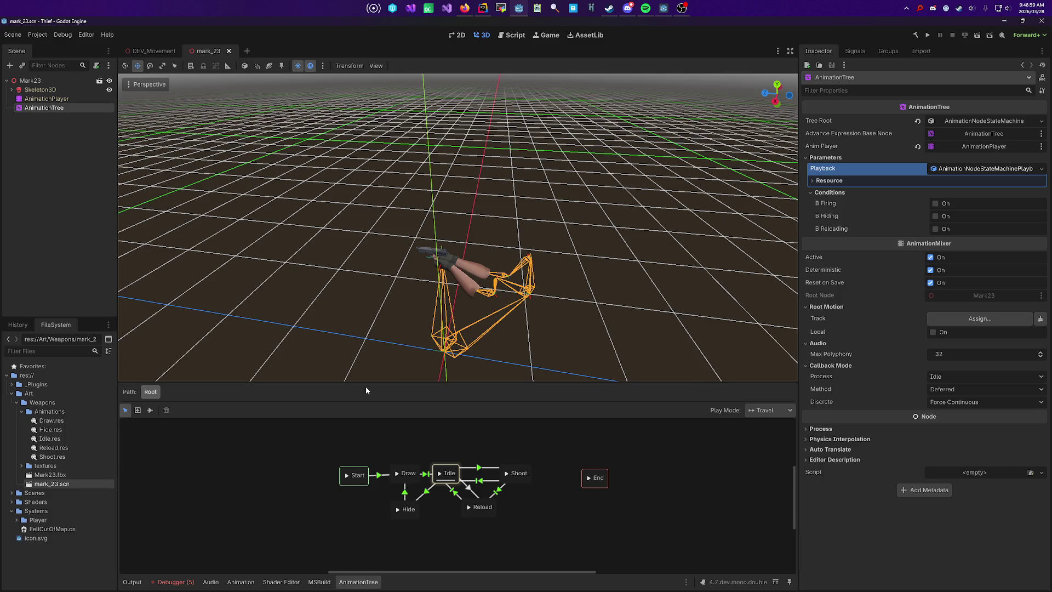
pyautogui.moveTo(390, 338)
pyautogui.mouseDown()
pyautogui.moveTo(529, 311)
pyautogui.moveTo(551, 290)
pyautogui.mouseUp()
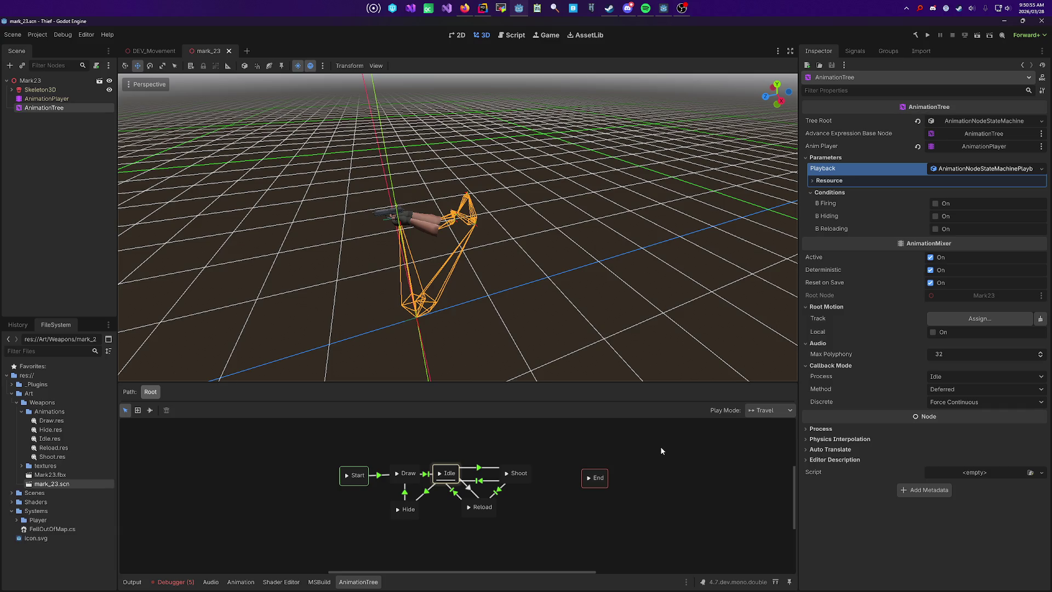
# Step: Reselect the AnimationTree node and pan its state machine graph into view
pyautogui.click(583, 312)
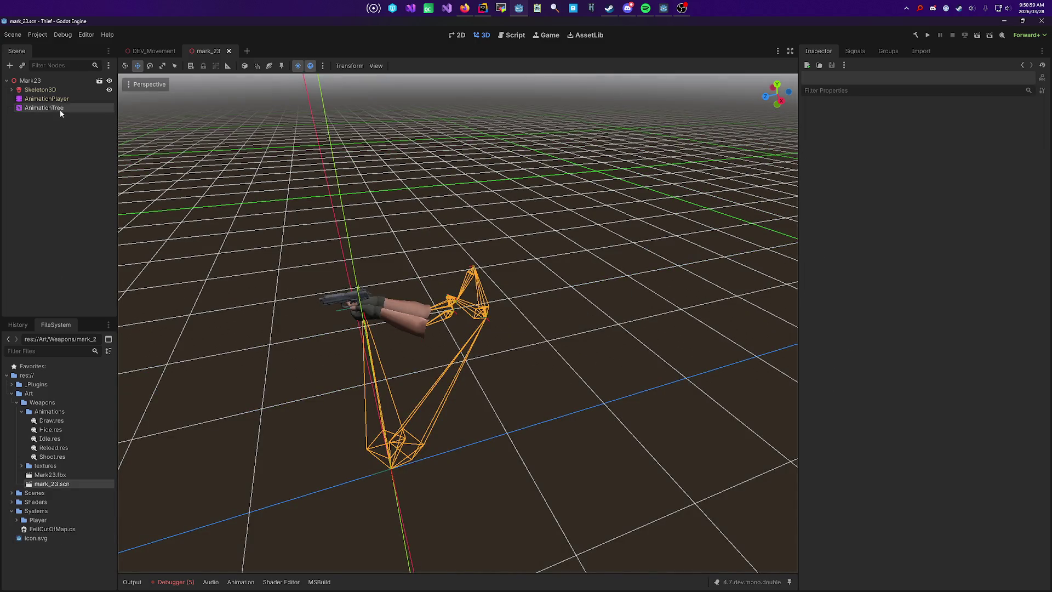
pyautogui.doubleClick(61, 109)
pyautogui.press('Return')
pyautogui.moveTo(526, 534)
pyautogui.mouseDown()
pyautogui.moveTo(592, 541)
pyautogui.moveTo(575, 516)
pyautogui.mouseUp()
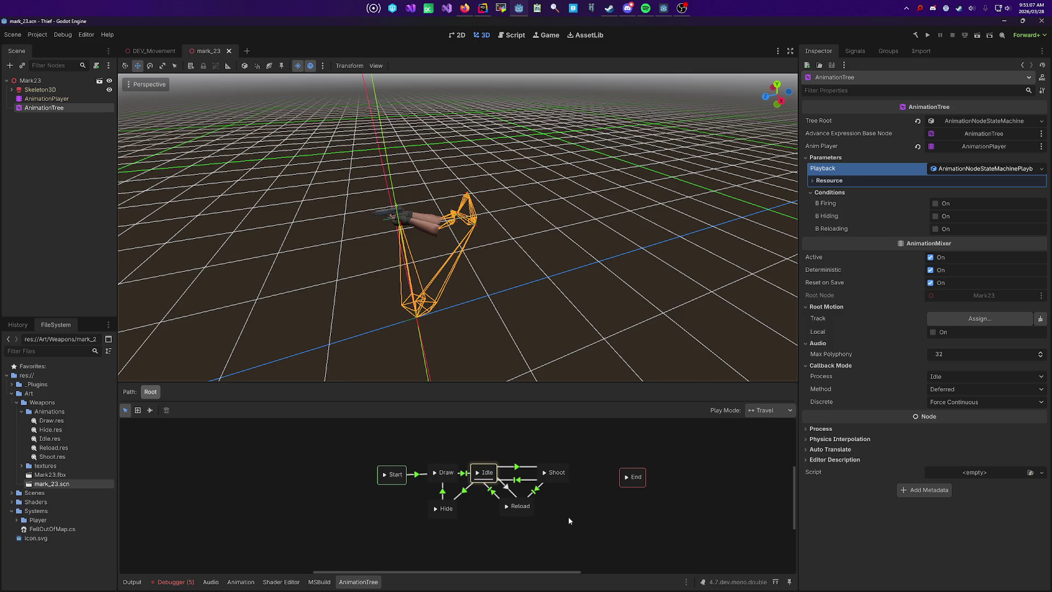
# Step: Orbit around the arm-and-pistol model and save the mark_23 scene with Ctrl+S
pyautogui.moveTo(543, 340); pyautogui.dragTo(518, 338)
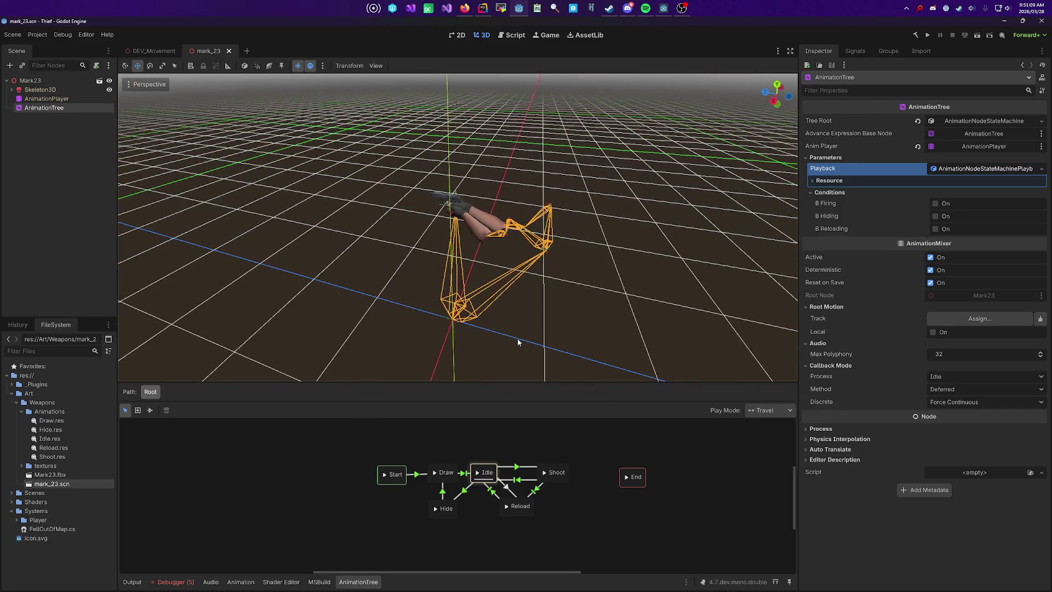
pyautogui.moveTo(413, 370)
pyautogui.mouseDown()
pyautogui.moveTo(529, 354)
pyautogui.moveTo(557, 296)
pyautogui.moveTo(581, 285)
pyautogui.moveTo(537, 291)
pyautogui.moveTo(548, 298)
pyautogui.moveTo(411, 305)
pyautogui.moveTo(429, 336)
pyautogui.moveTo(416, 345)
pyautogui.moveTo(341, 251)
pyautogui.moveTo(258, 255)
pyautogui.moveTo(325, 255)
pyautogui.moveTo(298, 263)
pyautogui.mouseUp()
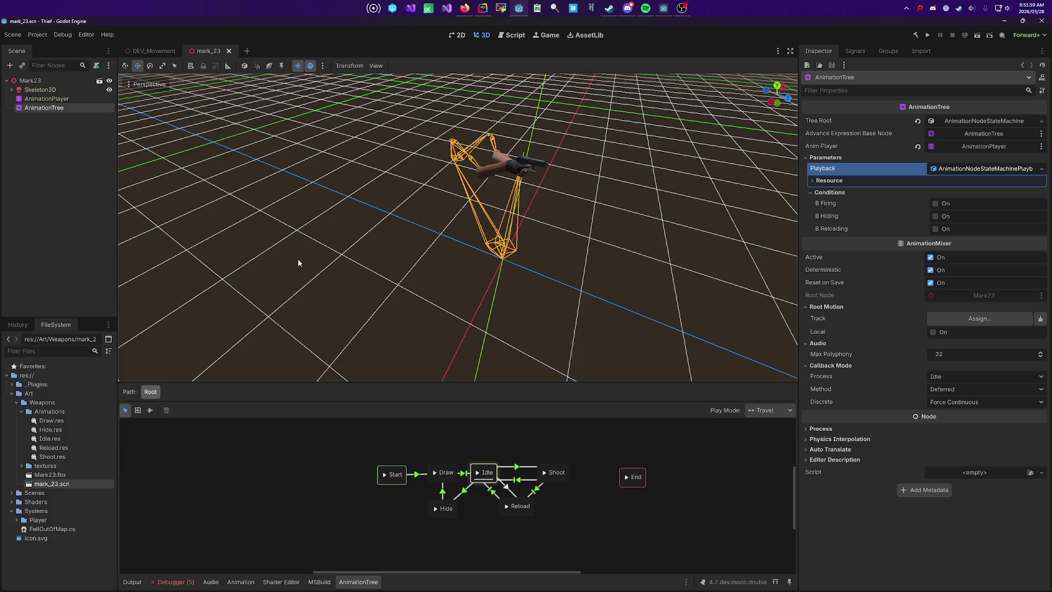
pyautogui.hotkey('ctrl', 's')
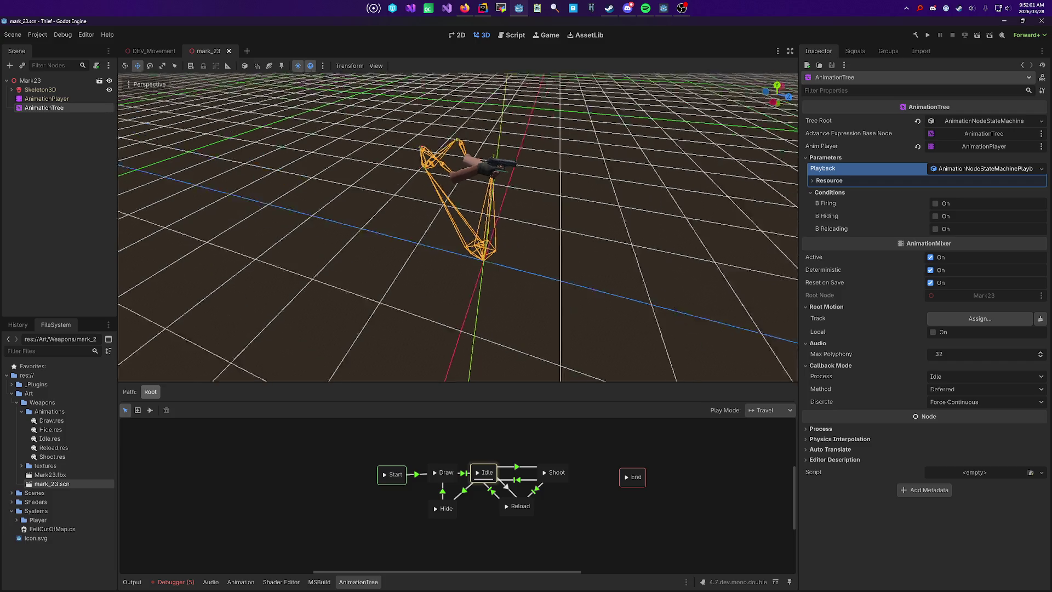
pyautogui.moveTo(521, 302)
pyautogui.mouseDown()
pyautogui.moveTo(712, 329)
pyautogui.moveTo(557, 265)
pyautogui.moveTo(340, 291)
pyautogui.moveTo(383, 296)
pyautogui.moveTo(548, 269)
pyautogui.moveTo(497, 311)
pyautogui.moveTo(606, 308)
pyautogui.moveTo(501, 304)
pyautogui.moveTo(510, 293)
pyautogui.mouseUp()
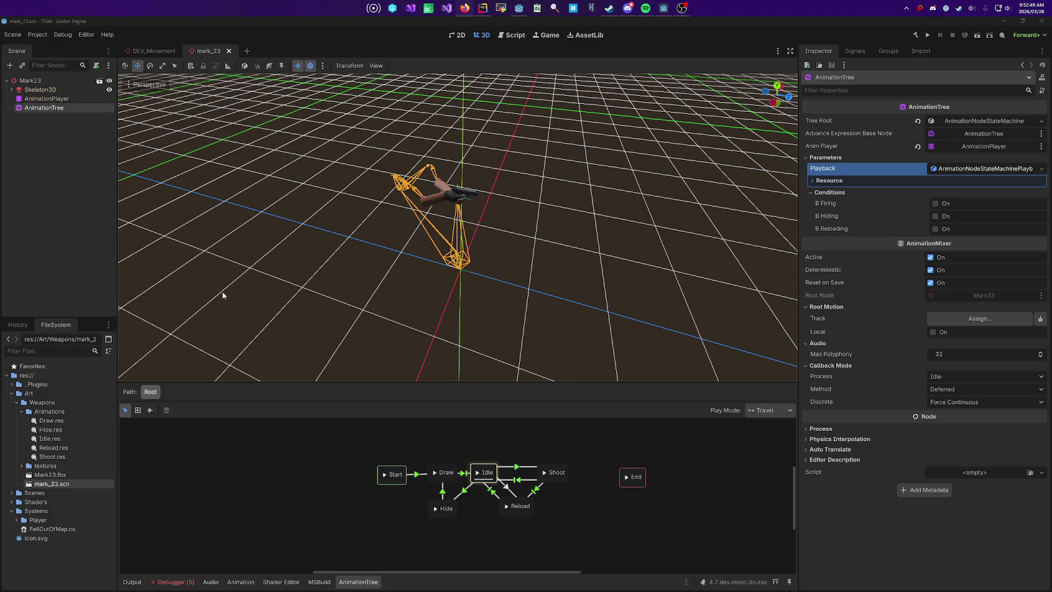
pyautogui.moveTo(483, 307); pyautogui.dragTo(560, 299)
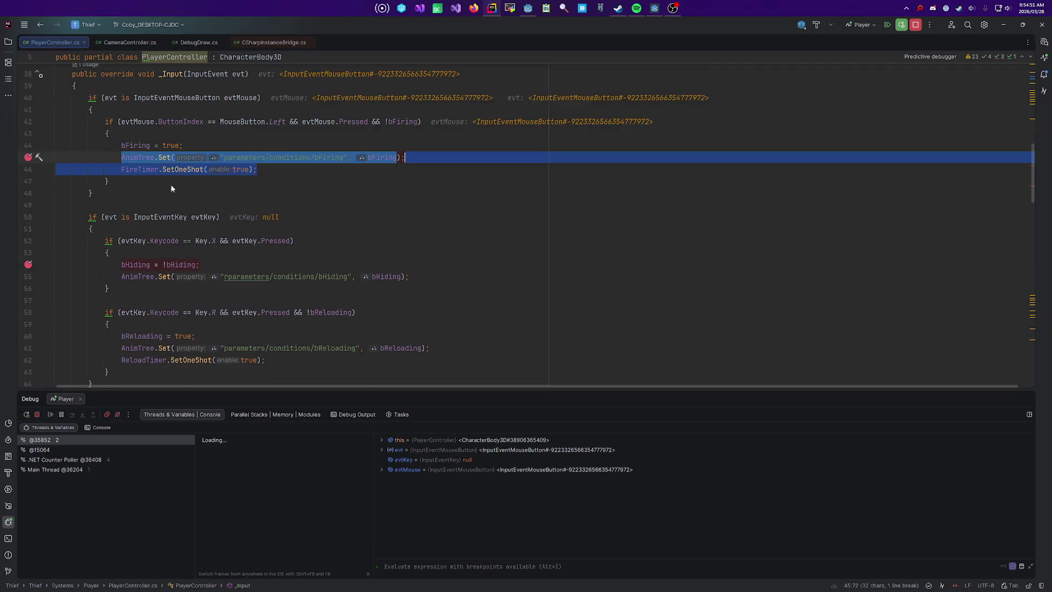
# Step: Resume from the fire breakpoint, press X in-game, and step to the bHiding condition line
pyautogui.moveTo(147, 158)
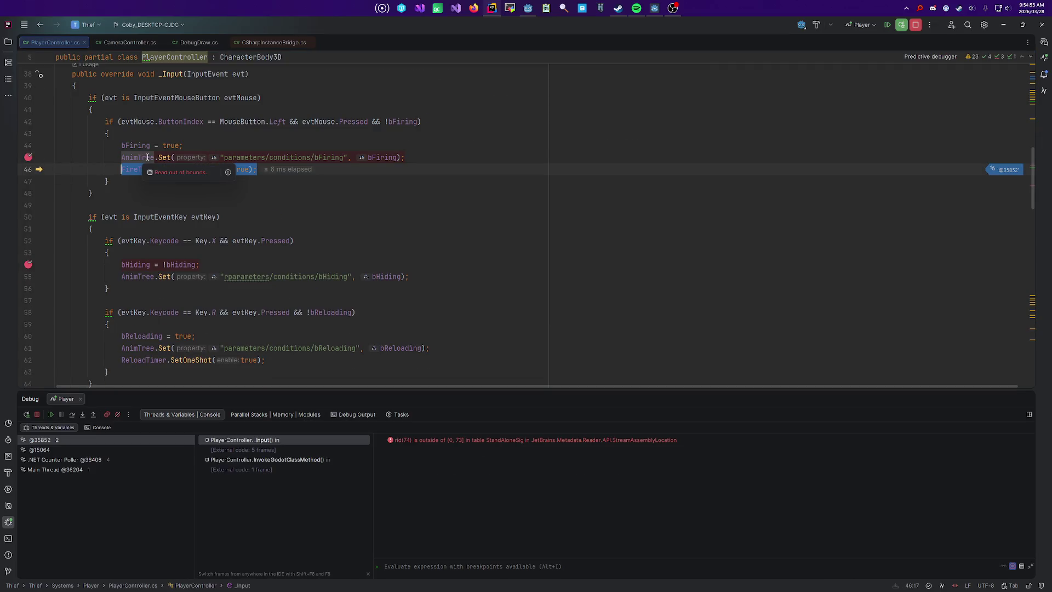
pyautogui.press('F5')
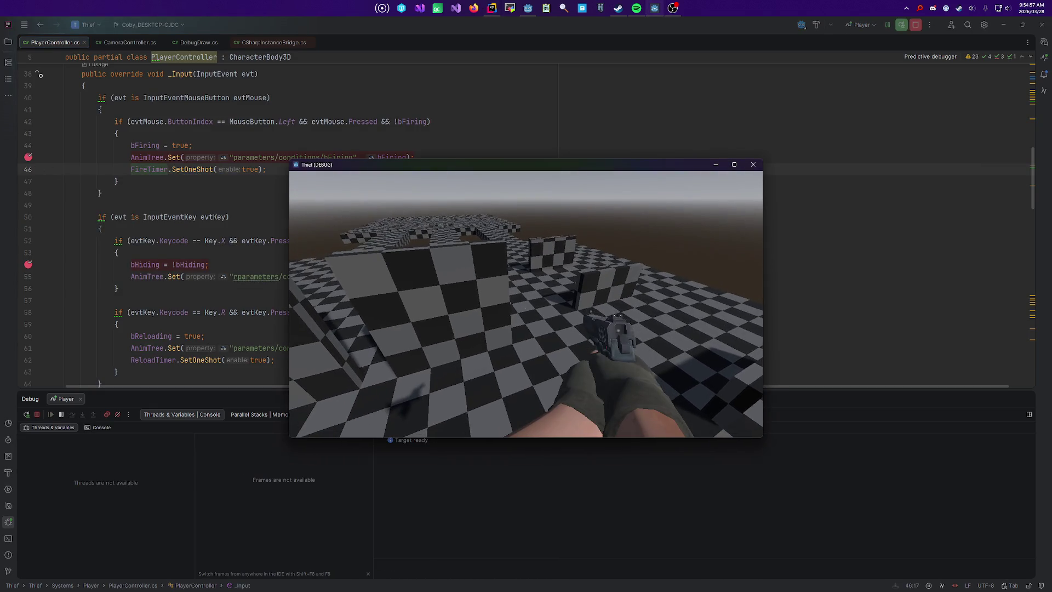
pyautogui.press('x')
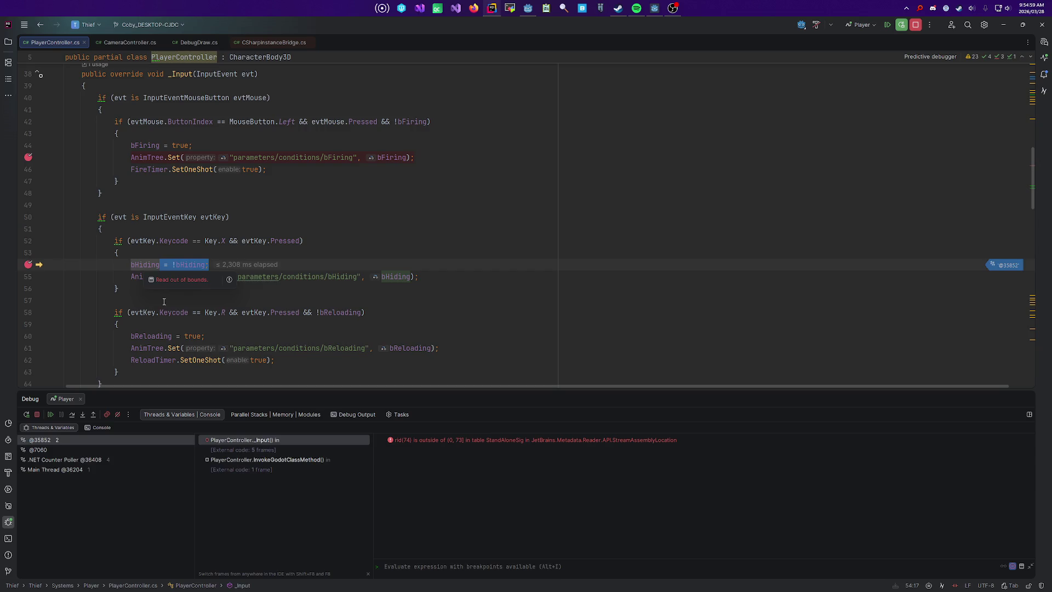
pyautogui.press('F10')
# Step: Resume past the hide breakpoint and go to the keyboard input check on line 50
pyautogui.moveTo(147, 277)
pyautogui.press('F9')
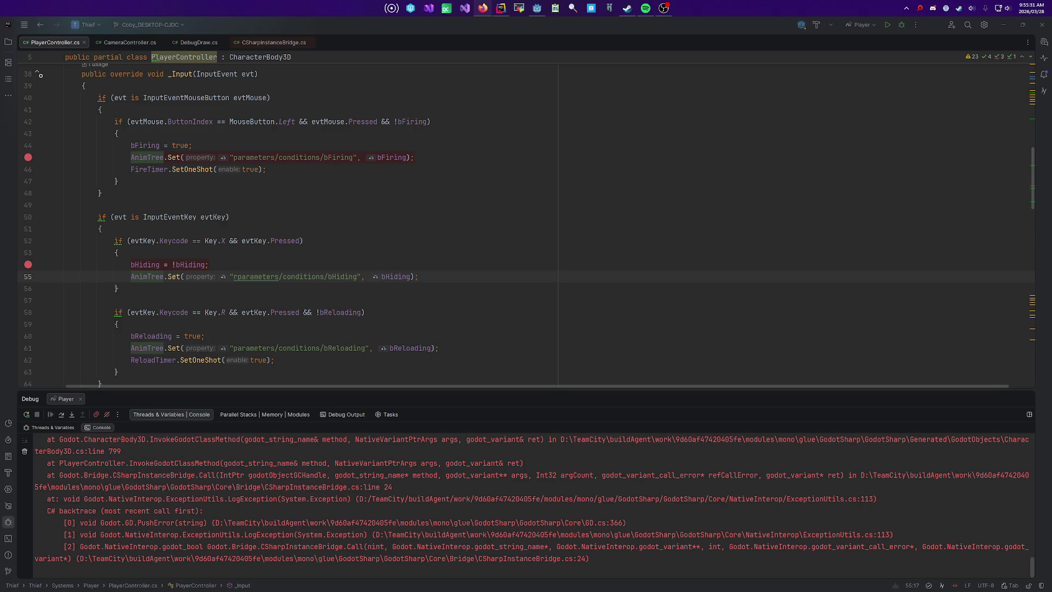
pyautogui.click(647, 215)
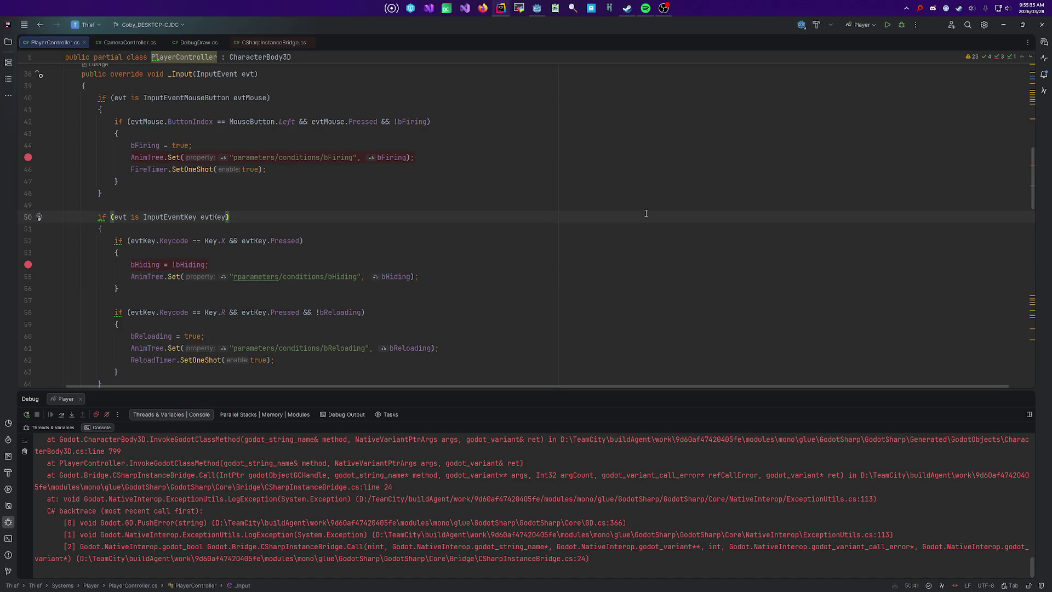
pyautogui.click(646, 191)
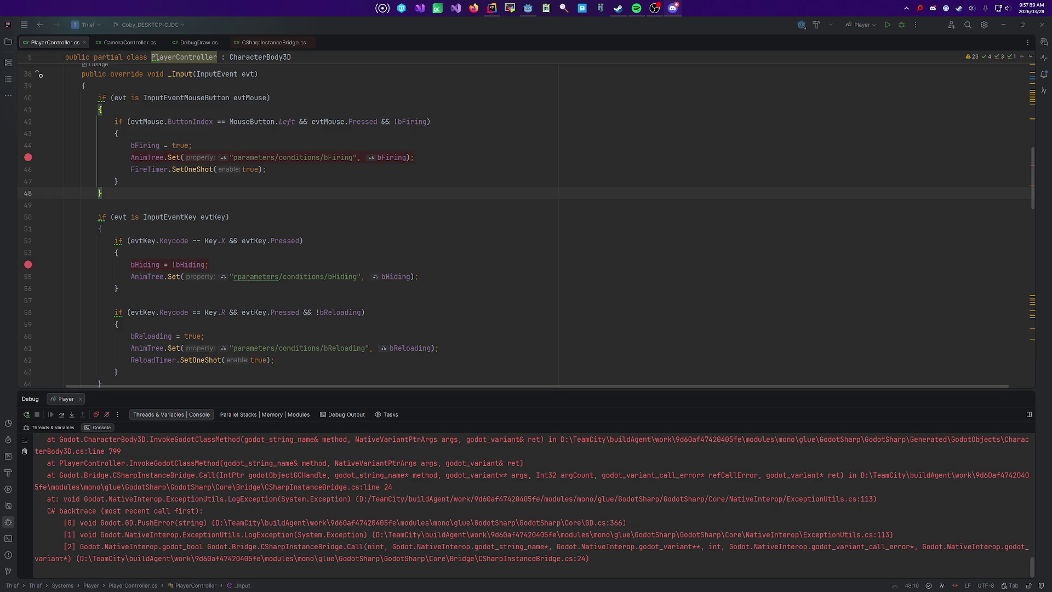
pyautogui.click(487, 170)
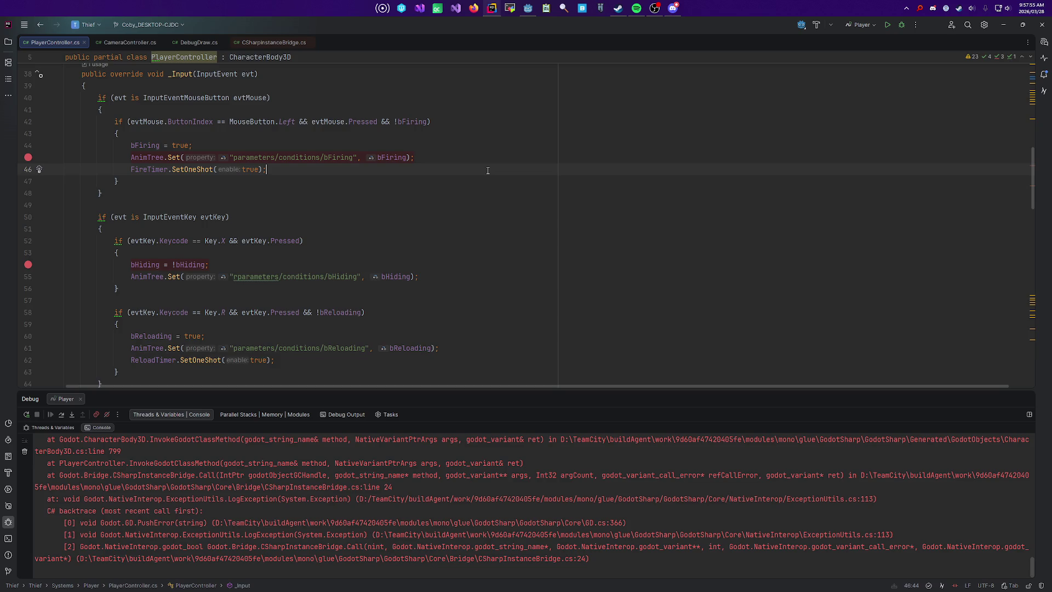
pyautogui.click(455, 159)
pyautogui.click(520, 146)
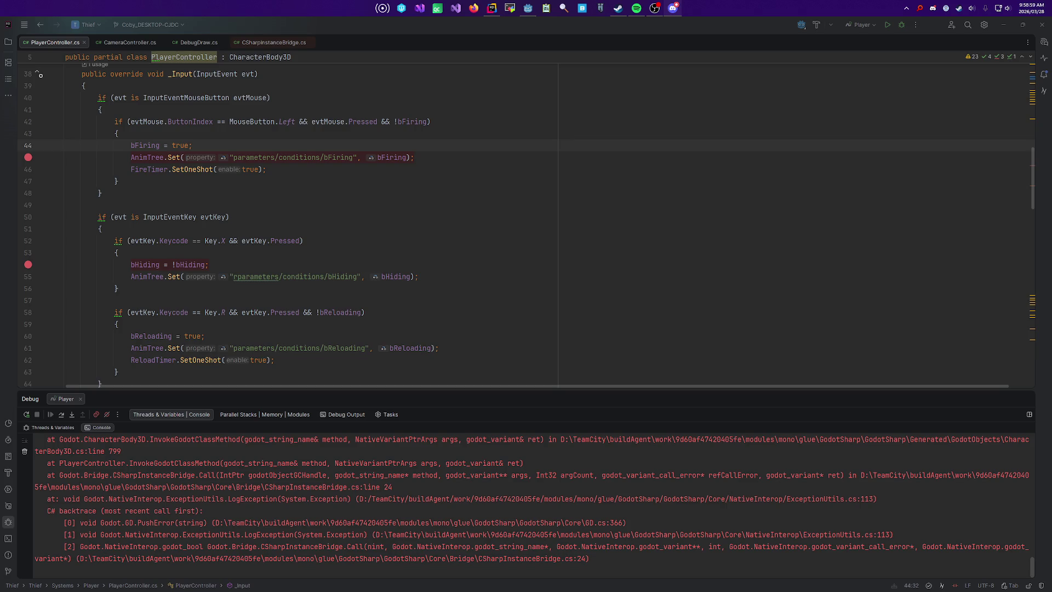
pyautogui.click(622, 31)
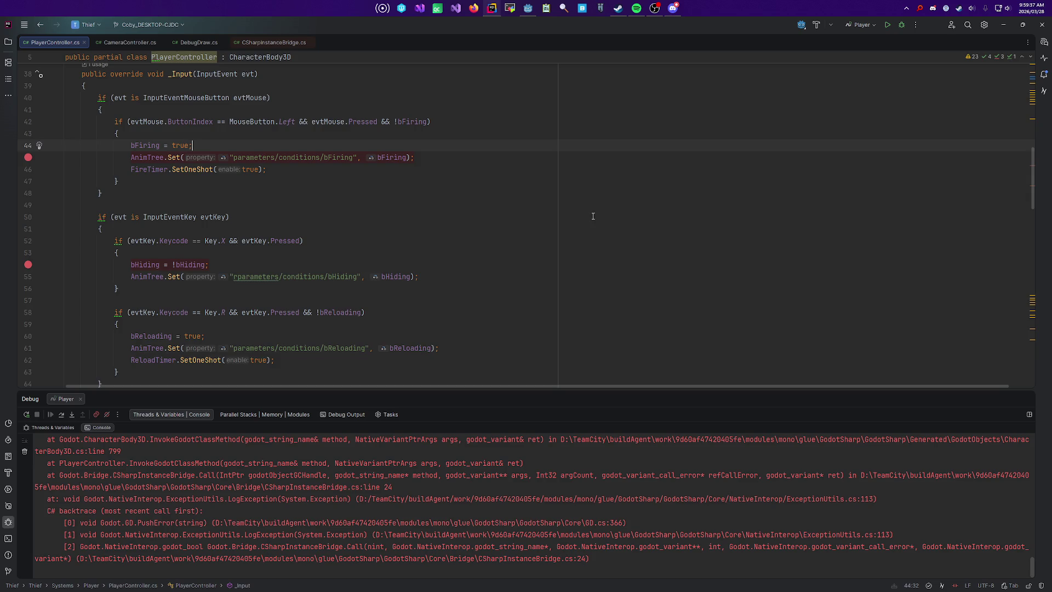
pyautogui.click(504, 169)
# Step: Inspect the Hide→Draw transition and Draw state in mark_23's AnimationTree, then run the project
pyautogui.hotkey('alt', 'Tab')
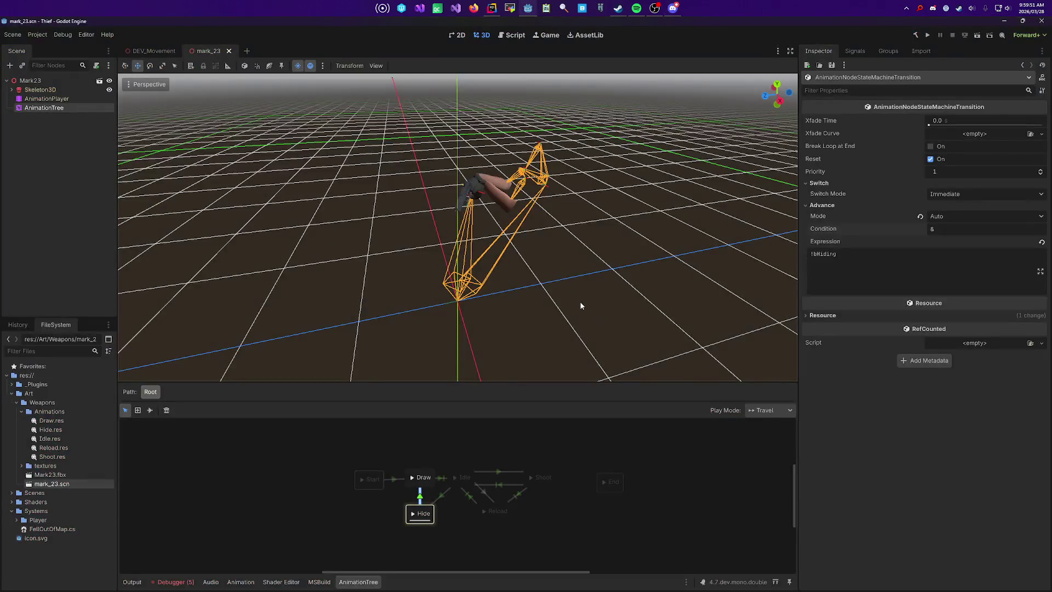
pyautogui.click(420, 503)
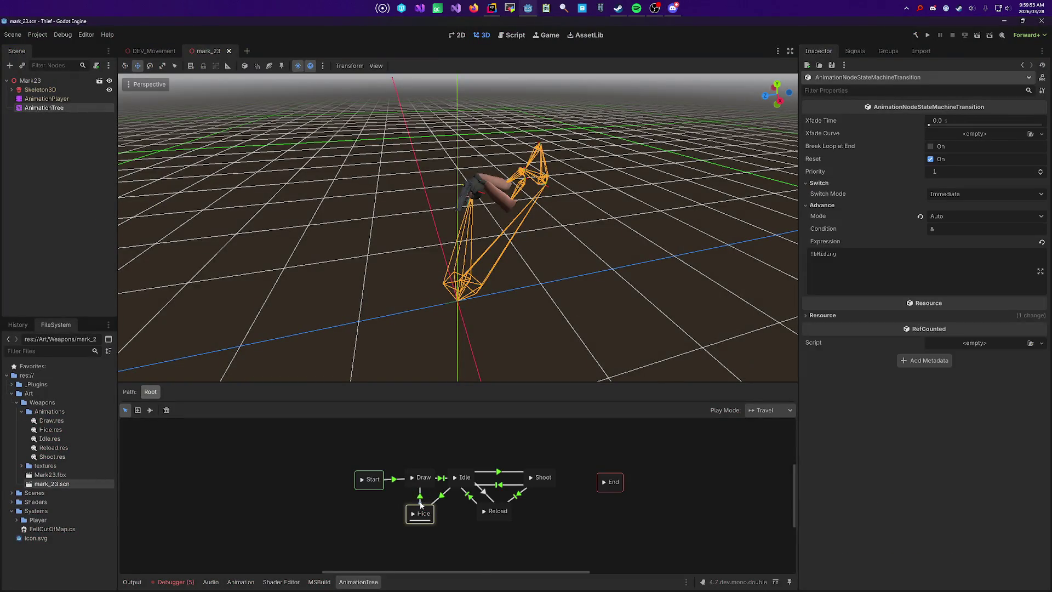
pyautogui.click(422, 499)
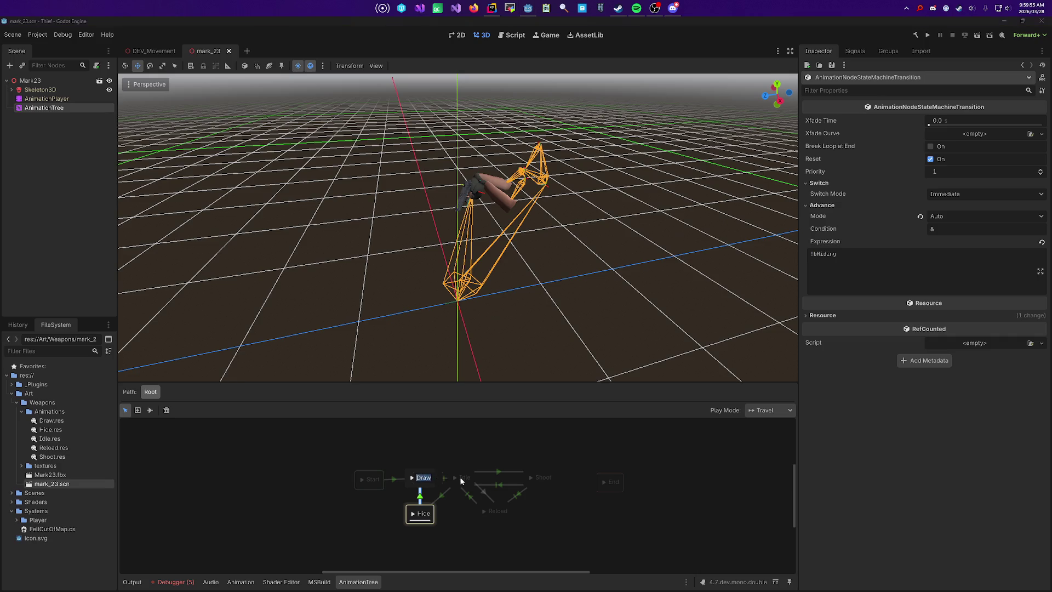
pyautogui.click(474, 558)
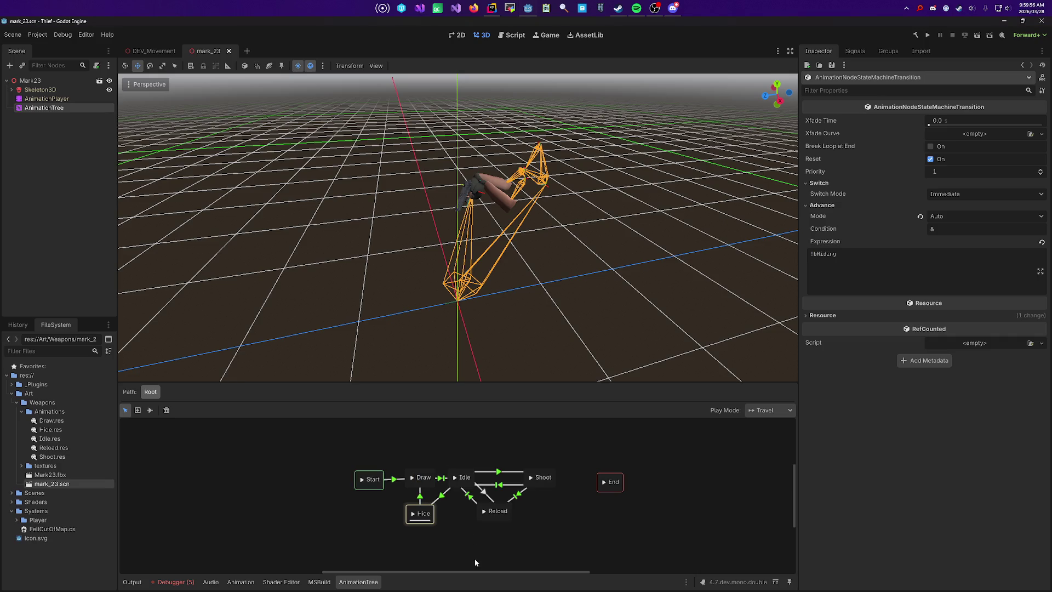
pyautogui.click(423, 479)
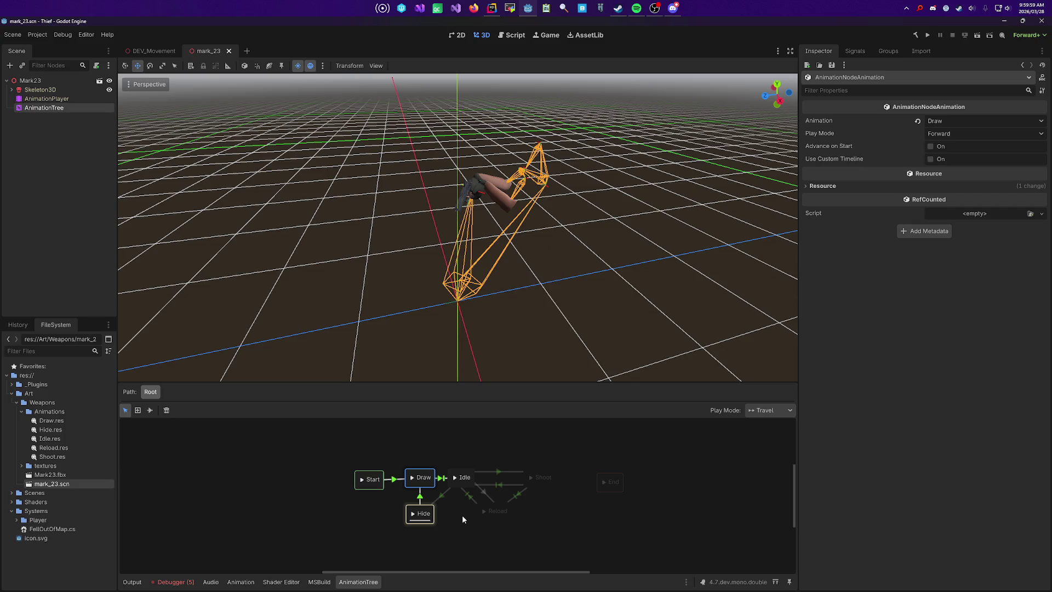
pyautogui.press('F5')
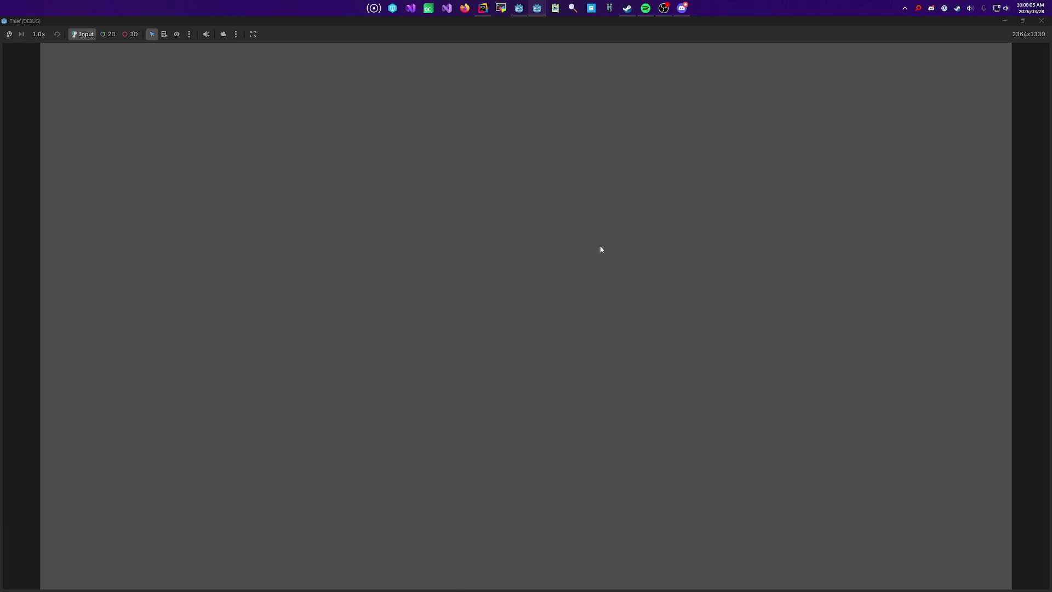
# Step: Stop the game, run DEV_Movement, return to mark_23's root state machine, and play-test again
pyautogui.hotkey('alt', 'F4')
pyautogui.press('F5')
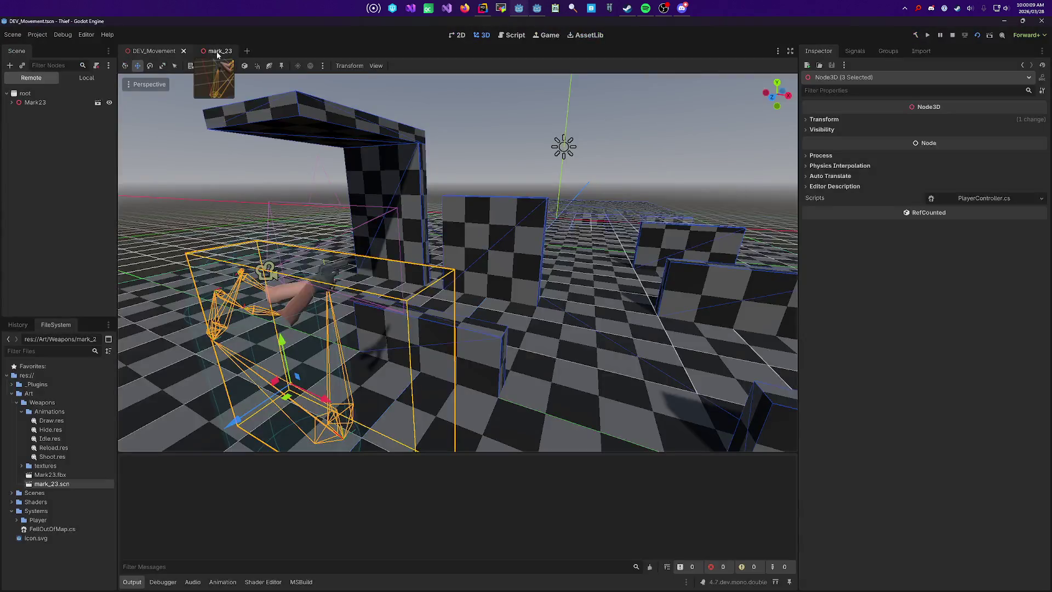
pyautogui.click(212, 50)
pyautogui.click(495, 548)
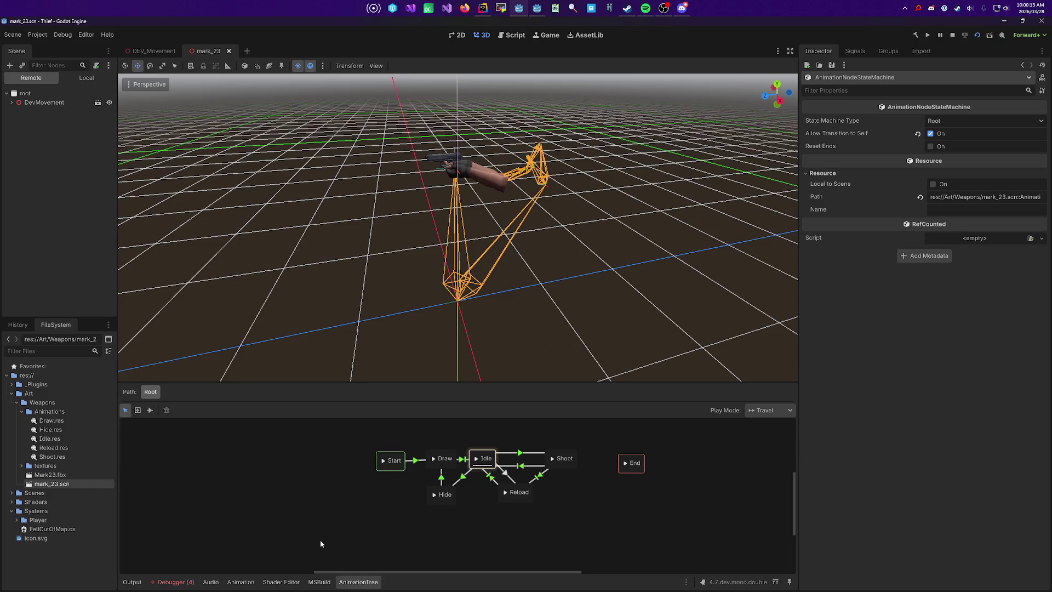
pyautogui.press('F5')
pyautogui.press('w')
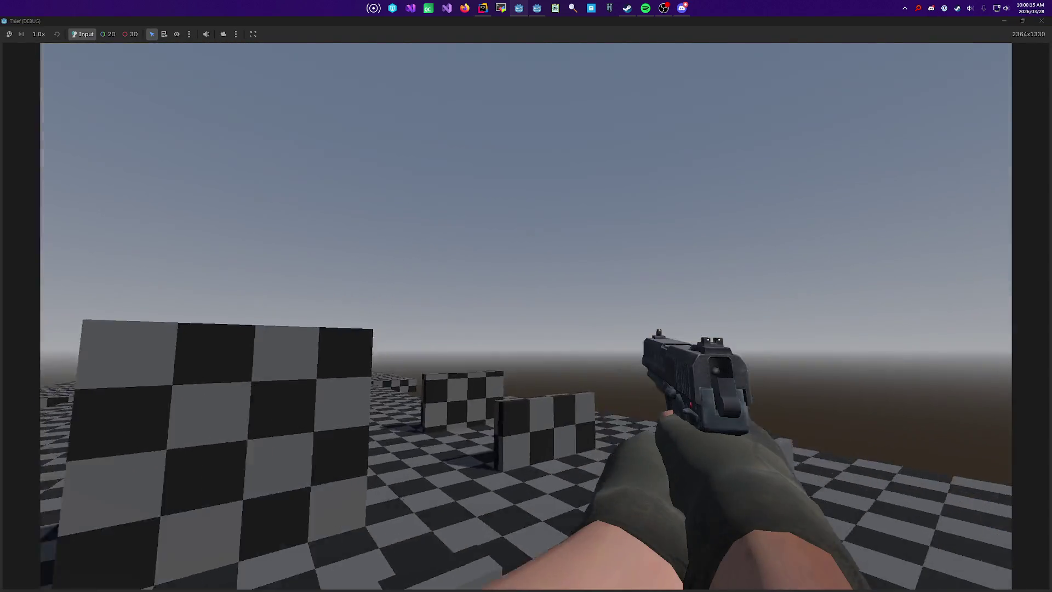
pyautogui.press('w')
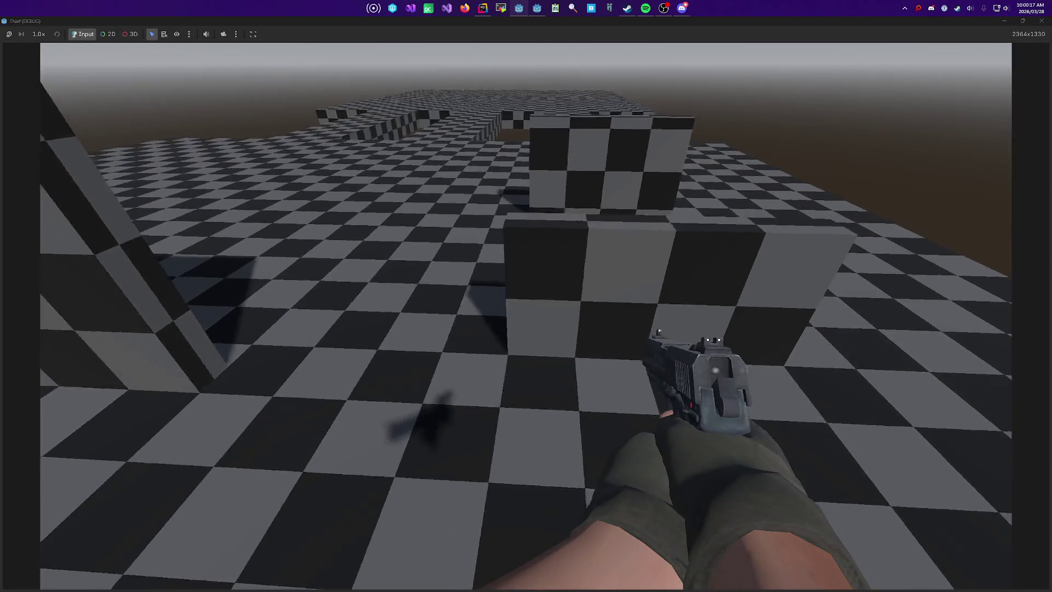
pyautogui.press('w')
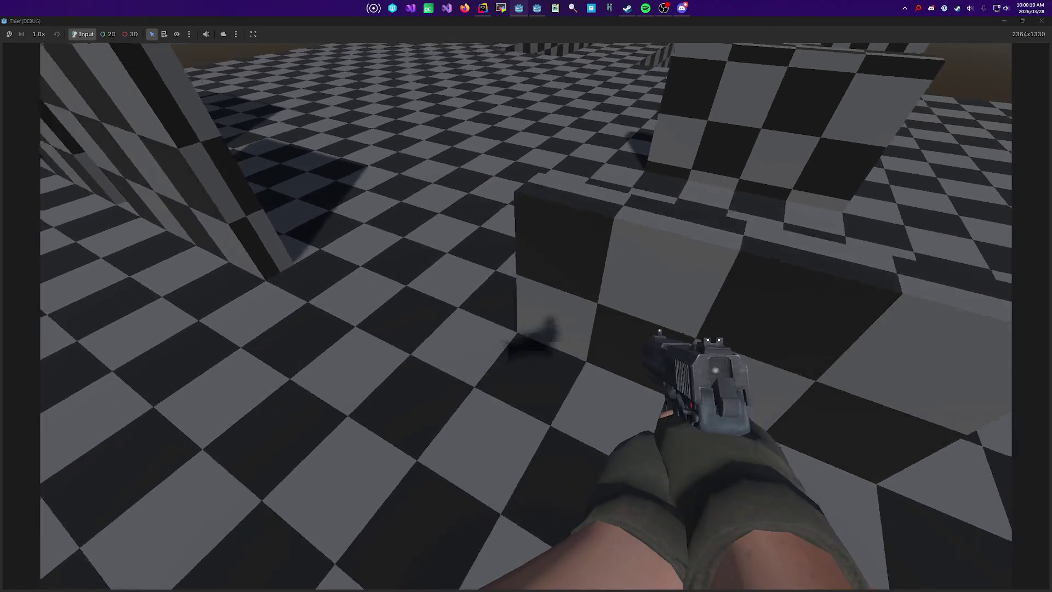
pyautogui.press('w')
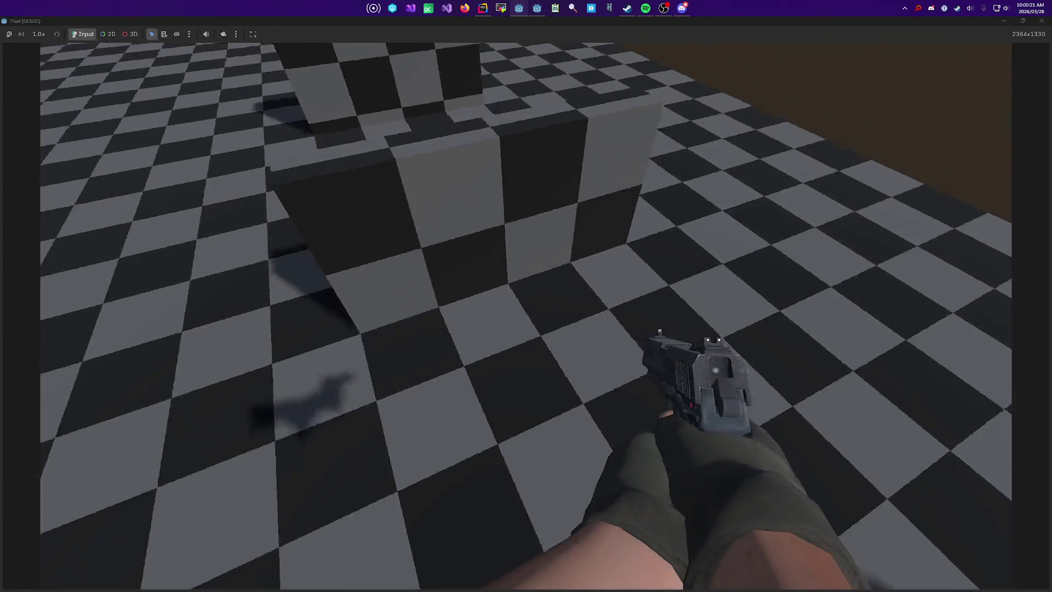
pyautogui.press('w')
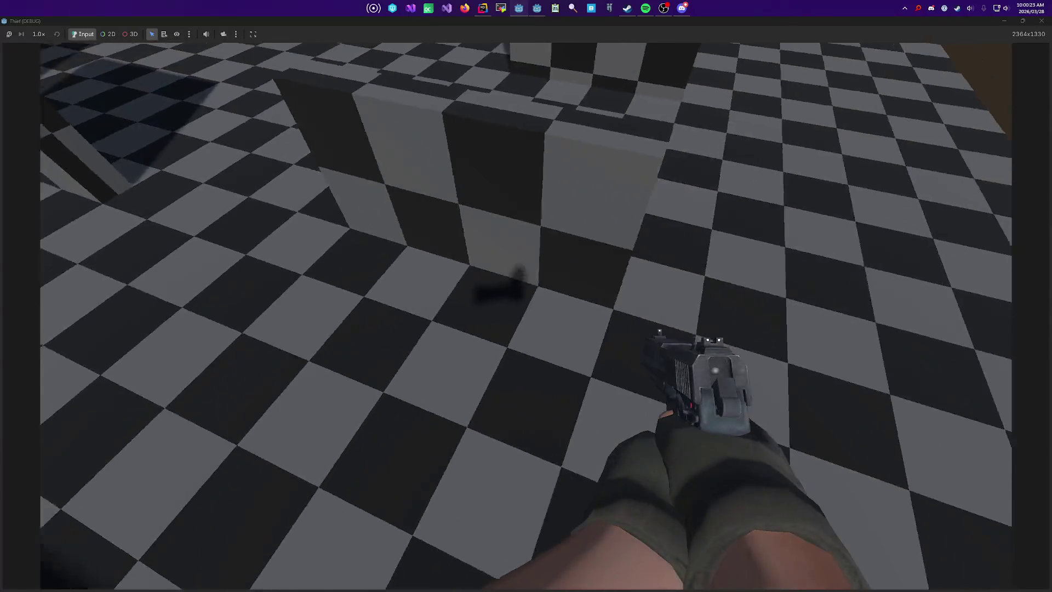
pyautogui.press('w')
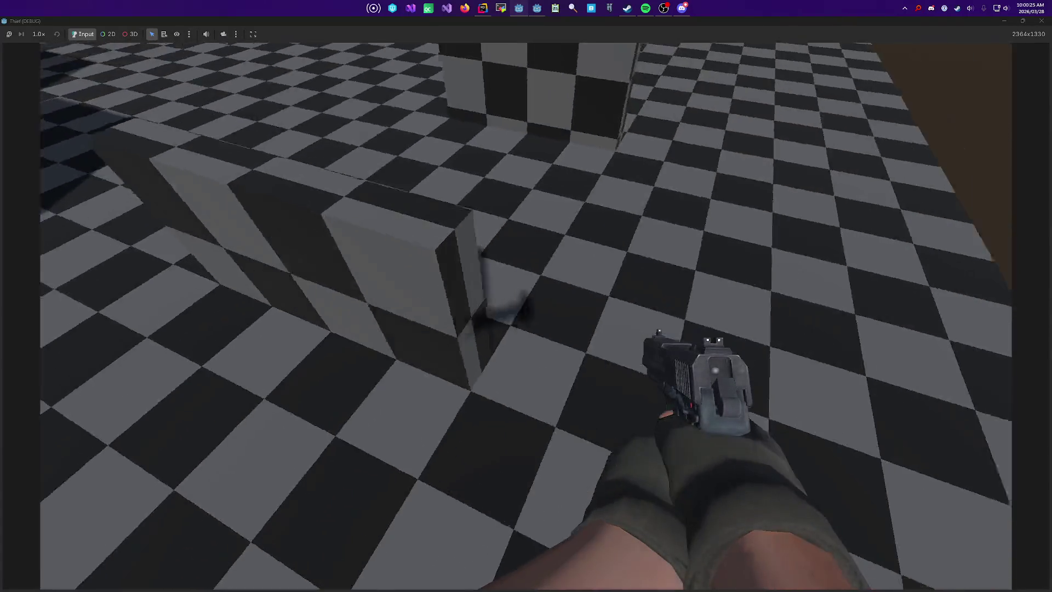
pyautogui.press('w')
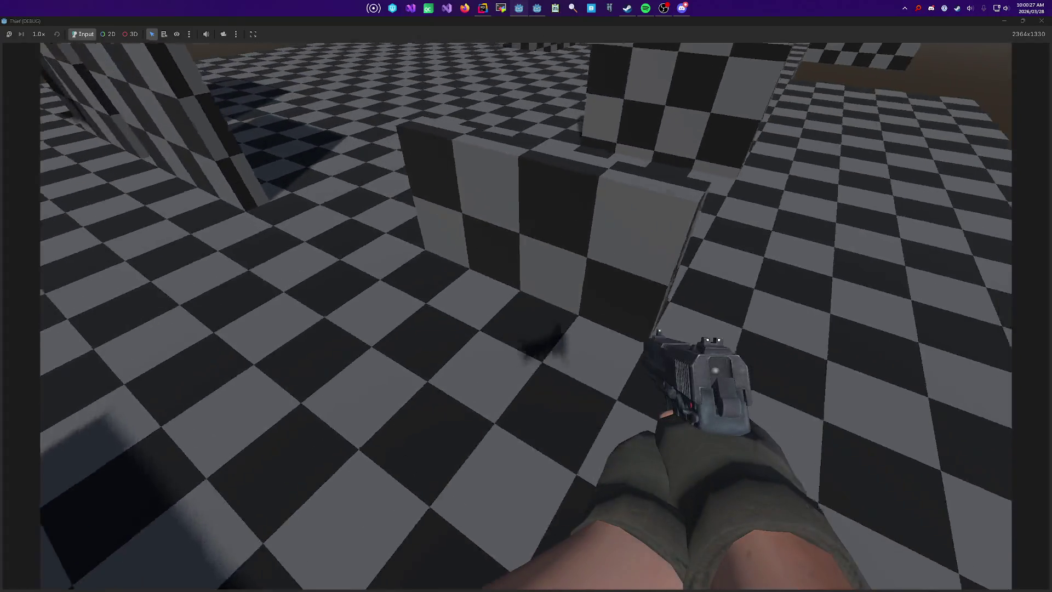
pyautogui.press('w')
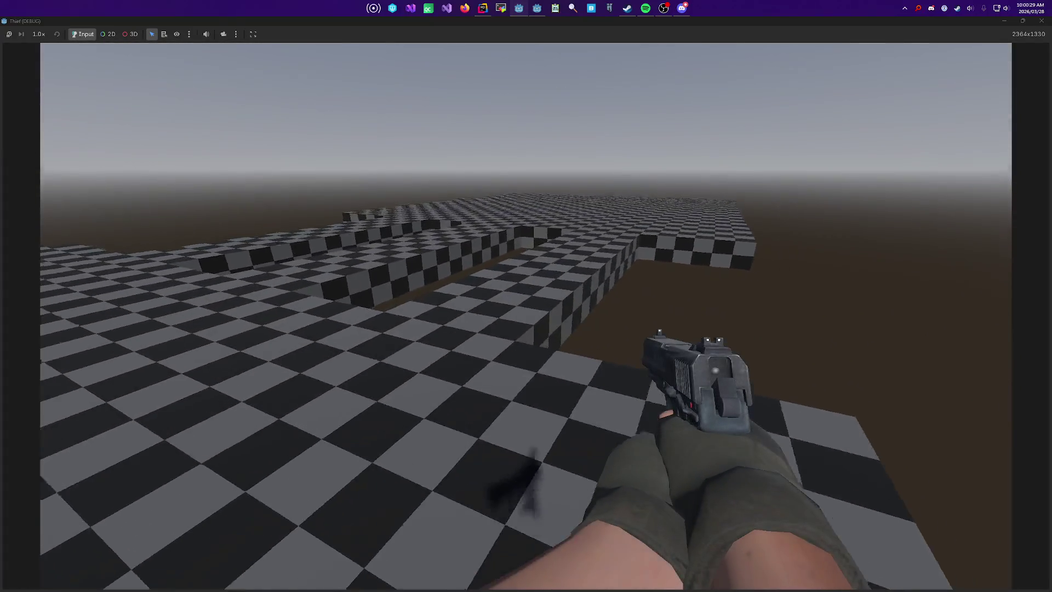
pyautogui.press('w')
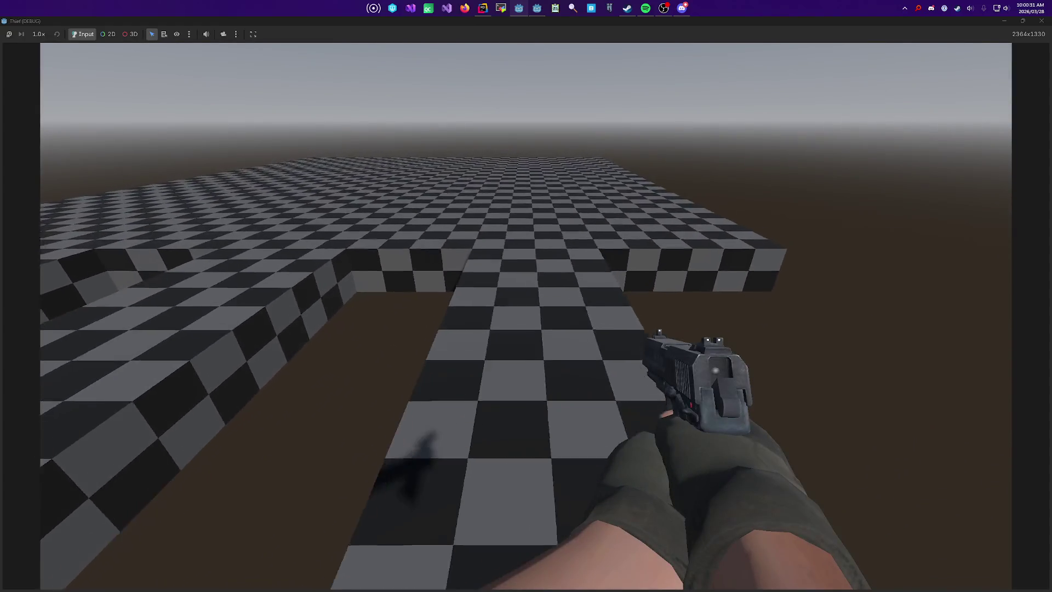
pyautogui.press('w')
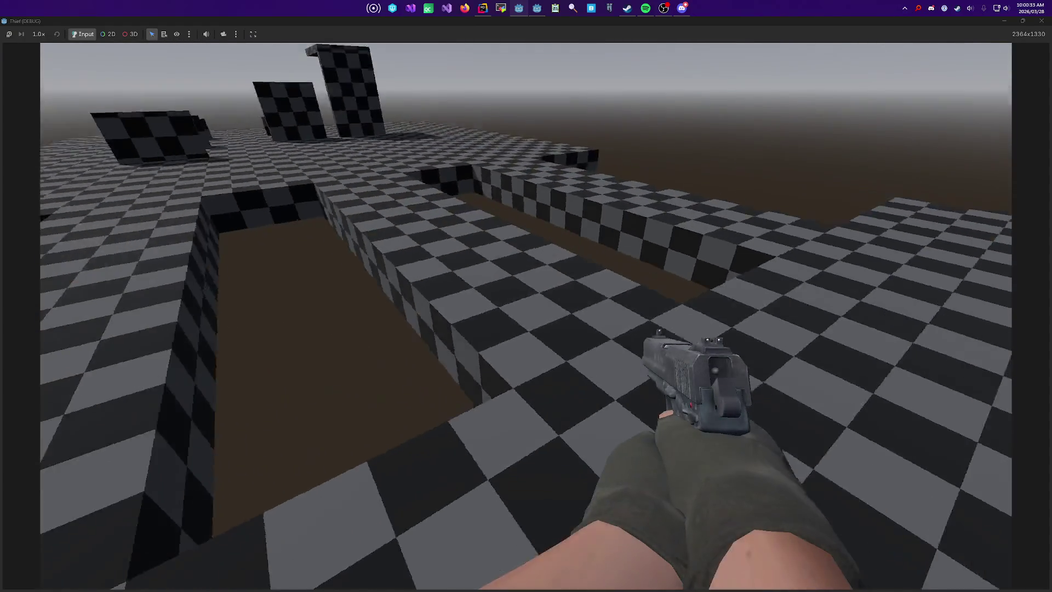
pyautogui.press('w')
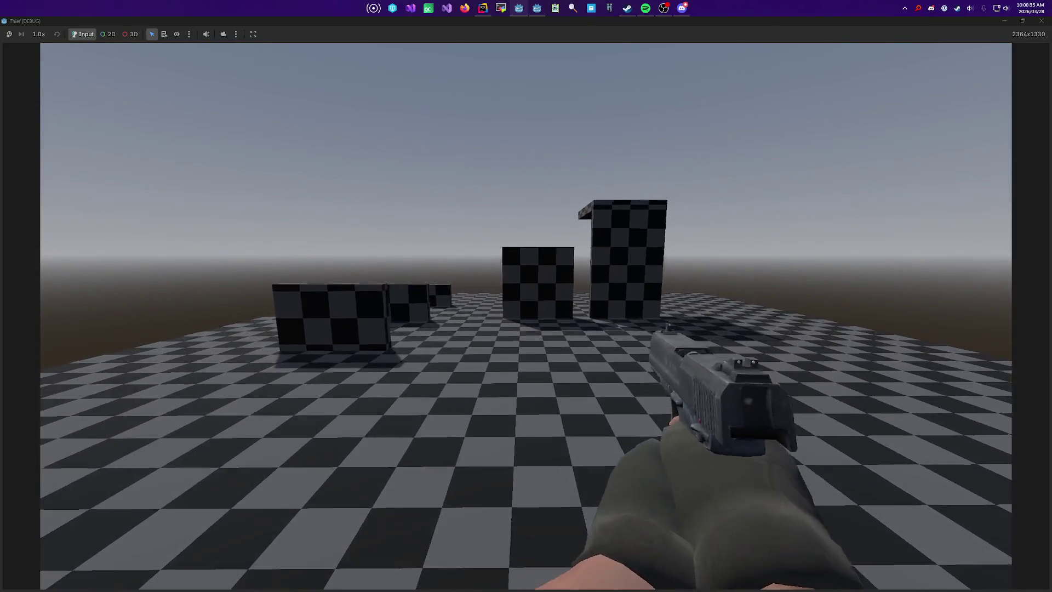
pyautogui.press('w')
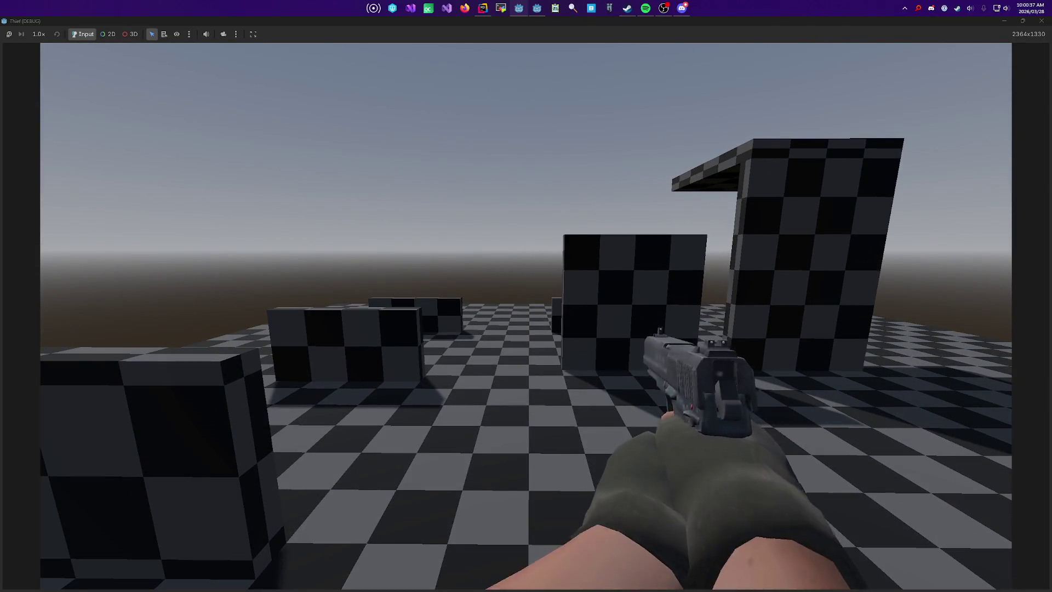
pyautogui.press('w')
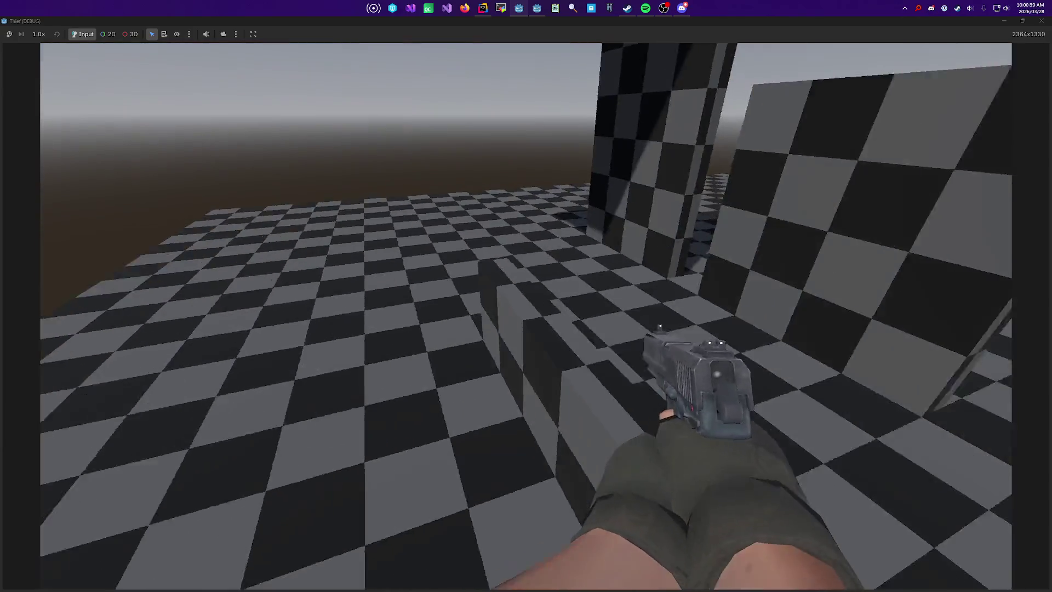
pyautogui.press('F8')
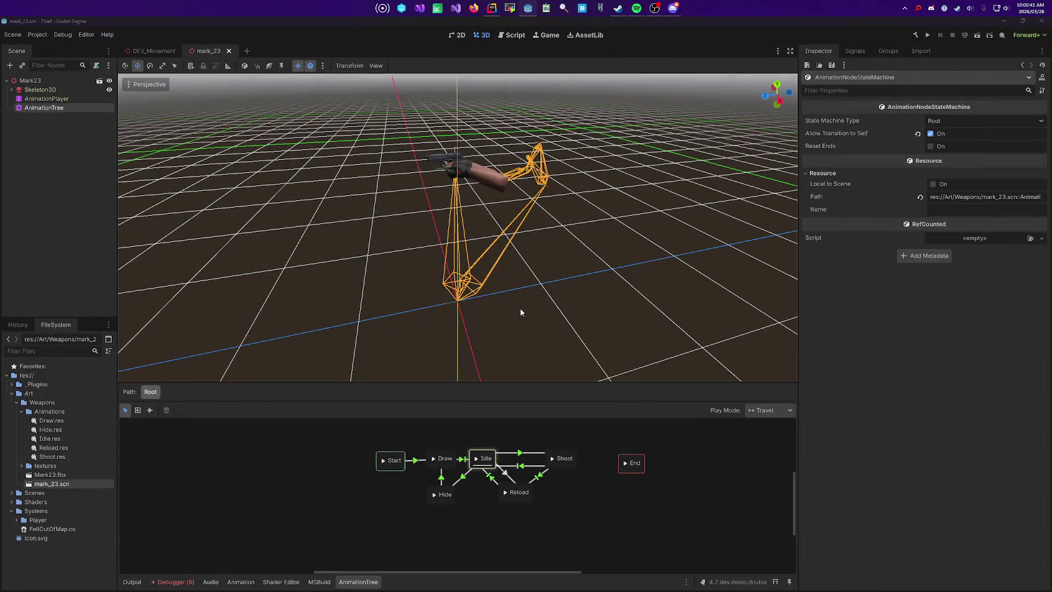
pyautogui.hotkey('alt', 'Tab')
pyautogui.scroll(4, 414, 238)
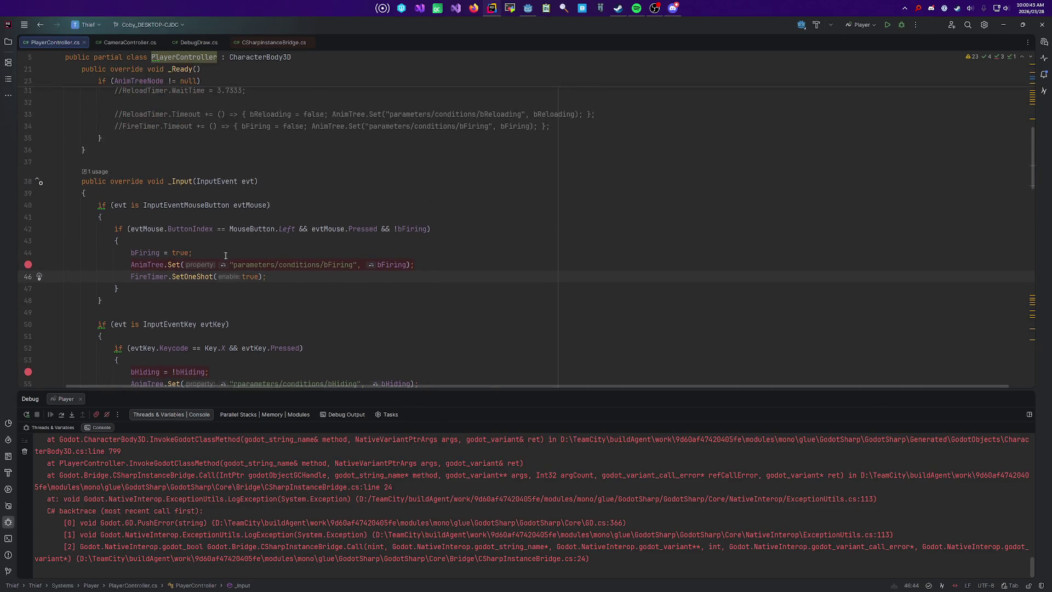
# Step: Uncomment the FireTimer/ReloadTimer creation, WaitTime and Timeout handler lines in _Ready
pyautogui.scroll(5, 114, 268)
pyautogui.scroll(1, 114, 269)
pyautogui.click(142, 210)
pyautogui.press('Down')
pyautogui.hotkey('ctrl', '/')
pyautogui.hotkey('ctrl', '/')
pyautogui.press('Down')
pyautogui.hotkey('ctrl', '/')
pyautogui.hotkey('ctrl', '/')
pyautogui.press('Up')
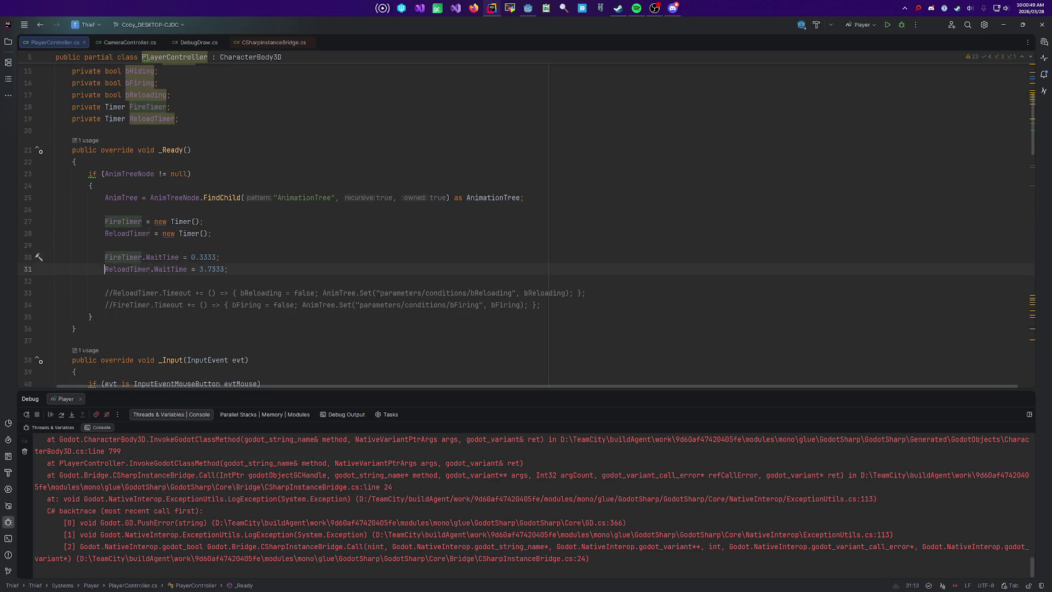
pyautogui.press('Down')
pyautogui.press('Down')
pyautogui.hotkey('shift', 'alt', 'Down')
pyautogui.hotkey('ctrl', '/')
# Step: Build and run the game from Godot, then close it
pyautogui.hotkey('alt', 'Tab')
pyautogui.press('F5')
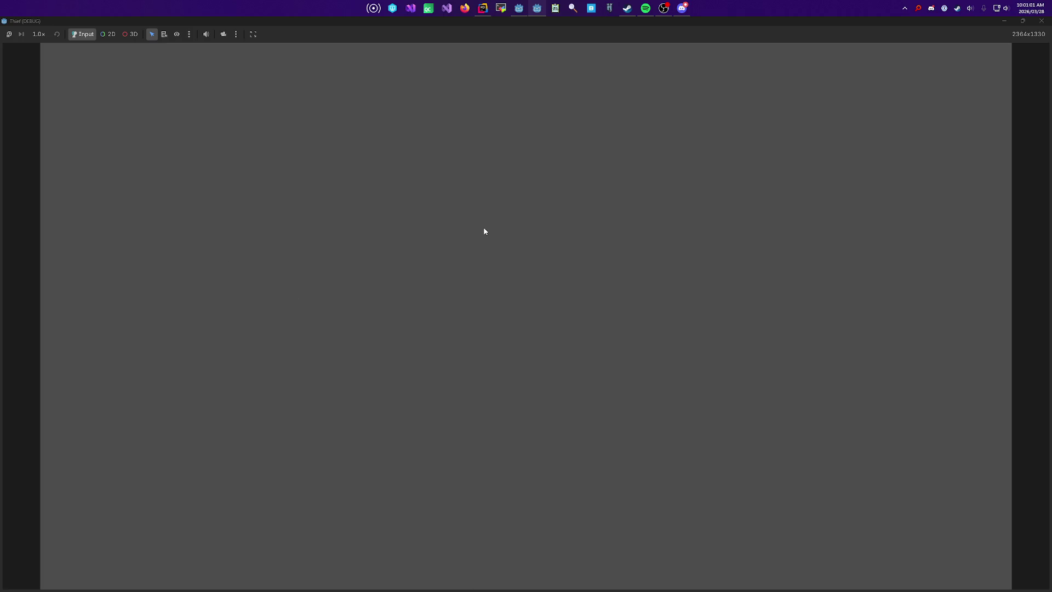
pyautogui.hotkey('alt', 'F4')
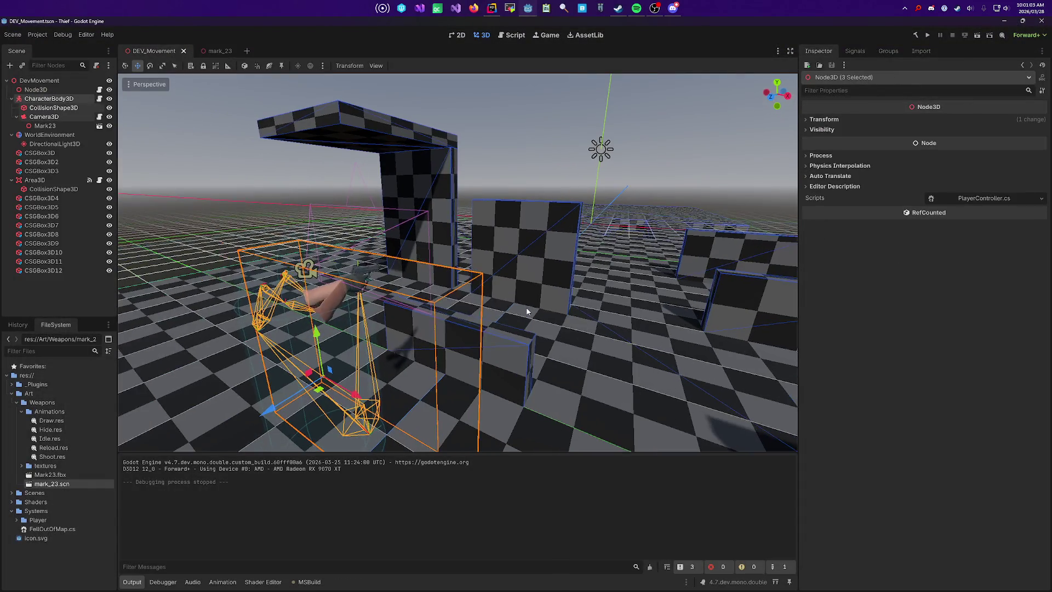
# Step: Rebuild and run the game, then press R four times to test the reload animation
pyautogui.press('F5')
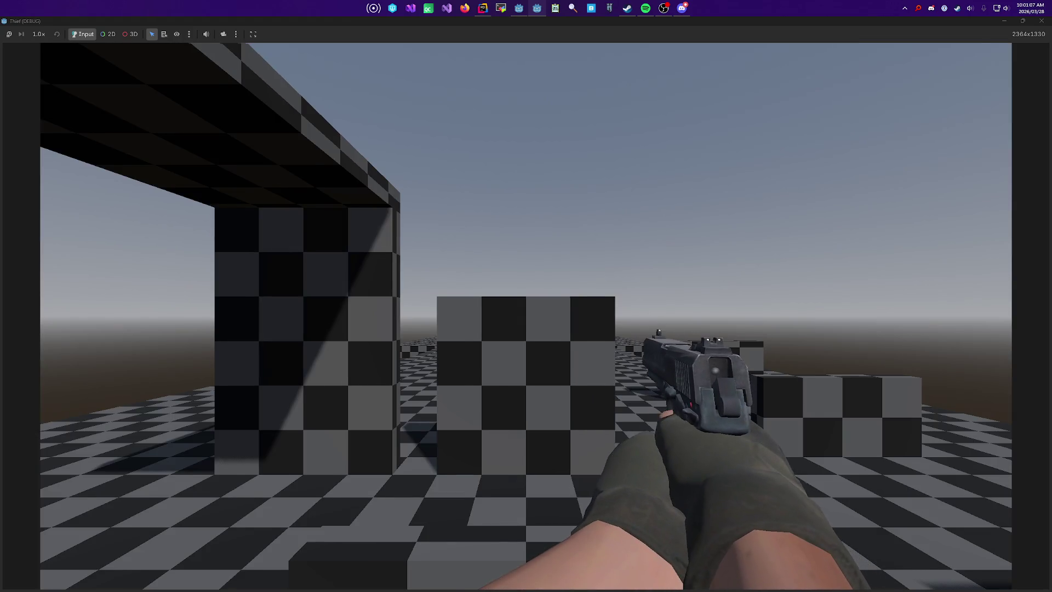
pyautogui.moveTo(526, 296)
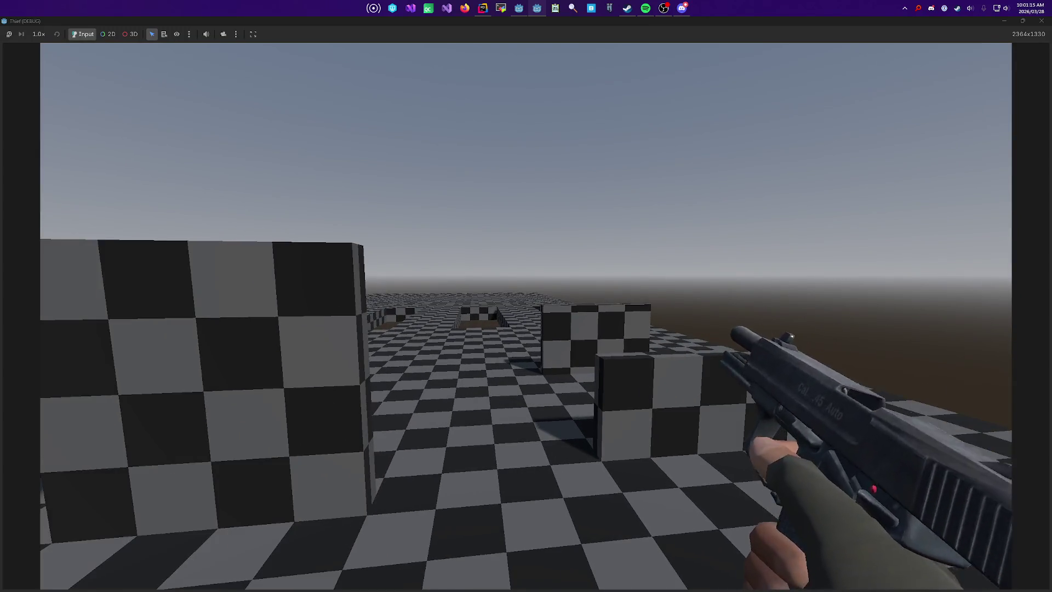
pyautogui.press('r')
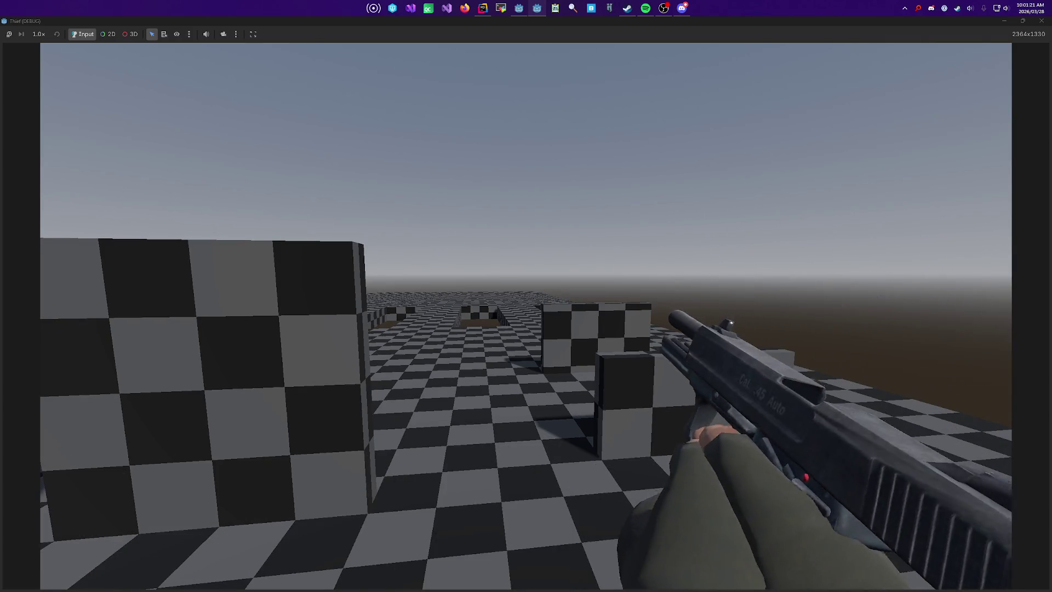
pyautogui.press('r')
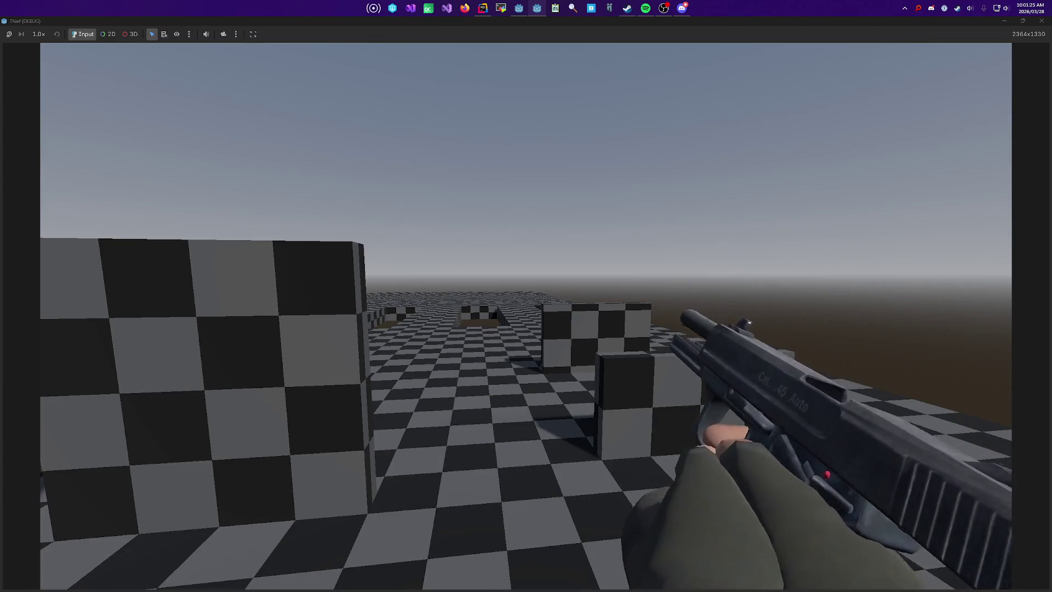
pyautogui.press('r')
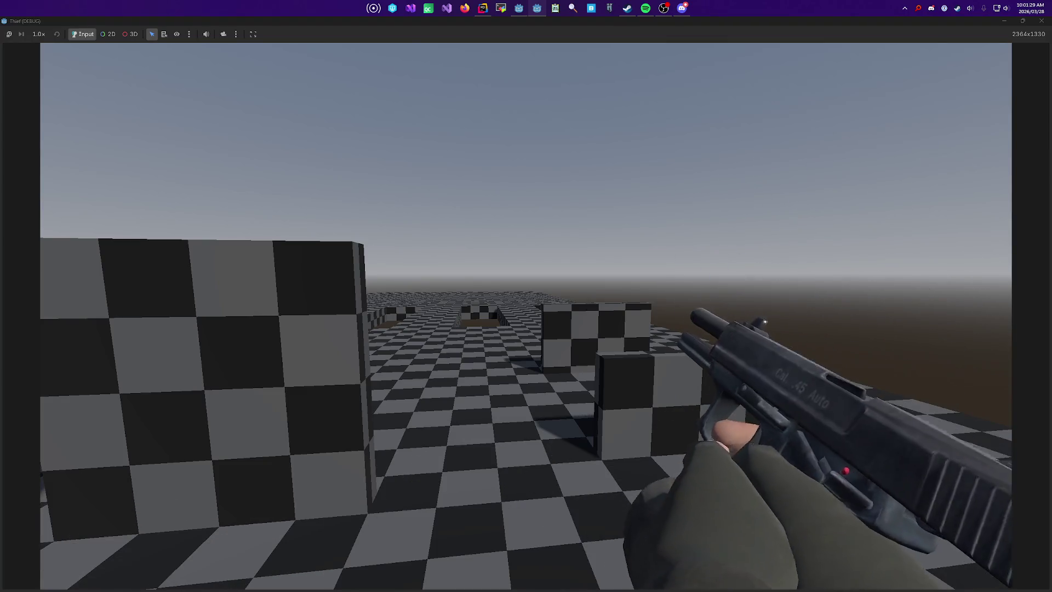
pyautogui.press('r')
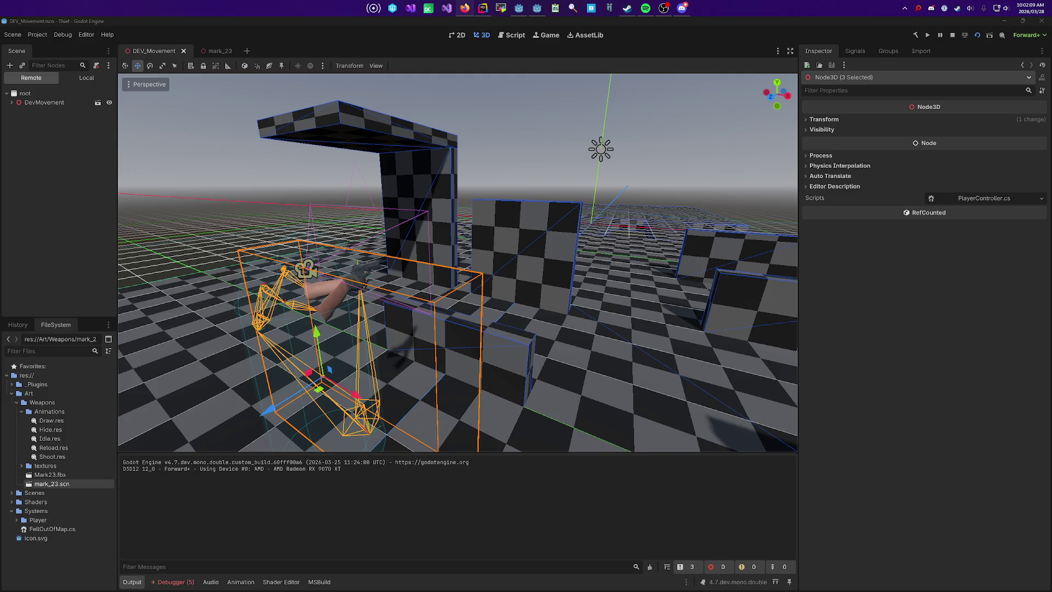
# Step: Return to the running game and reload the pistol three times while walking
pyautogui.hotkey('alt', 'Tab')
pyautogui.hotkey('alt', 'Tab')
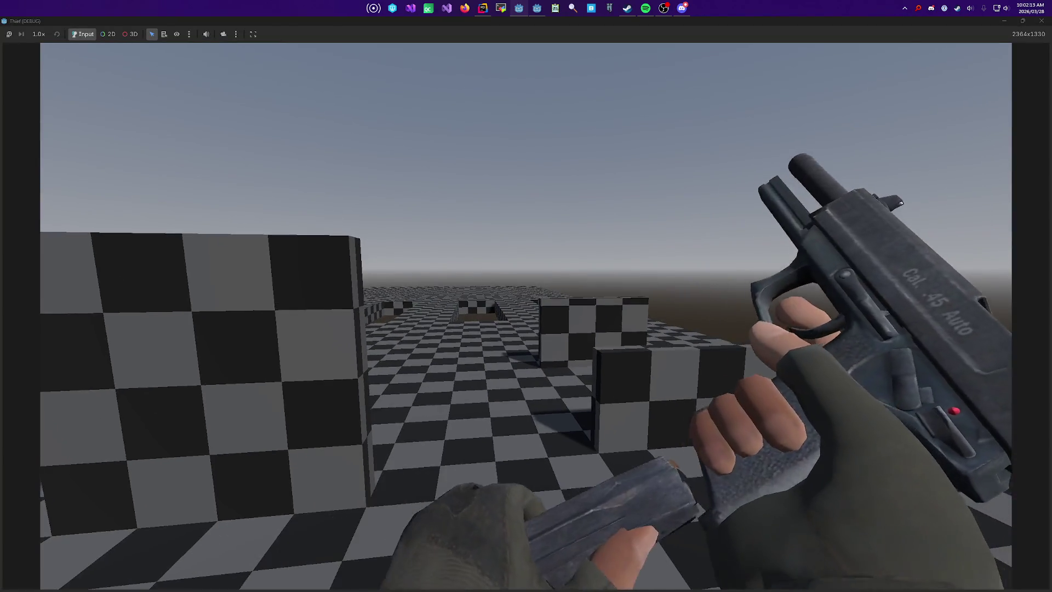
pyautogui.press('w')
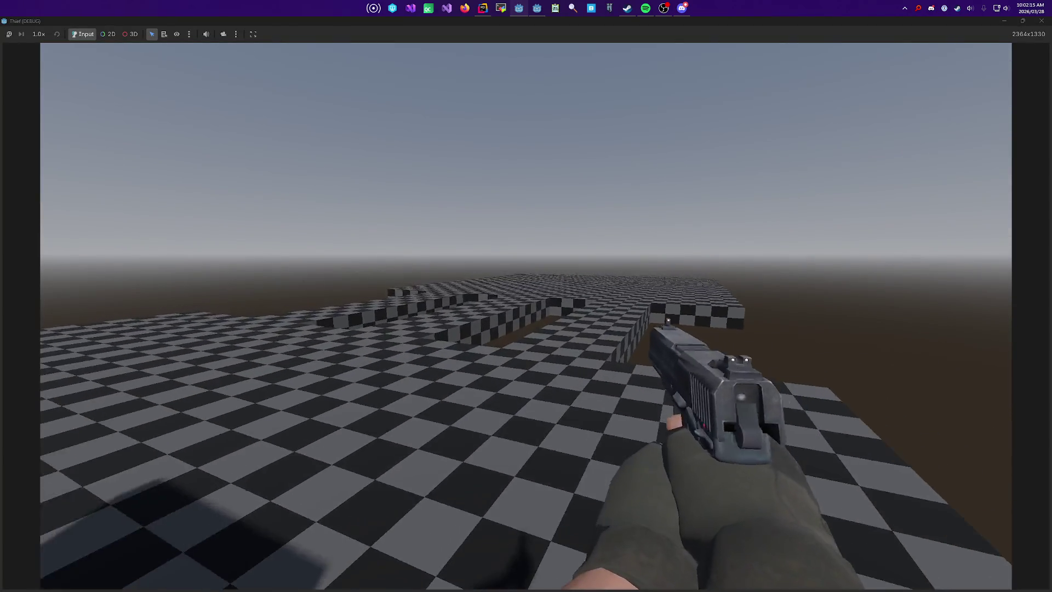
pyautogui.press('r')
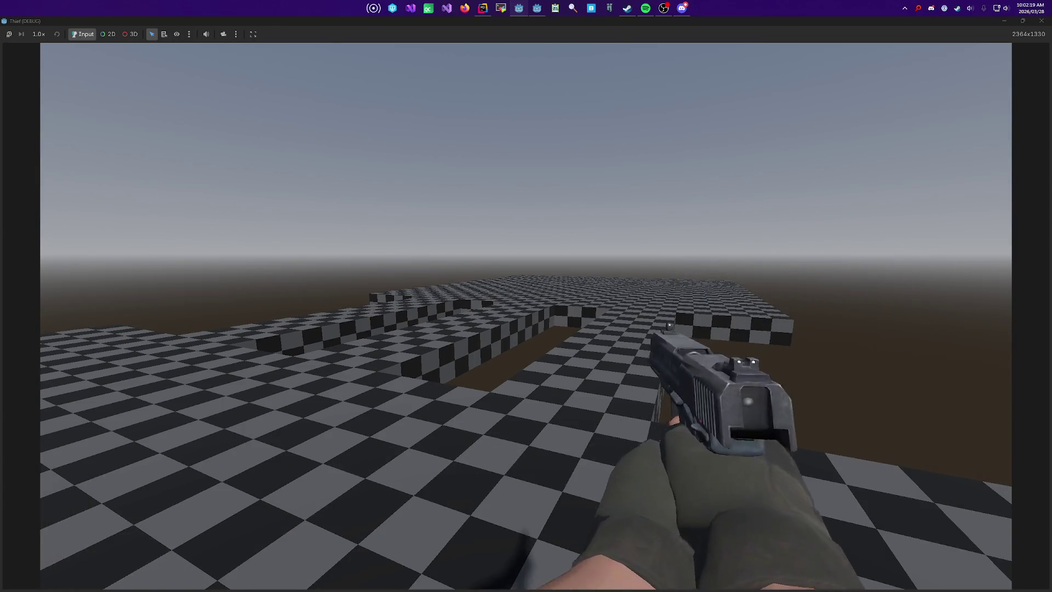
pyautogui.press('r')
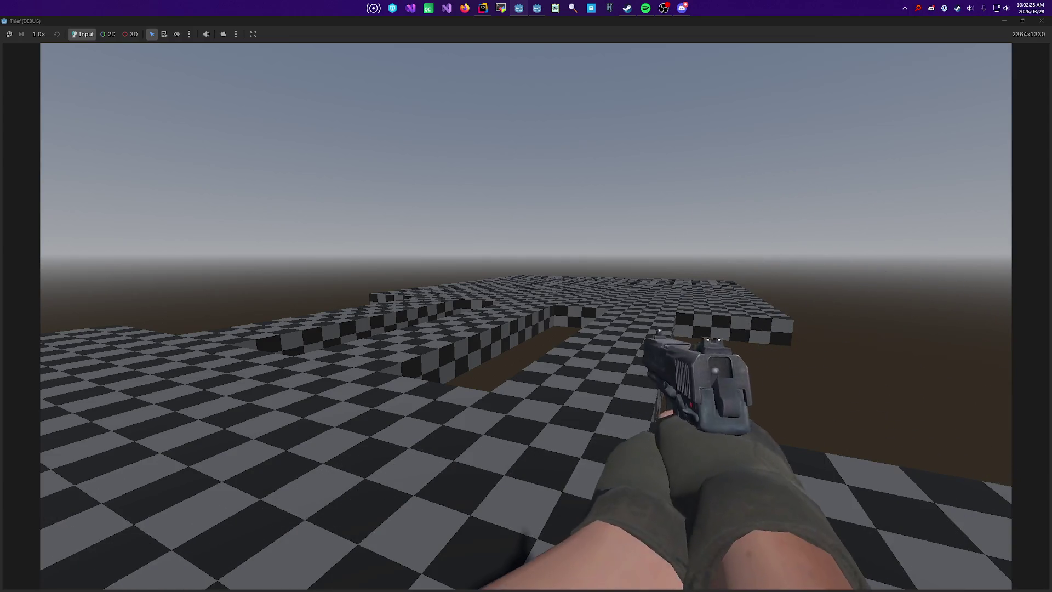
pyautogui.press('r')
# Step: Walk across the platforms toward the boxes, then stop the game and return to Rider
pyautogui.press('w')
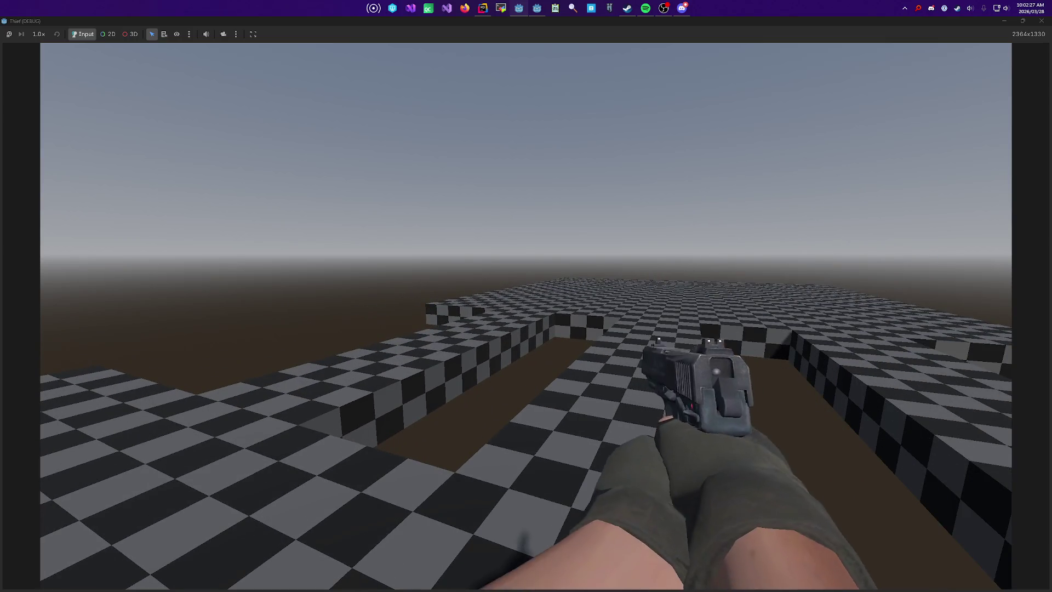
pyautogui.press('w')
pyautogui.press('w')
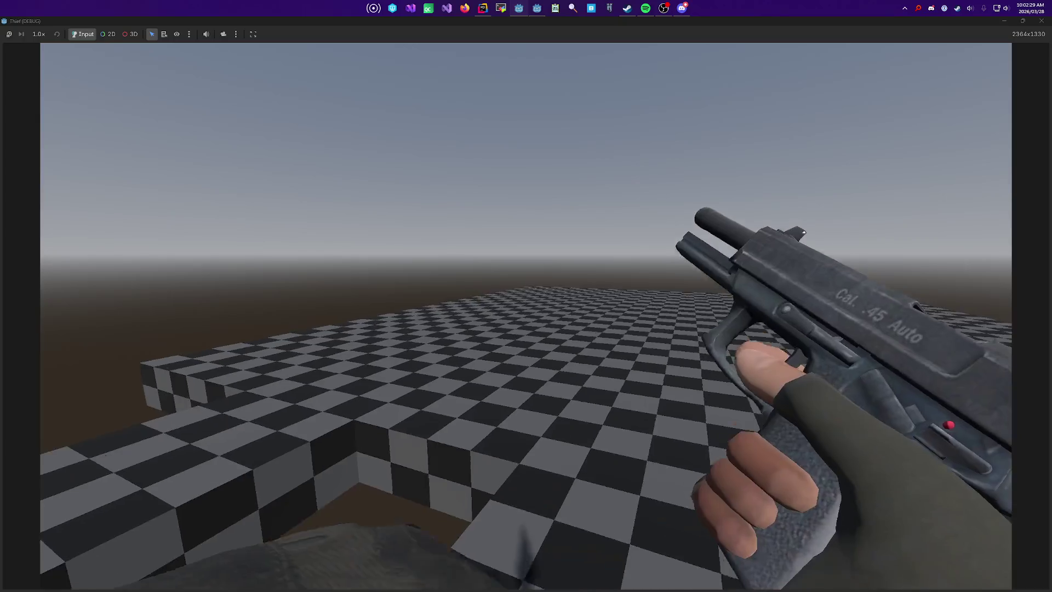
pyautogui.press('w')
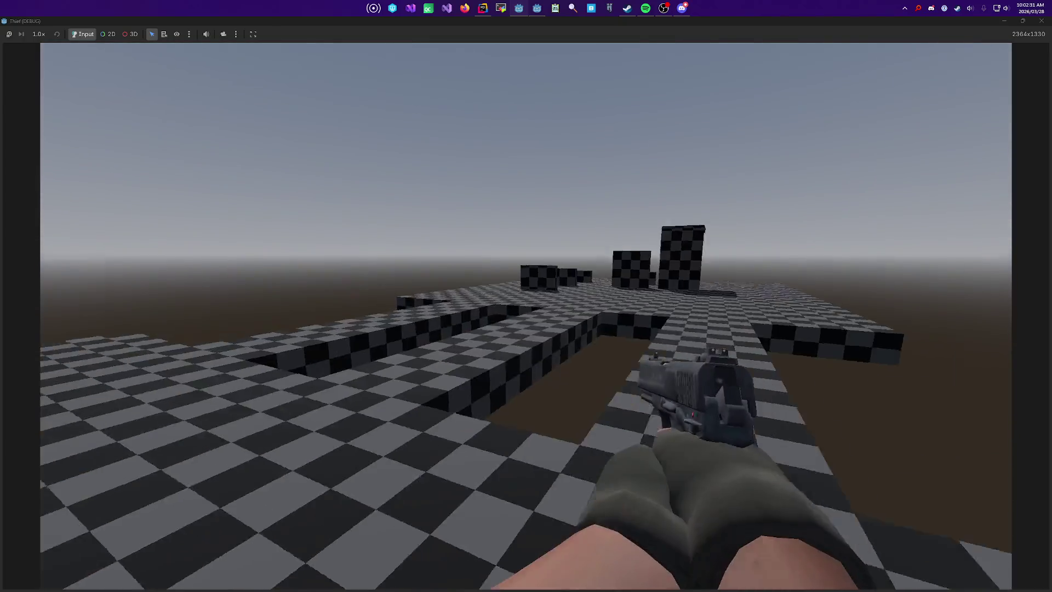
pyautogui.press('w')
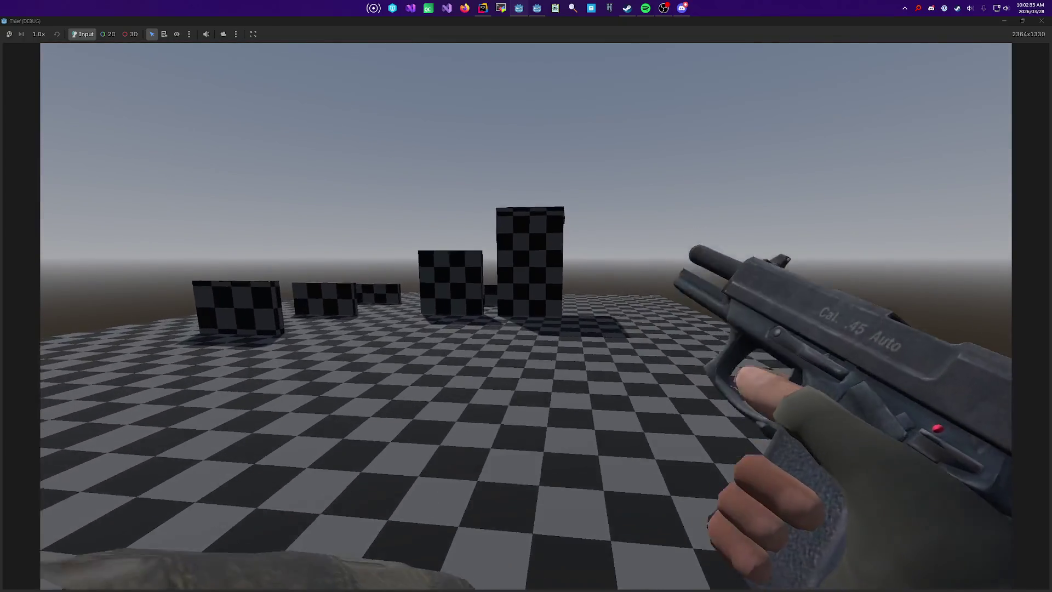
pyautogui.press('w')
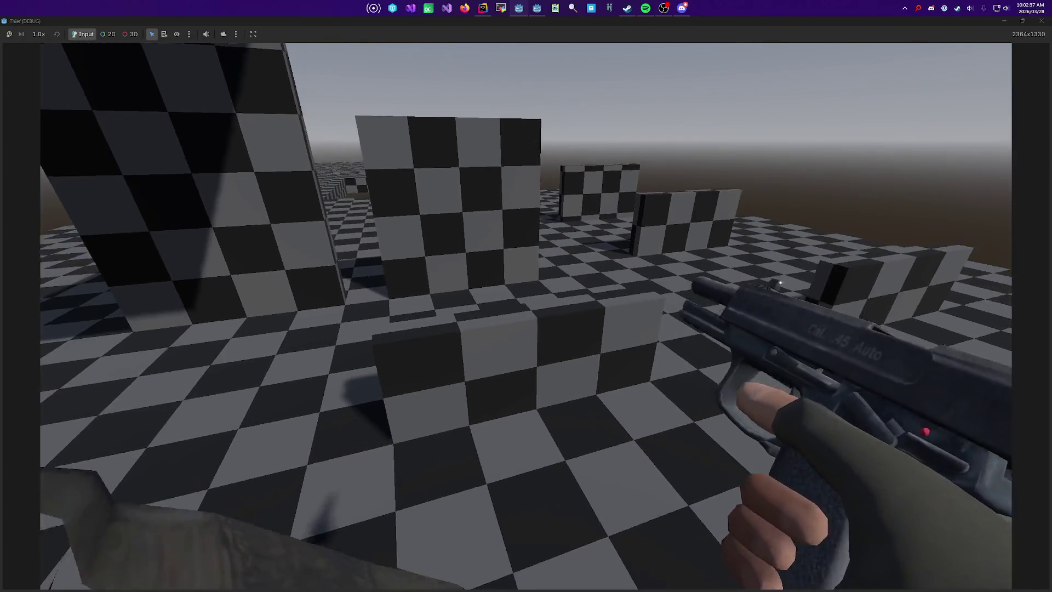
pyautogui.press('F8')
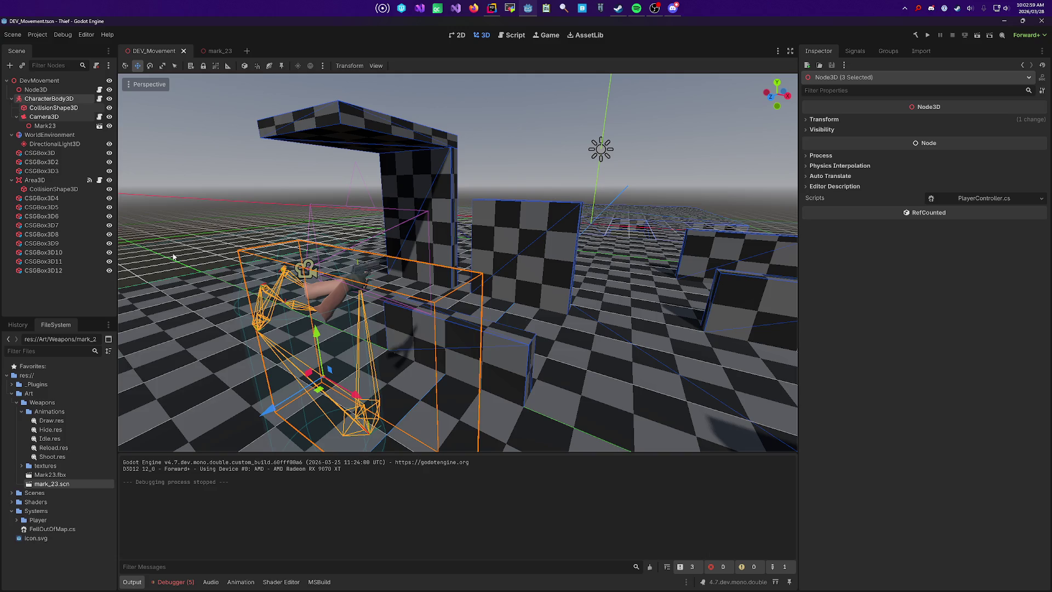
pyautogui.hotkey('alt', 'Tab')
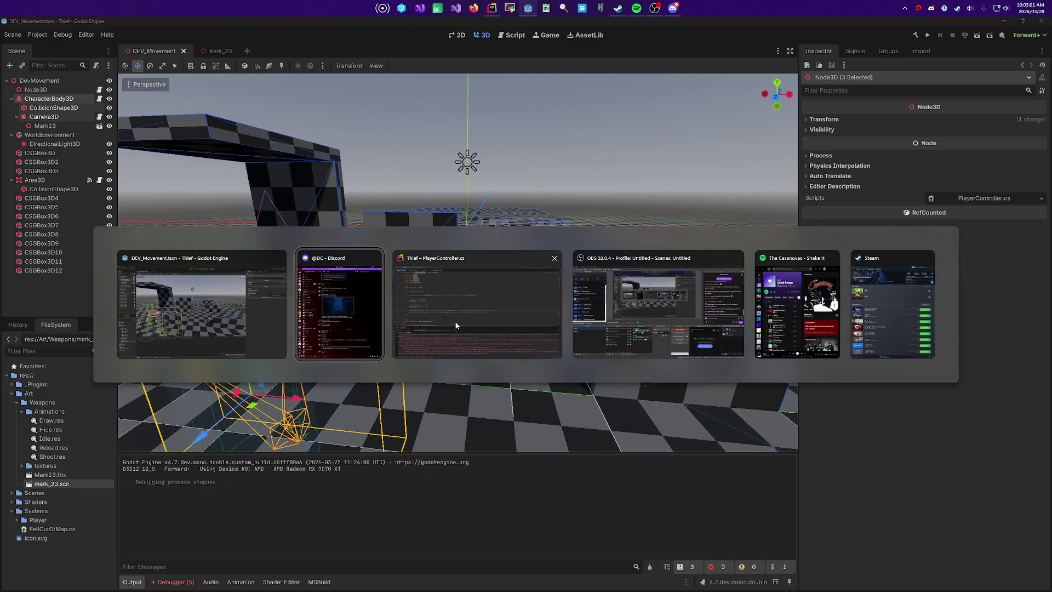
# Step: Replace the FireTimer SetOneShot(true) call with FireTimer.Start();
pyautogui.click(347, 257)
pyautogui.scroll(-5, 340, 256)
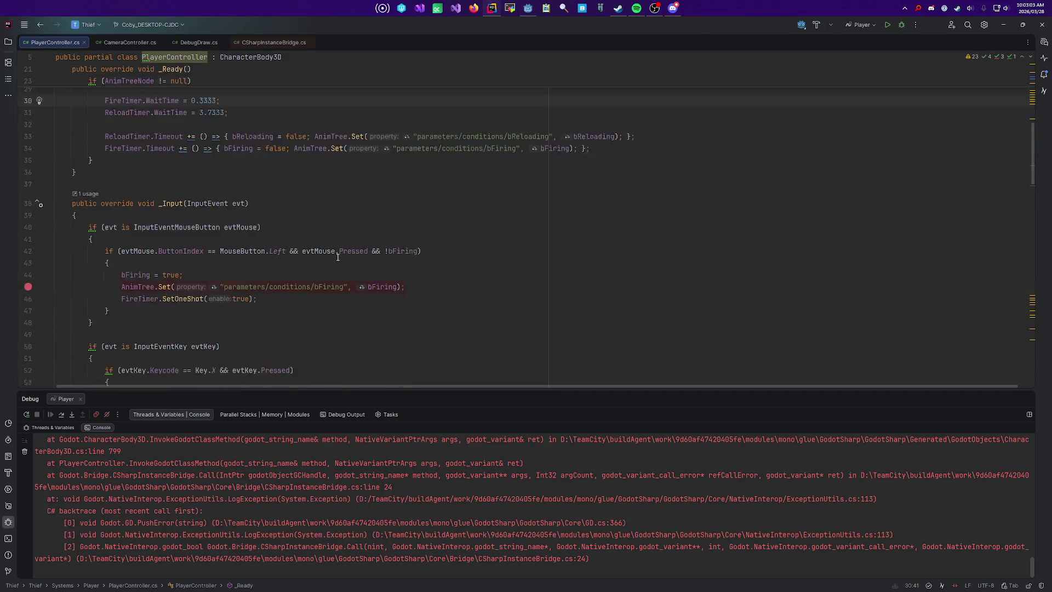
pyautogui.click(168, 114)
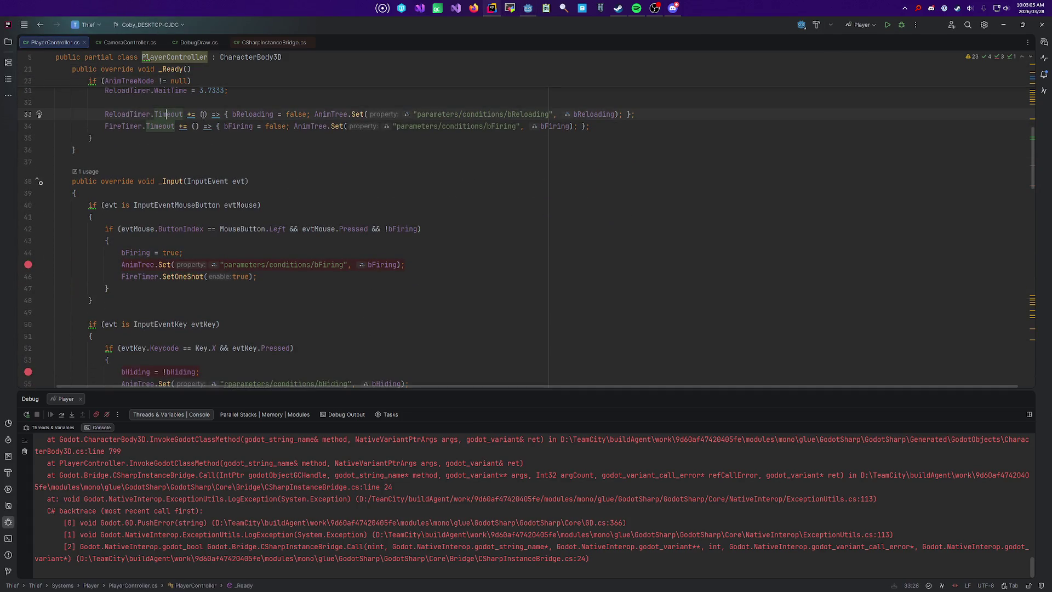
pyautogui.scroll(-1, 193, 242)
pyautogui.click(177, 241)
pyautogui.click(163, 240)
pyautogui.write('st')
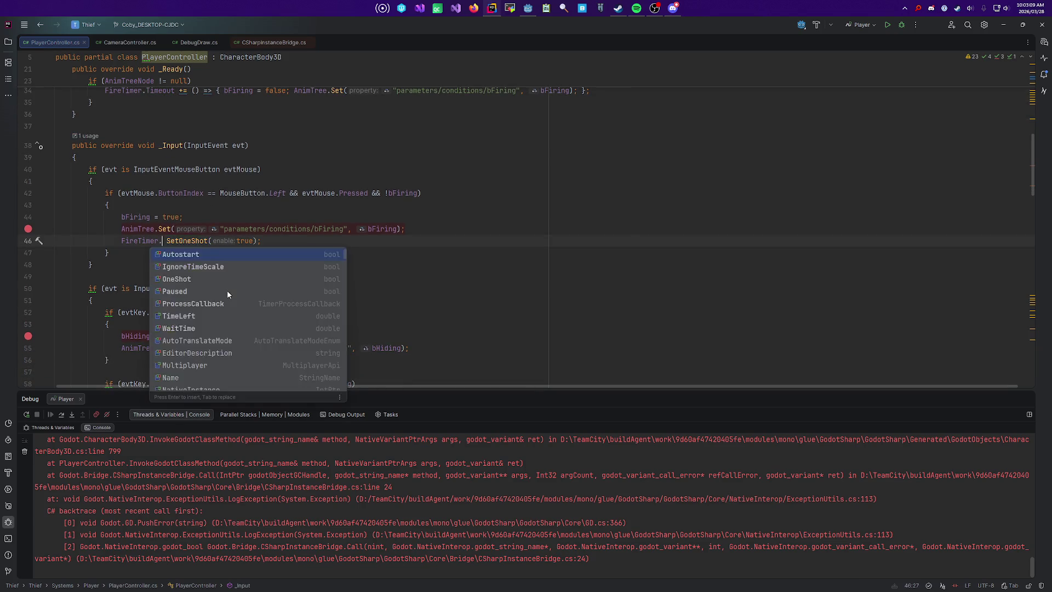
pyautogui.write('ar')
pyautogui.press('Tab')
pyautogui.write(';')
pyautogui.hotkey('ctrl', 'Delete')
pyautogui.press('BackSpace')
pyautogui.press('BackSpace')
# Step: Change the ReloadTimer one-shot call to ReloadTimer.Start()
pyautogui.scroll(-2, 171, 304)
pyautogui.doubleClick(184, 360)
pyautogui.keyDown('shift'); pyautogui.click(265, 360); pyautogui.keyUp('shift')
pyautogui.write('St')
pyautogui.press('Return')
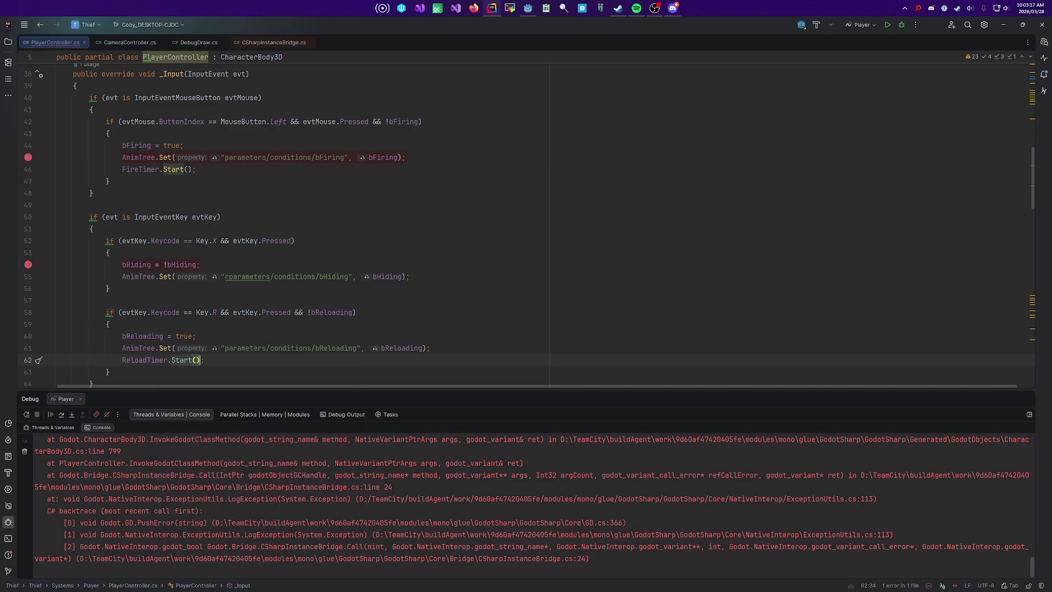
pyautogui.scroll(-4, 270, 270)
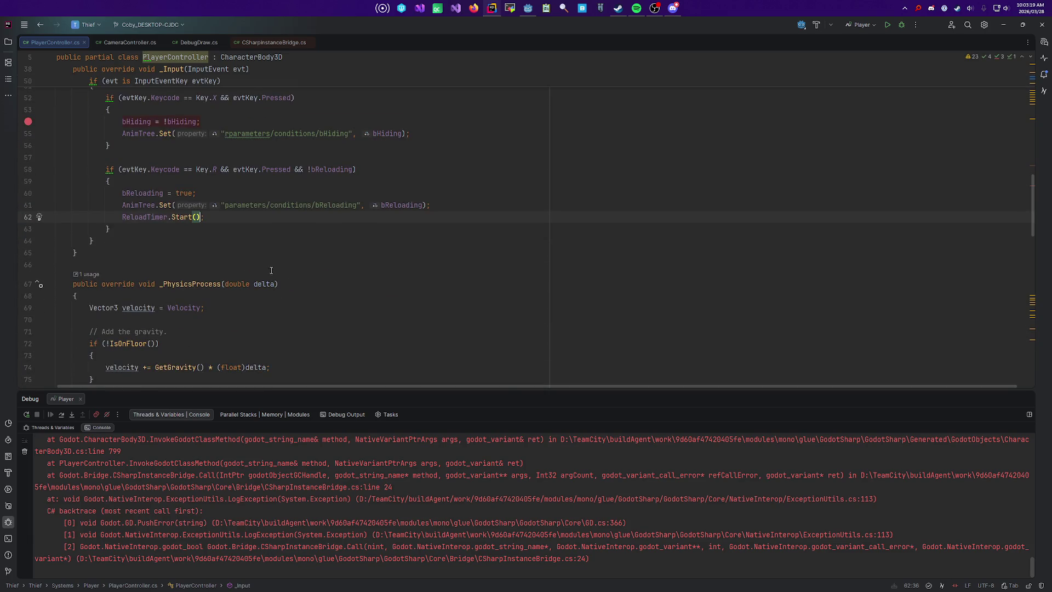
# Step: Navigate back to the reload code in _Input, then build and launch the game from Godot
pyautogui.hotkey('ctrl', 'alt', 'Left')
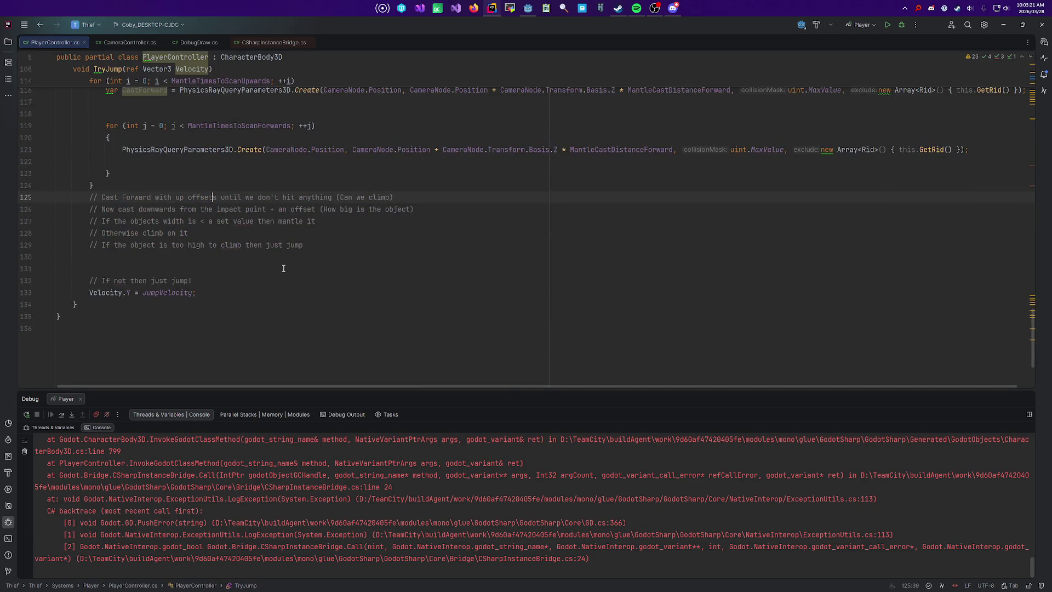
pyautogui.hotkey('ctrl', 'alt', 'Right')
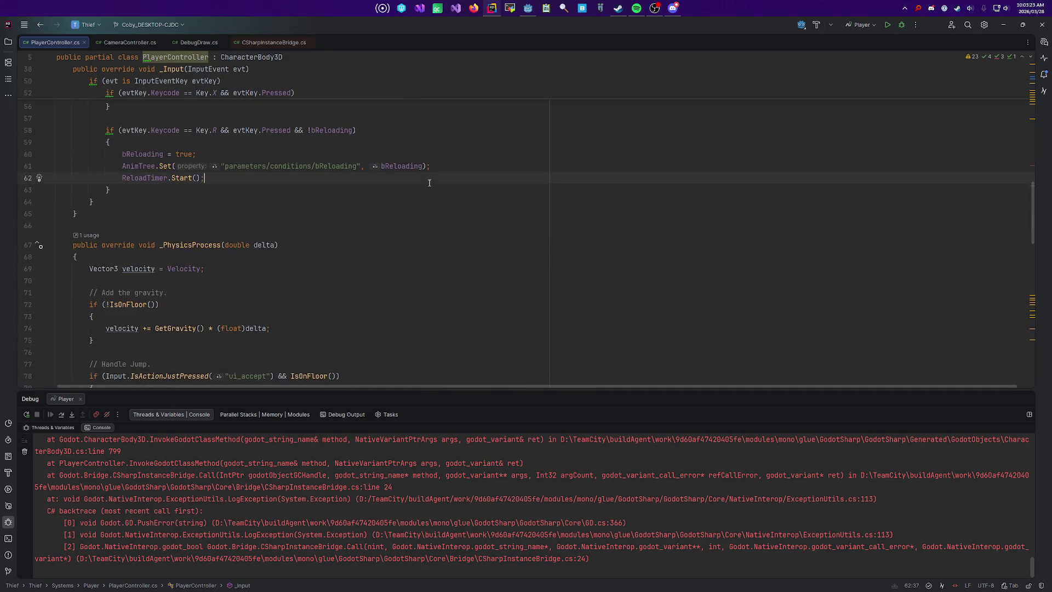
pyautogui.hotkey('alt', 'Tab')
pyautogui.press('F5')
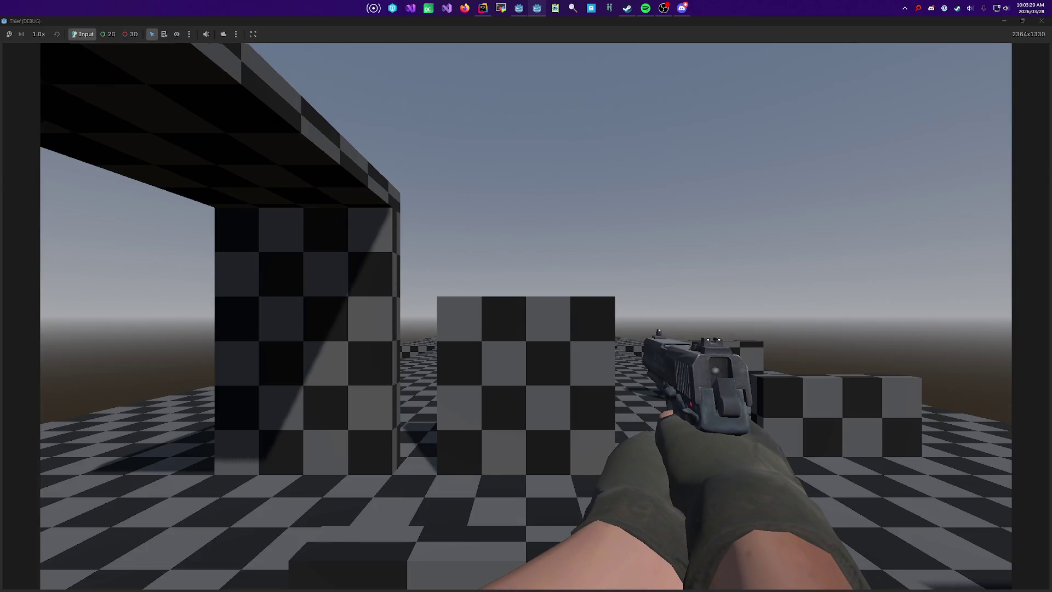
# Step: Try the first-person Mark23 pistol in the running game, then exit with Escape
pyautogui.moveTo(526, 296)
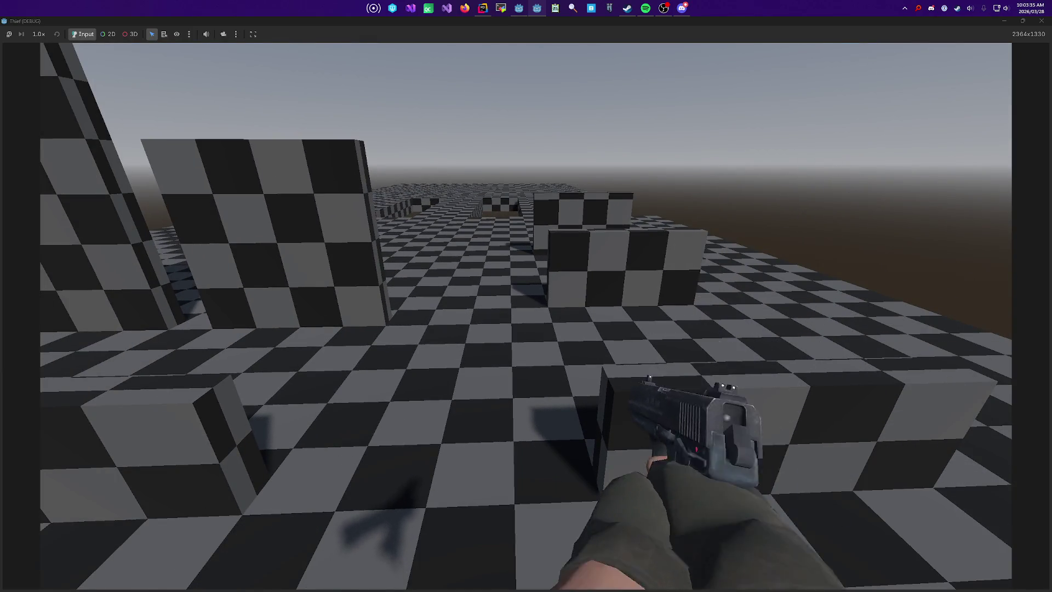
pyautogui.press('Escape')
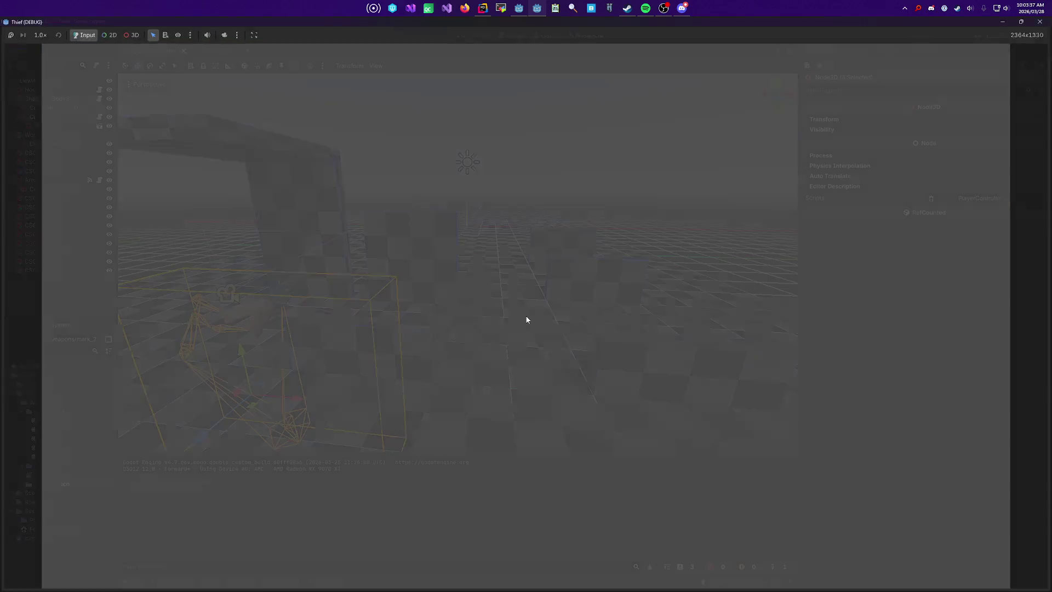
# Step: Open the mark_23 scene tab in Godot, then return to the timer code in Rider
pyautogui.click(504, 448)
pyautogui.click(509, 180)
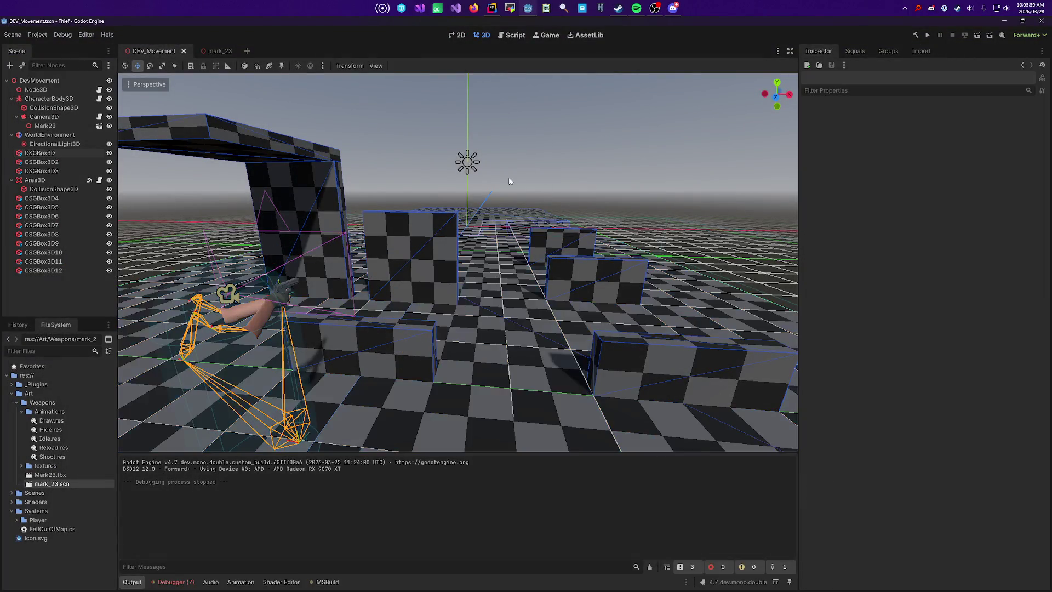
pyautogui.click(218, 50)
pyautogui.hotkey('alt', 'Tab')
pyautogui.scroll(10, 319, 251)
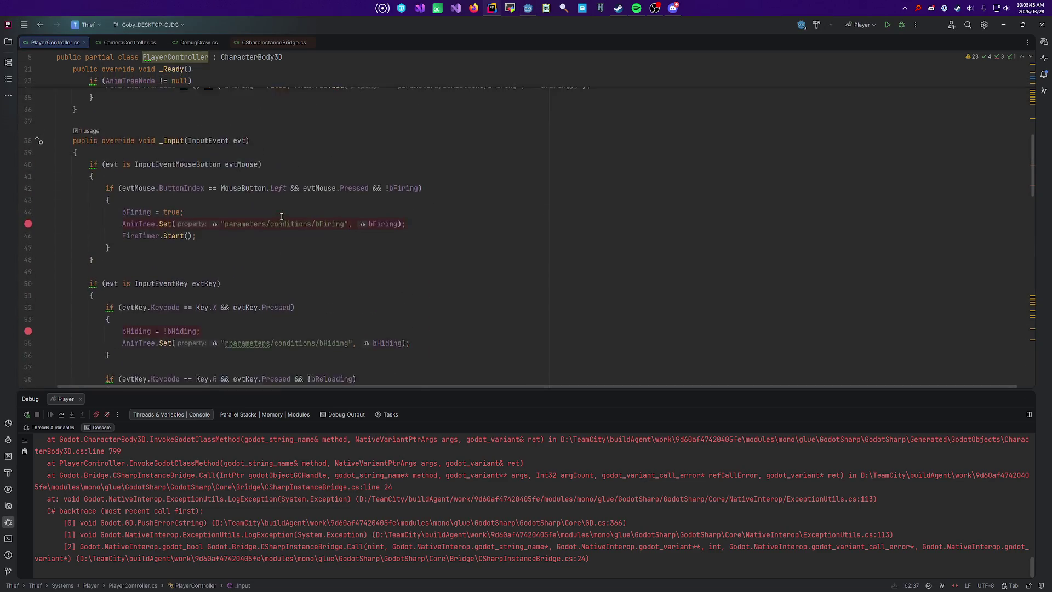
pyautogui.scroll(-3, 486, 204)
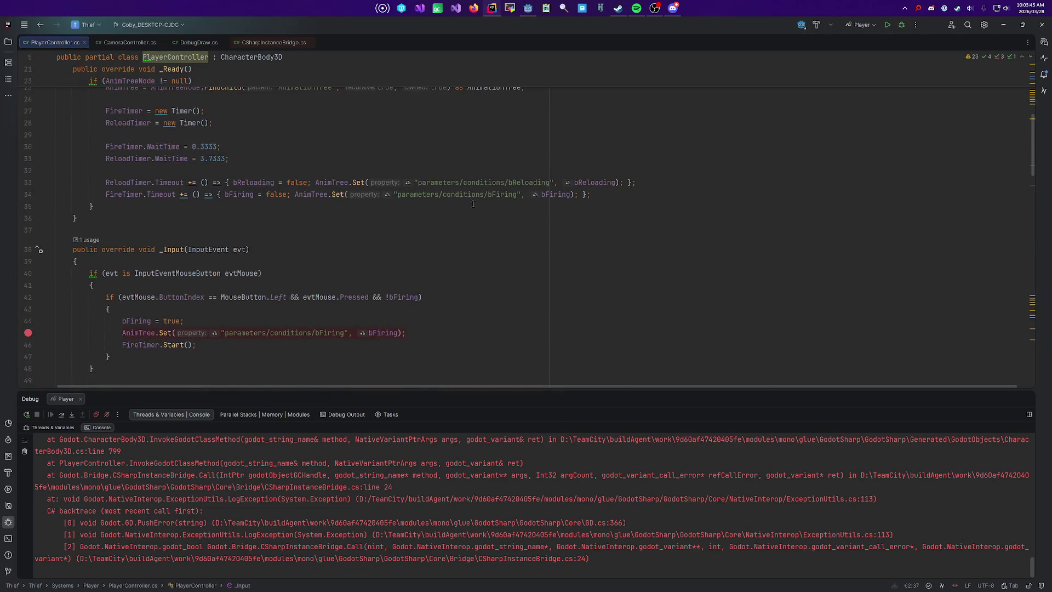
# Step: Add GD.Print("Reload Timer Triggered"); to the ReloadTimer Timeout handler
pyautogui.click(500, 182)
pyautogui.click(501, 195)
pyautogui.click(582, 195)
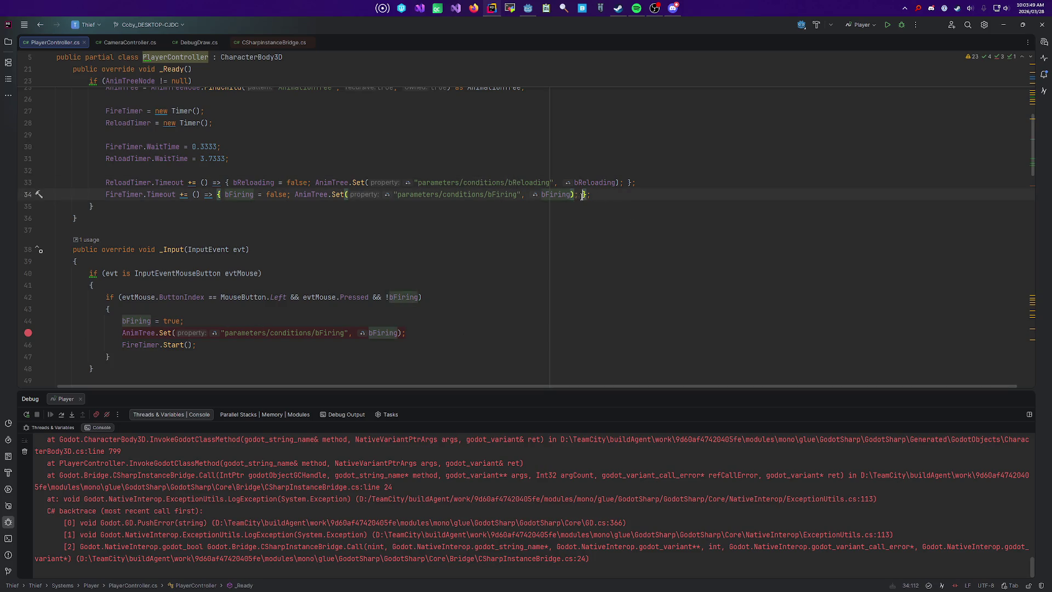
pyautogui.click(629, 183)
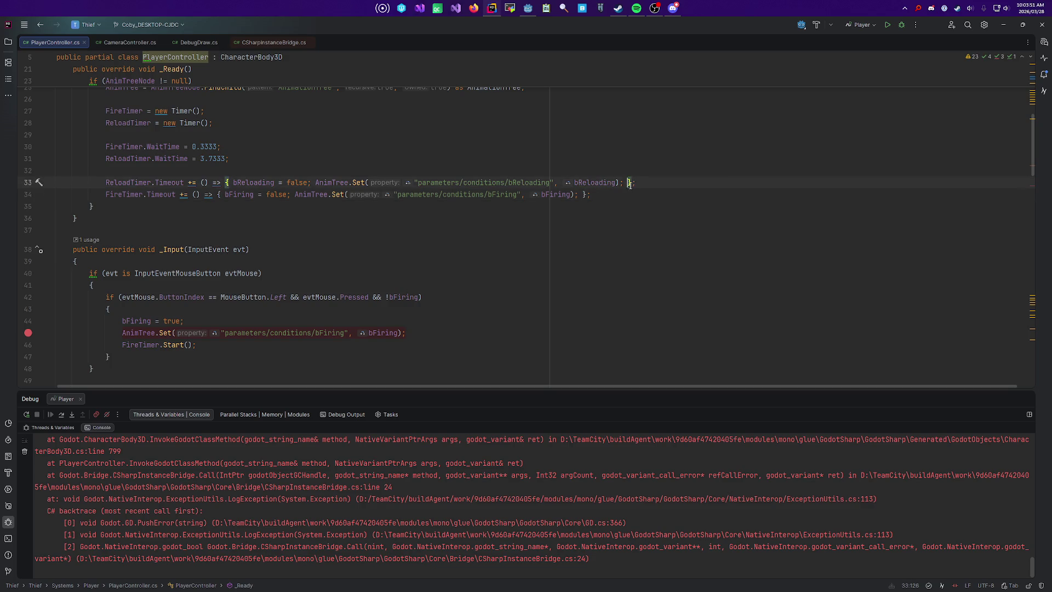
pyautogui.write('GD.l')
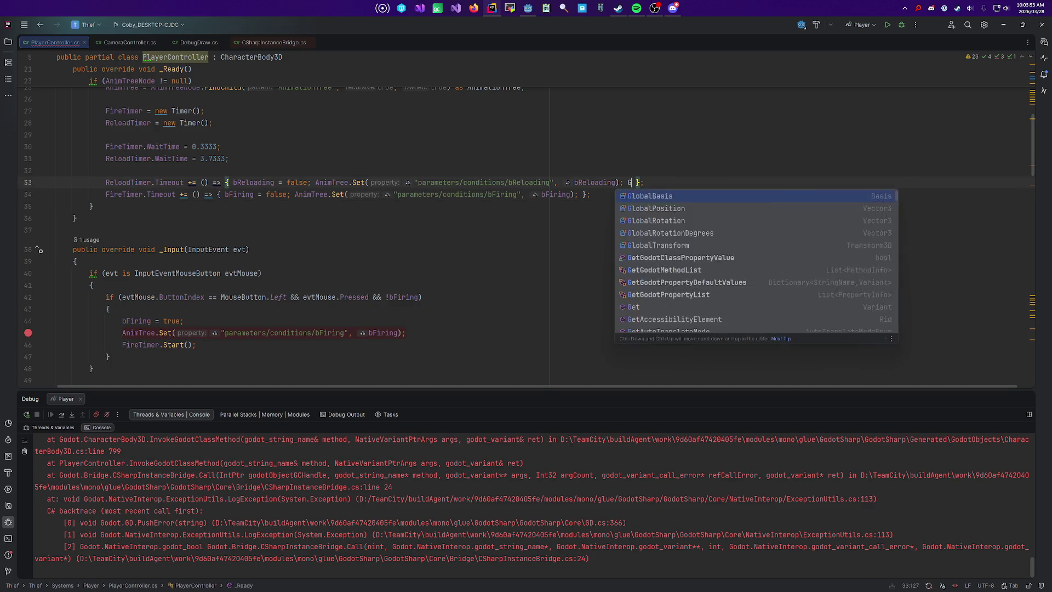
pyautogui.press('BackSpace')
pyautogui.write('printwar')
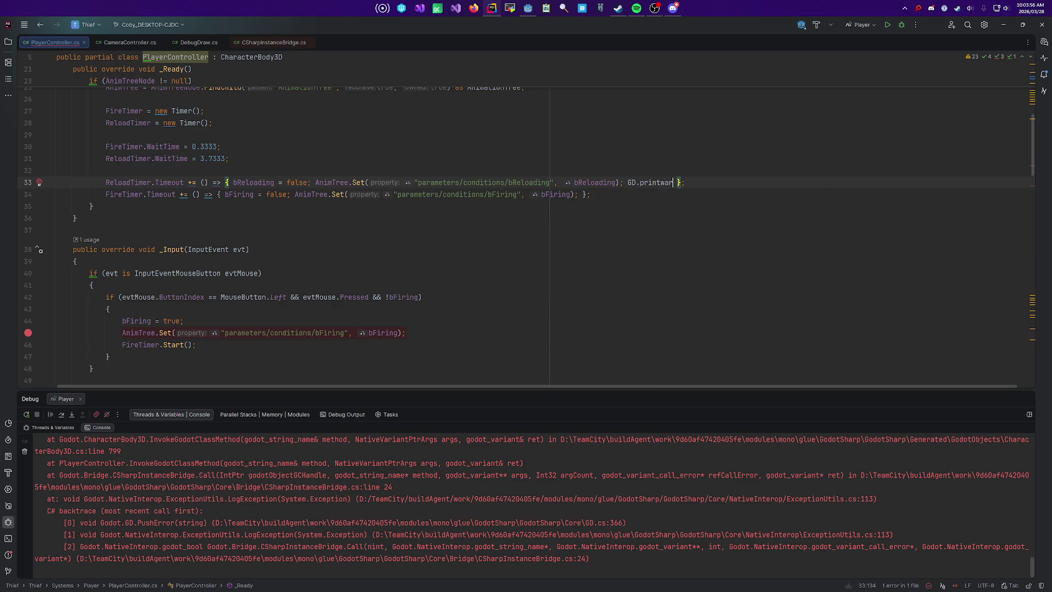
pyautogui.press('Delete')
pyautogui.hotkey('ctrl', 'z')
pyautogui.press('BackSpace')
pyautogui.press('BackSpace')
pyautogui.press('BackSpace')
pyautogui.write('Print')
pyautogui.press('Return')
pyautogui.write('"')
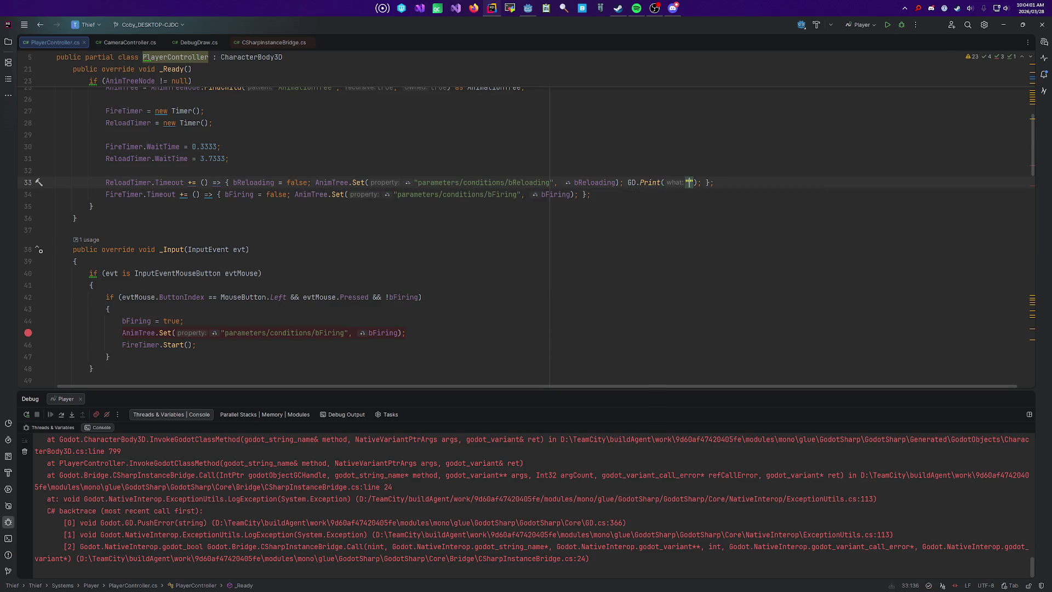
pyautogui.write('Reload Timer Tr')
pyautogui.write('iggered')
pyautogui.press('Right')
# Step: Copy the same print statement into the FireTimer Timeout handler
pyautogui.hotkey('ctrl', 'shift', 'Left')
pyautogui.hotkey('ctrl', 'shift', 'Left')
pyautogui.hotkey('ctrl', 'shift', 'Left')
pyautogui.hotkey('ctrl', 'shift', 'Left')
pyautogui.hotkey('ctrl', 'c')
pyautogui.press('Down')
pyautogui.press('Left')
pyautogui.press('Left')
pyautogui.hotkey('ctrl', 'v')
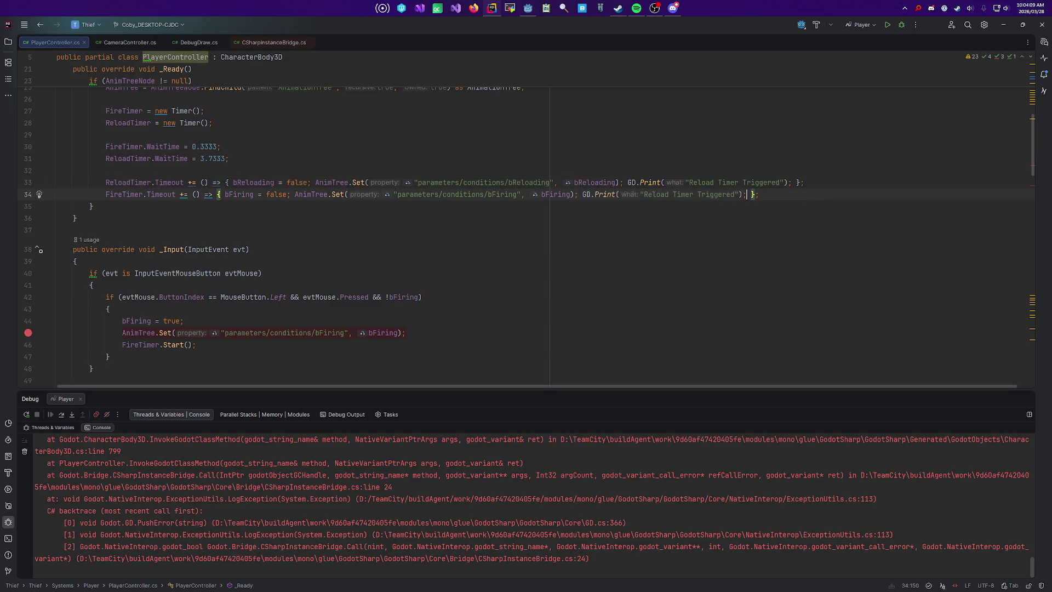
pyautogui.hotkey('alt', 'Tab')
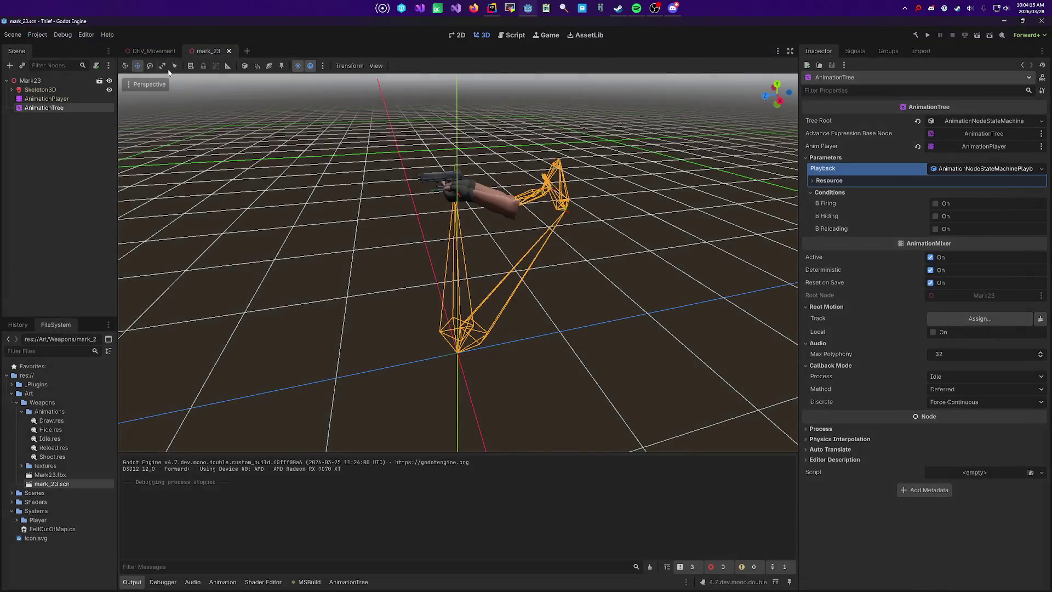
# Step: Run the DEV_Movement scene, playtest the pistol in a windowed game, then close it
pyautogui.click(154, 51)
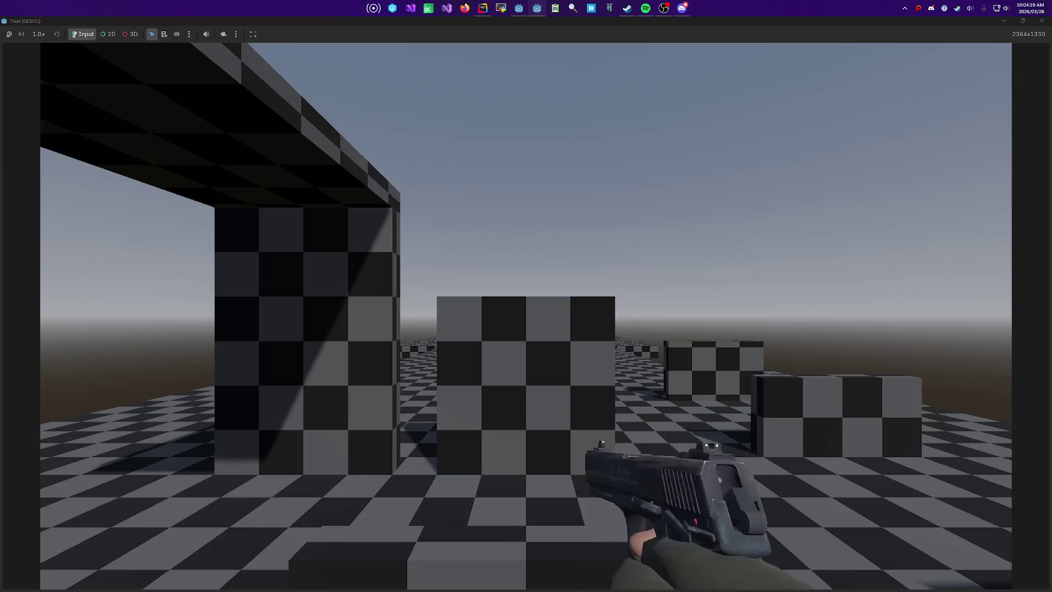
pyautogui.press('super')
pyautogui.press('Escape')
pyautogui.press('super+Down')
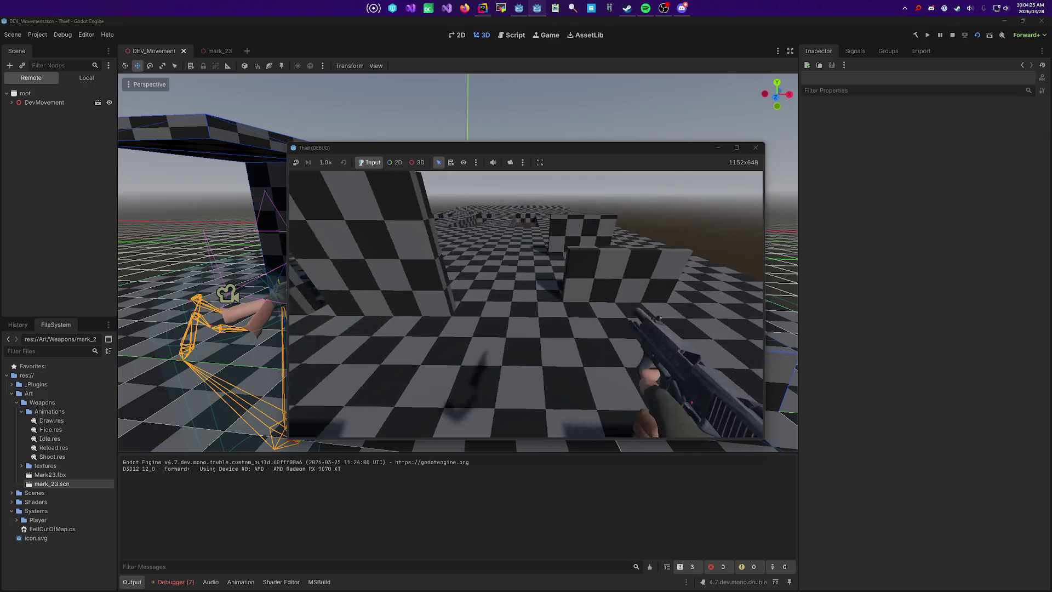
pyautogui.press('F8')
pyautogui.hotkey('alt', 'Tab')
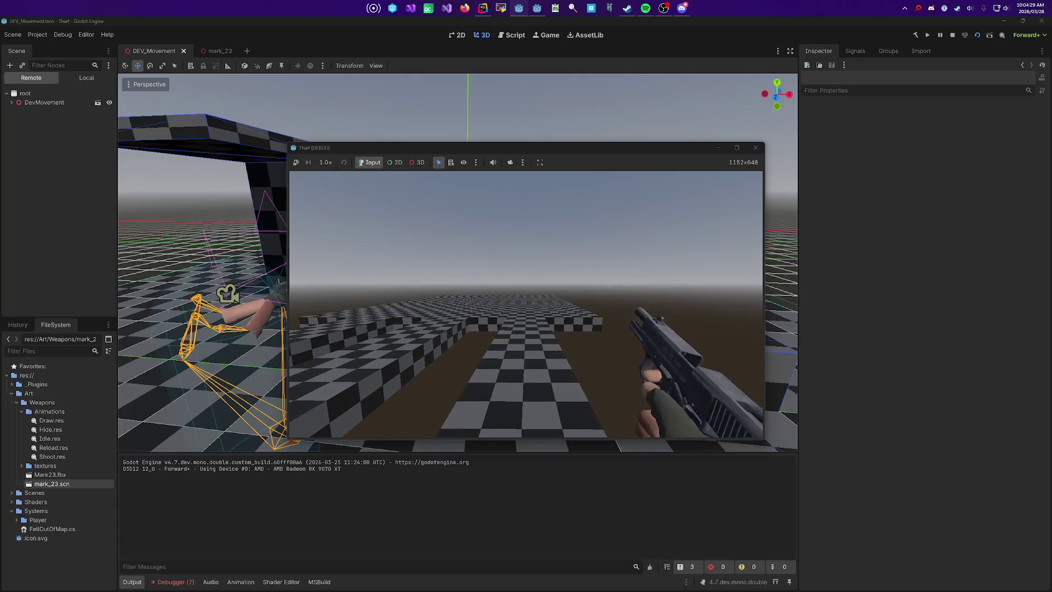
pyautogui.press('F8')
# Step: Check the code in Rider, then bring up Search Help in Godot's script workspace
pyautogui.hotkey('alt', 'Tab')
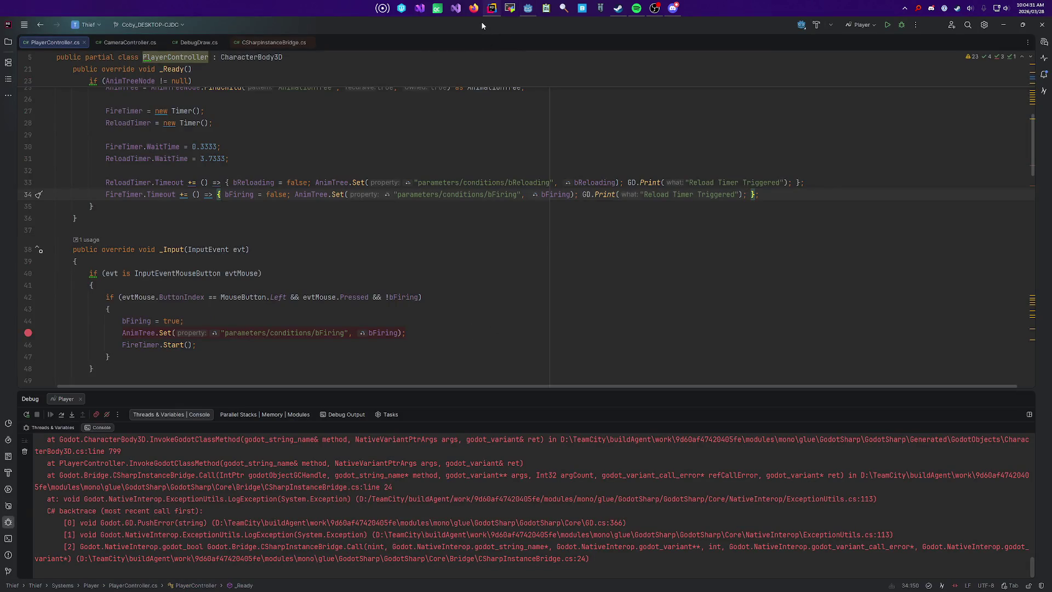
pyautogui.hotkey('alt', 'Tab')
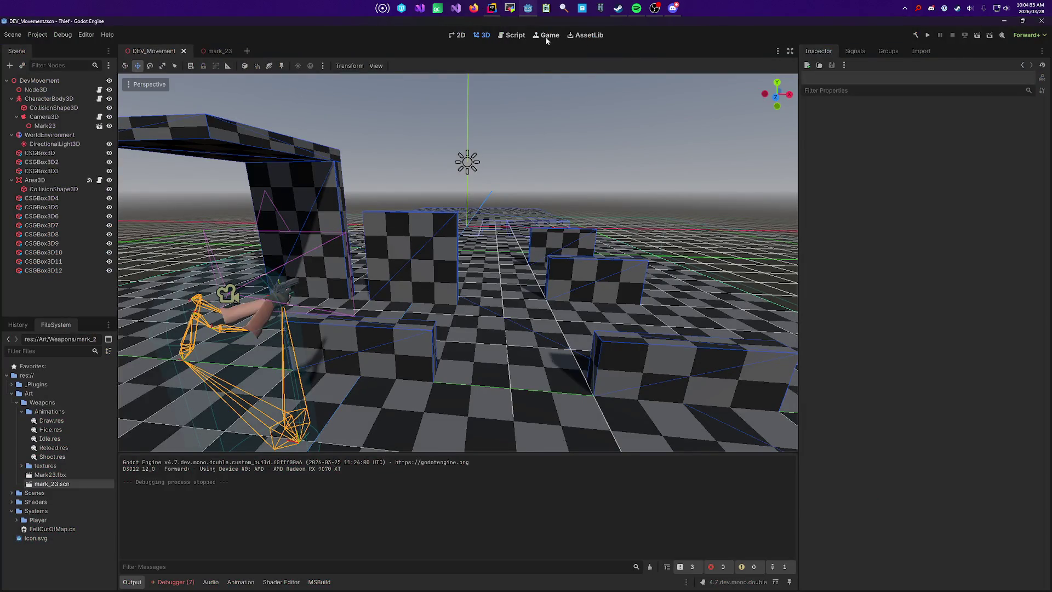
pyautogui.click(524, 36)
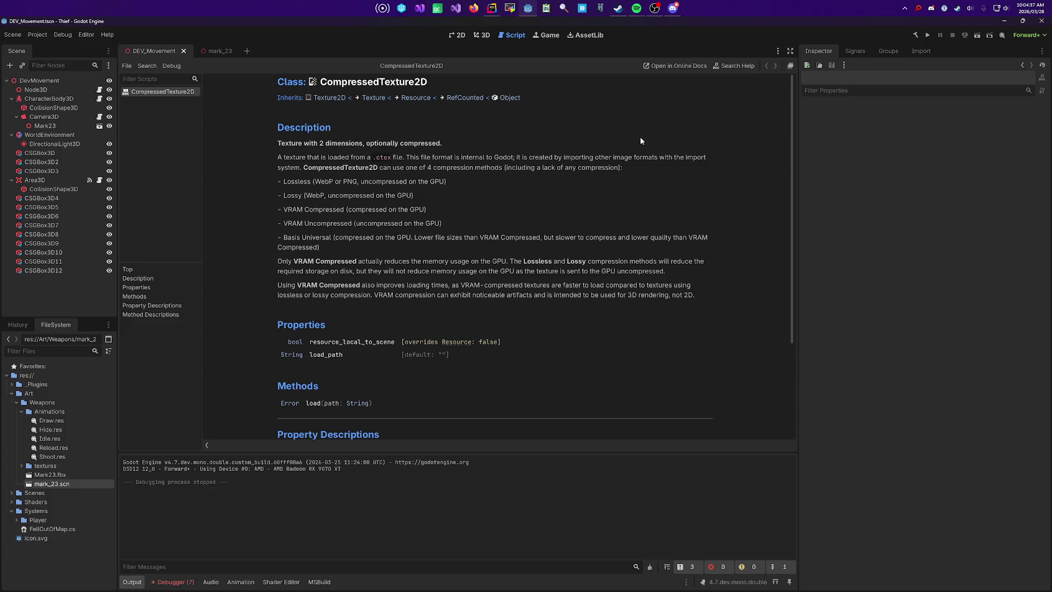
pyautogui.click(734, 66)
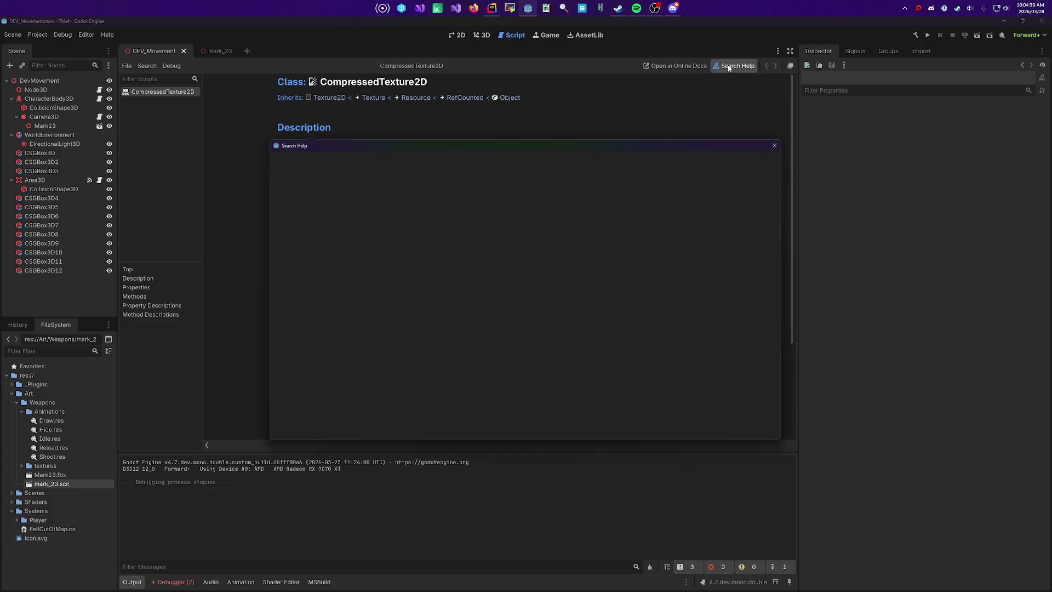
# Step: Look up Timer in the help search and jump to its start() method description
pyautogui.write('Timer')
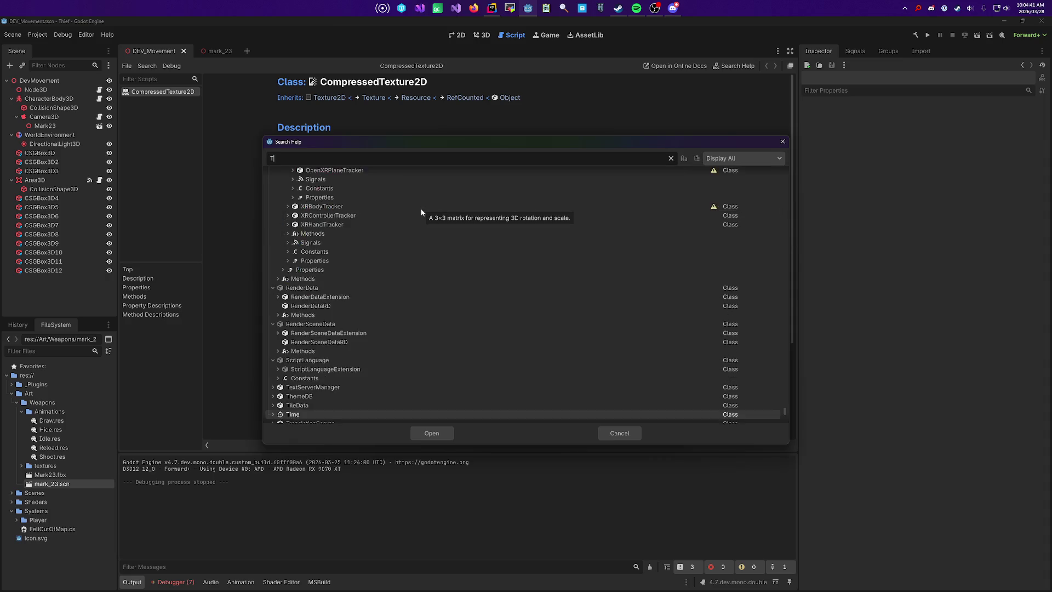
pyautogui.doubleClick(331, 220)
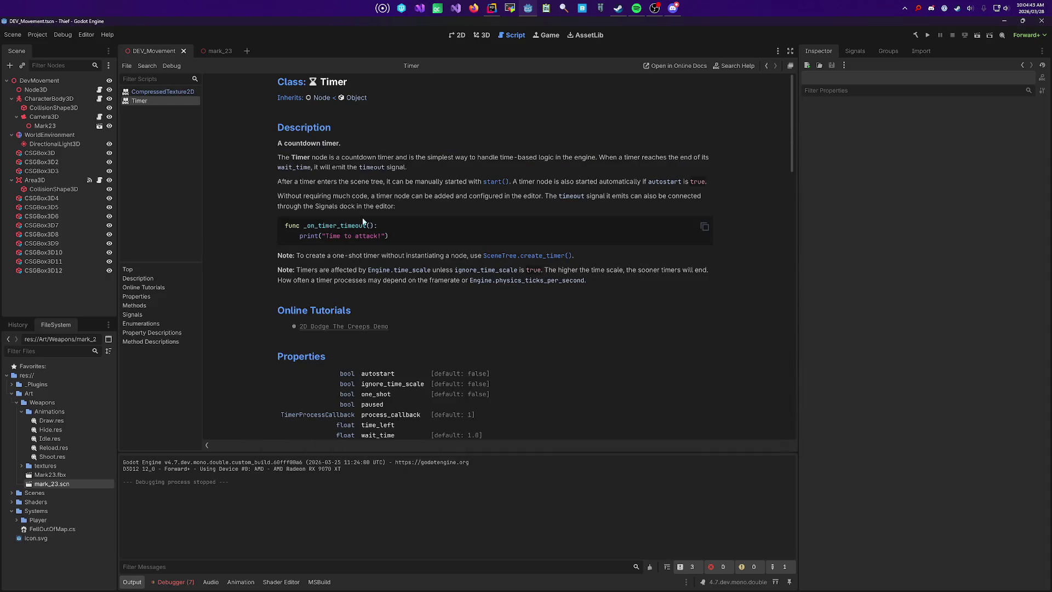
pyautogui.scroll(-5, 353, 230)
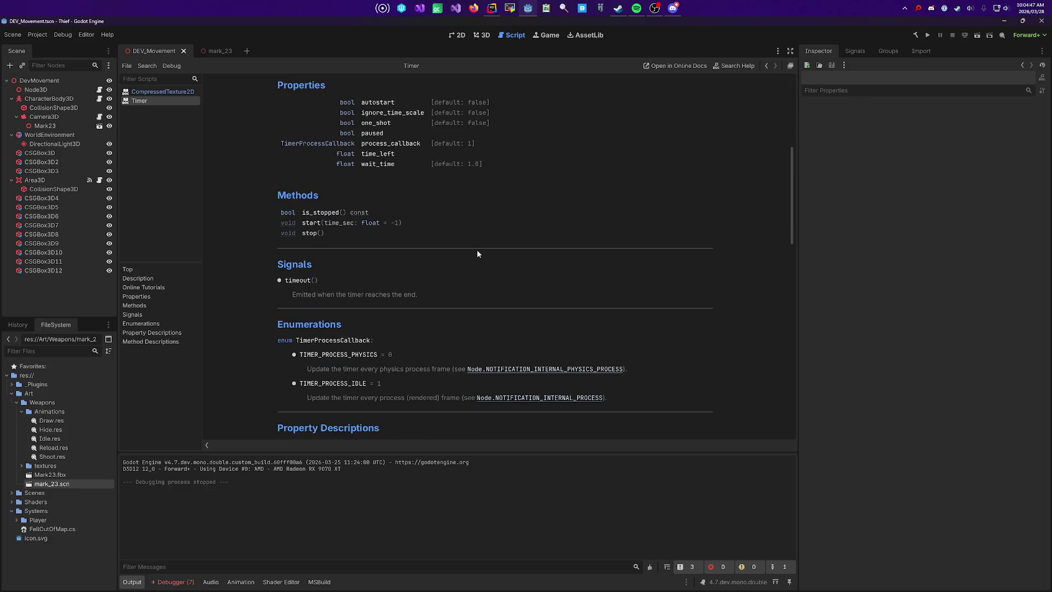
pyautogui.click(316, 223)
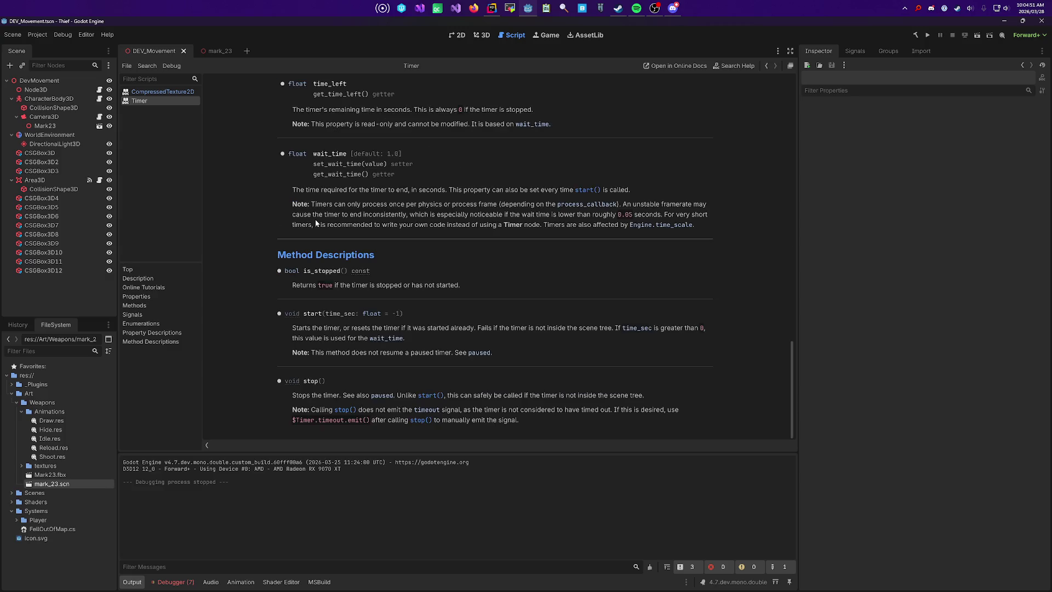
# Step: Read through the Timer property descriptions, then focus PlayerController.cs in Rider
pyautogui.scroll(2, 423, 120)
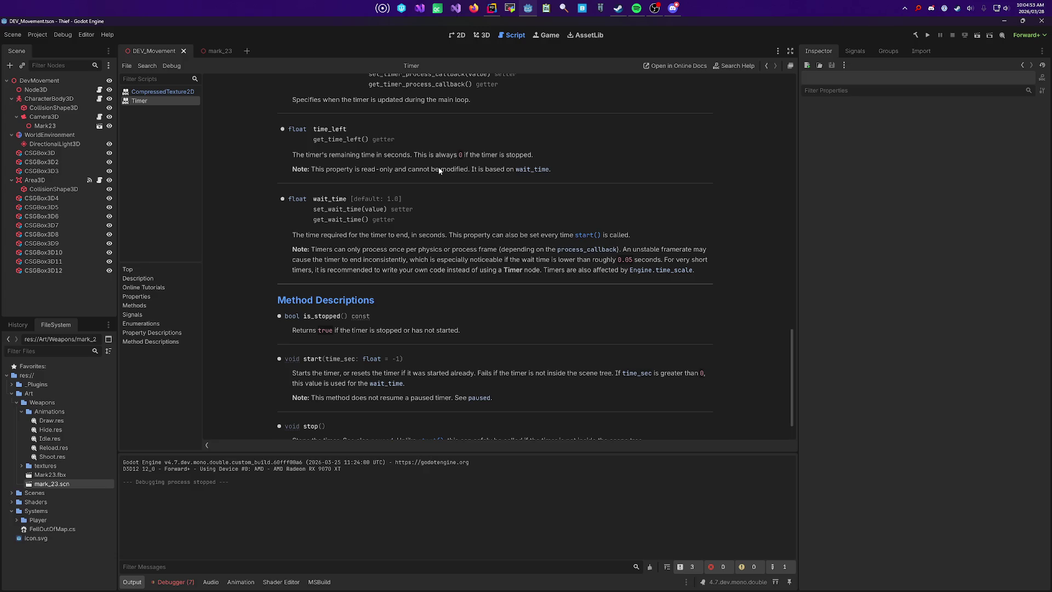
pyautogui.scroll(6, 439, 187)
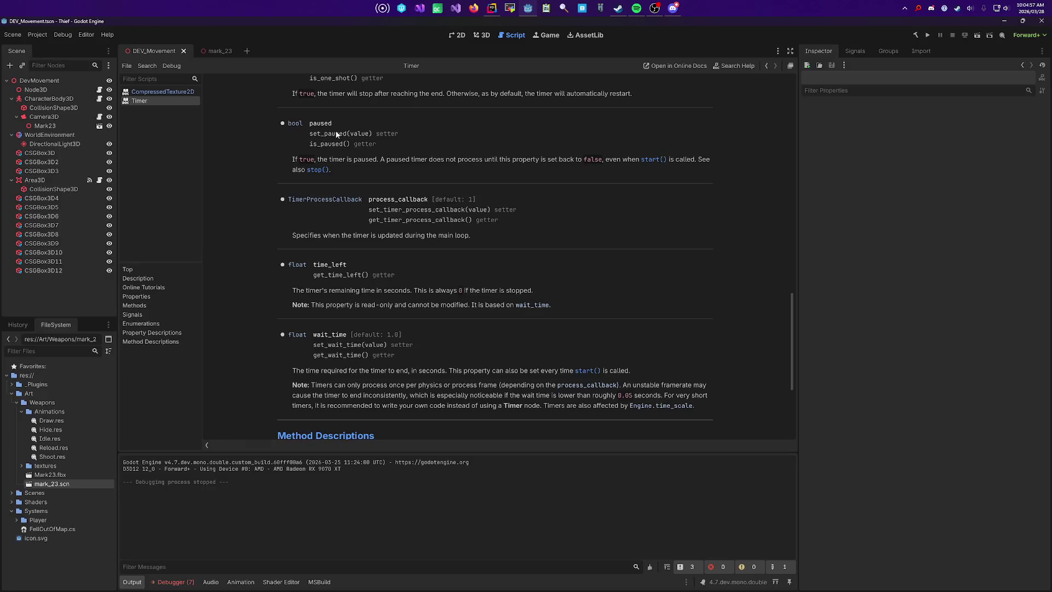
pyautogui.scroll(-4, 336, 130)
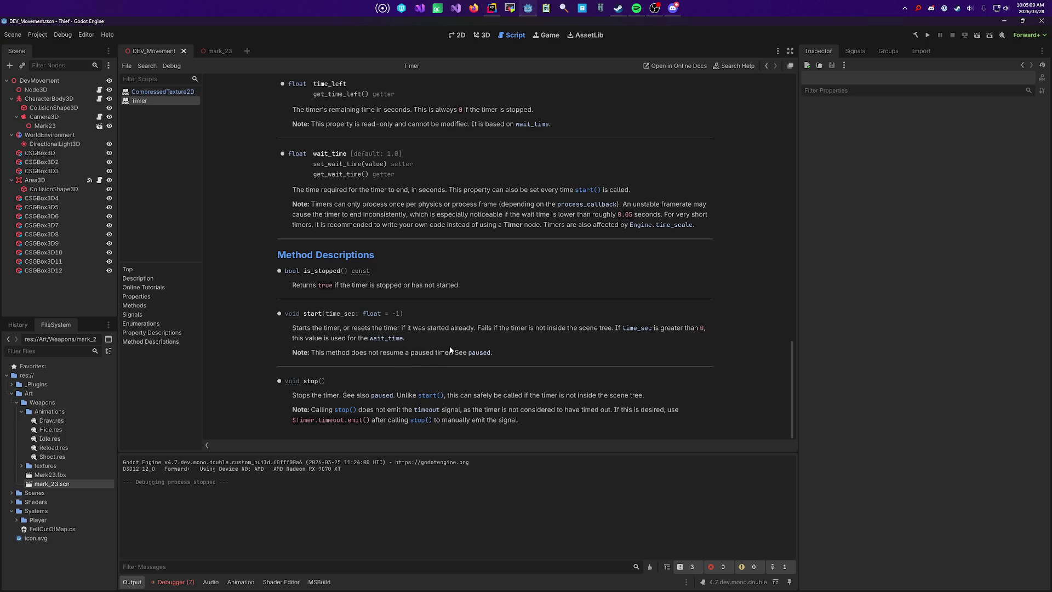
pyautogui.hotkey('alt', 'Tab')
pyautogui.click(424, 230)
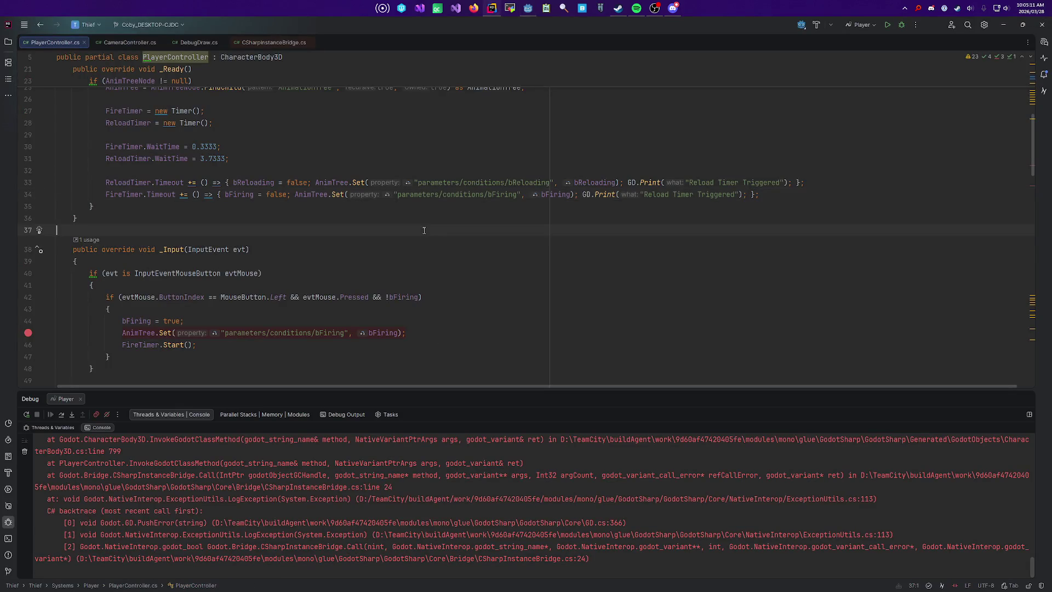
# Step: Inspect the FireTimer creation and ReloadTimer WaitTime lines in _Ready, checking WaitTime's quick docs
pyautogui.scroll(5, 424, 222)
pyautogui.scroll(-3, 315, 185)
pyautogui.click(315, 185)
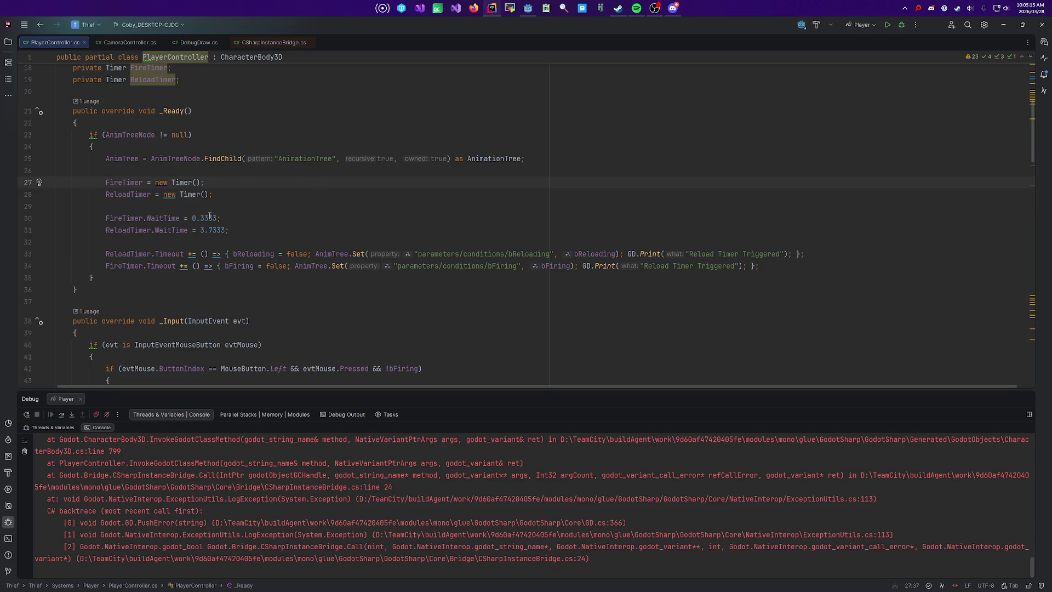
pyautogui.scroll(-5, 178, 208)
pyautogui.scroll(6, 184, 230)
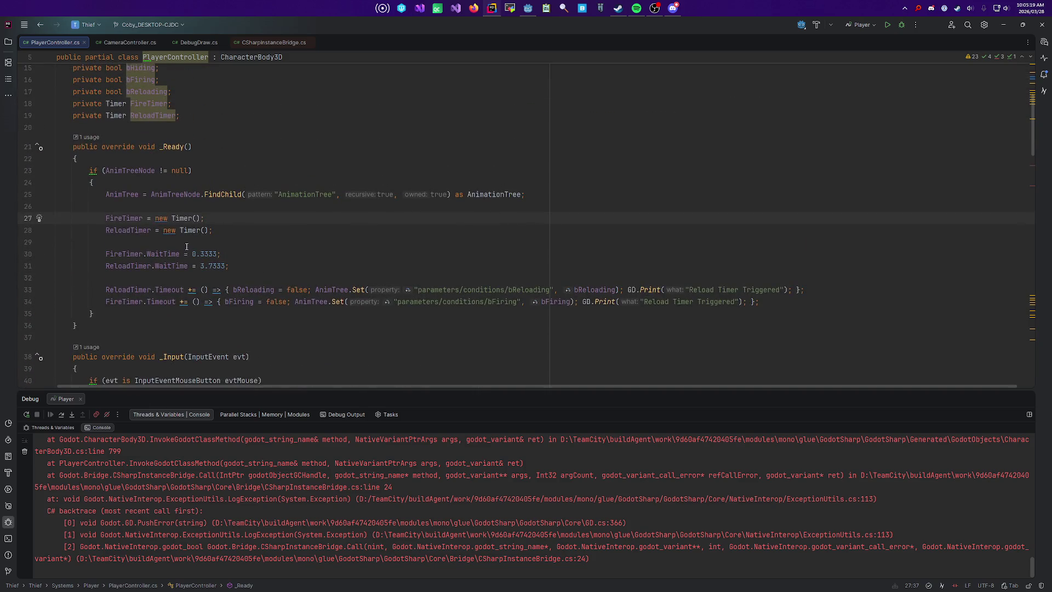
pyautogui.click(291, 264)
# Step: Locate the FireTimer.Start() call in _Input, then return to Godot's Timer reference
pyautogui.moveTo(171, 253)
pyautogui.scroll(-4, 283, 250)
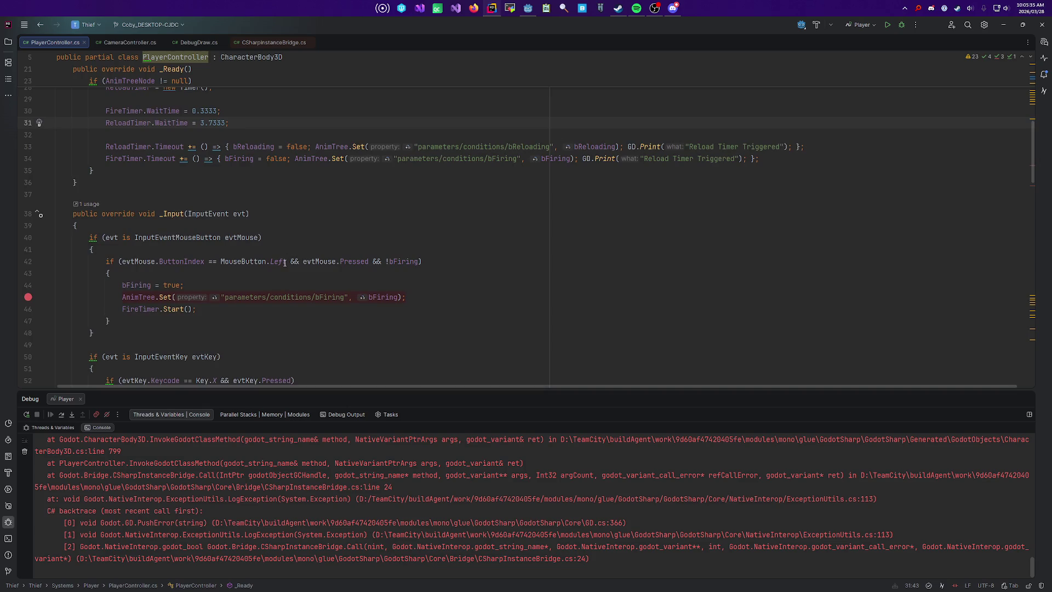
pyautogui.click(180, 309)
pyautogui.hotkey('alt', 'Tab')
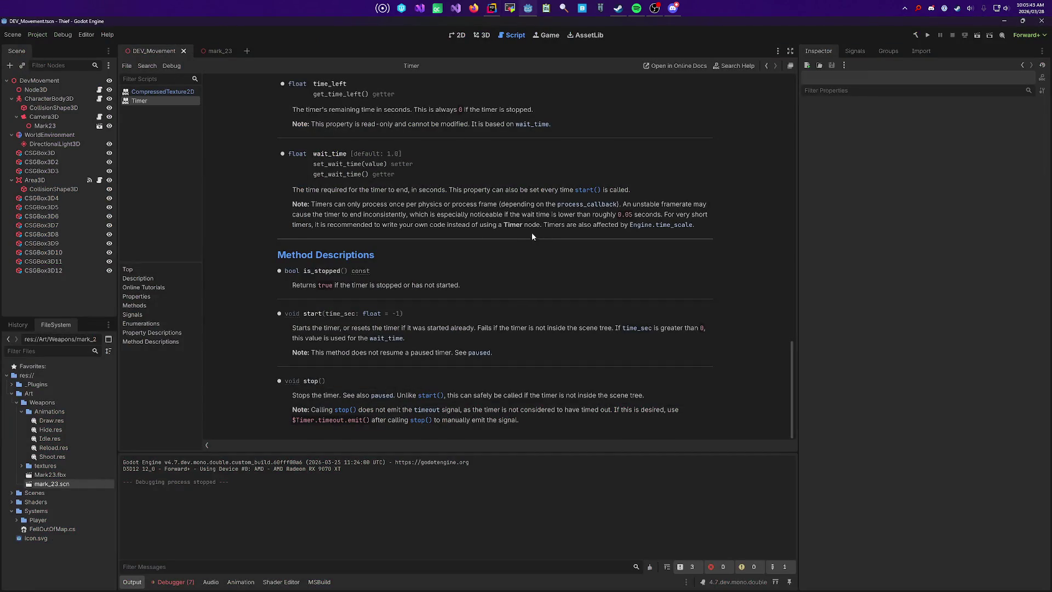
pyautogui.scroll(3, 505, 248)
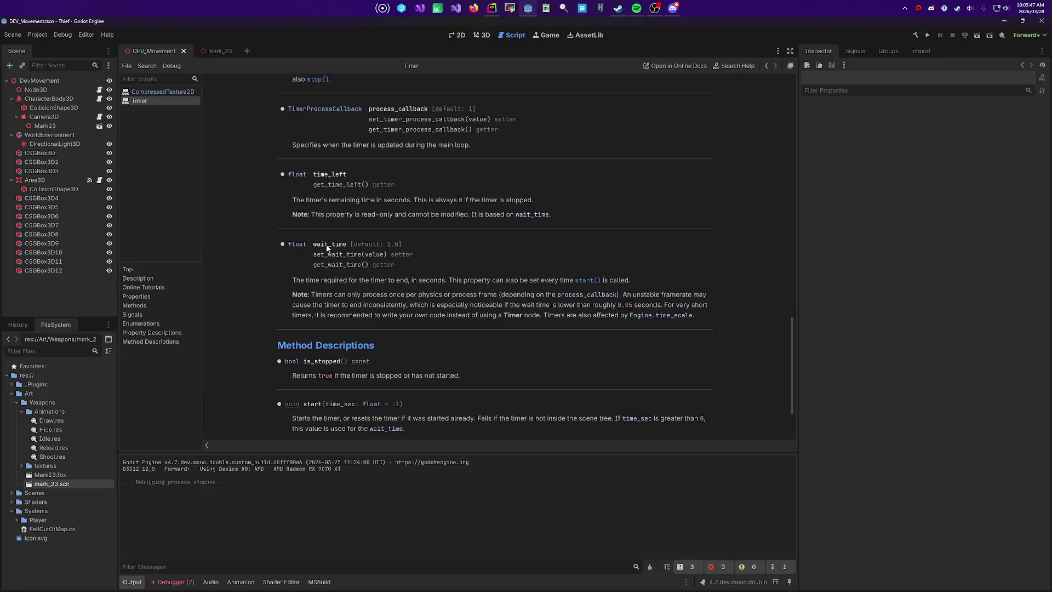
pyautogui.moveTo(331, 281); pyautogui.dragTo(441, 280)
pyautogui.hotkey('alt', 'Tab')
pyautogui.scroll(5, 467, 259)
pyautogui.hotkey('alt', 'Tab')
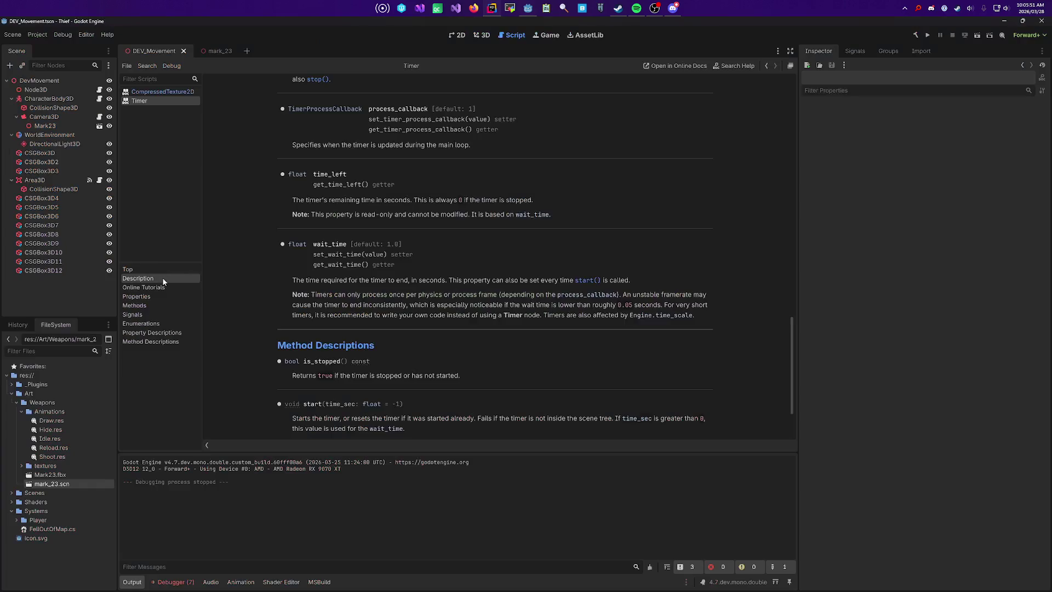
pyautogui.scroll(3, 502, 289)
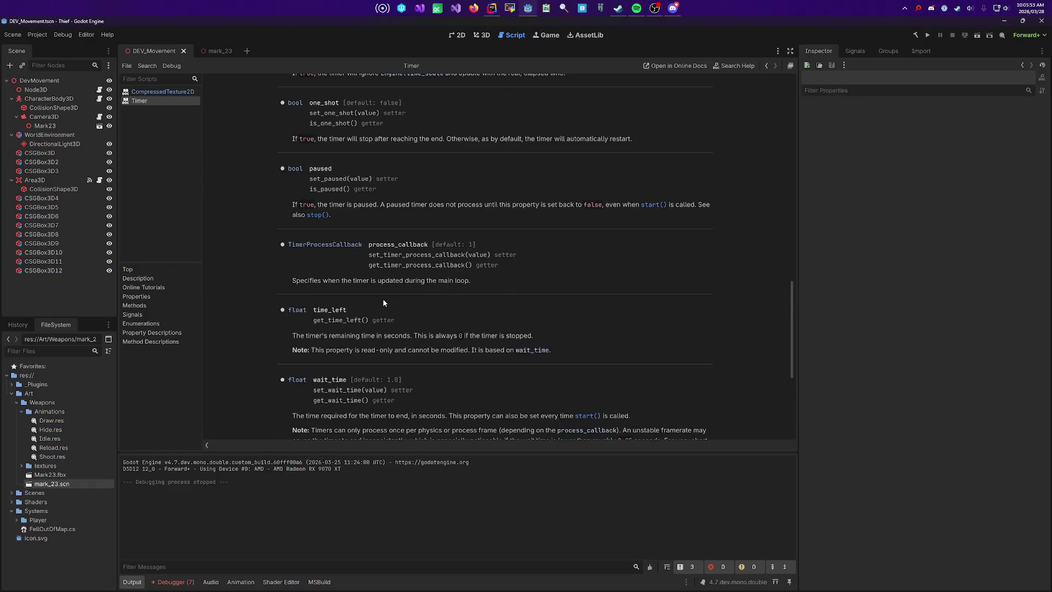
pyautogui.scroll(2, 355, 308)
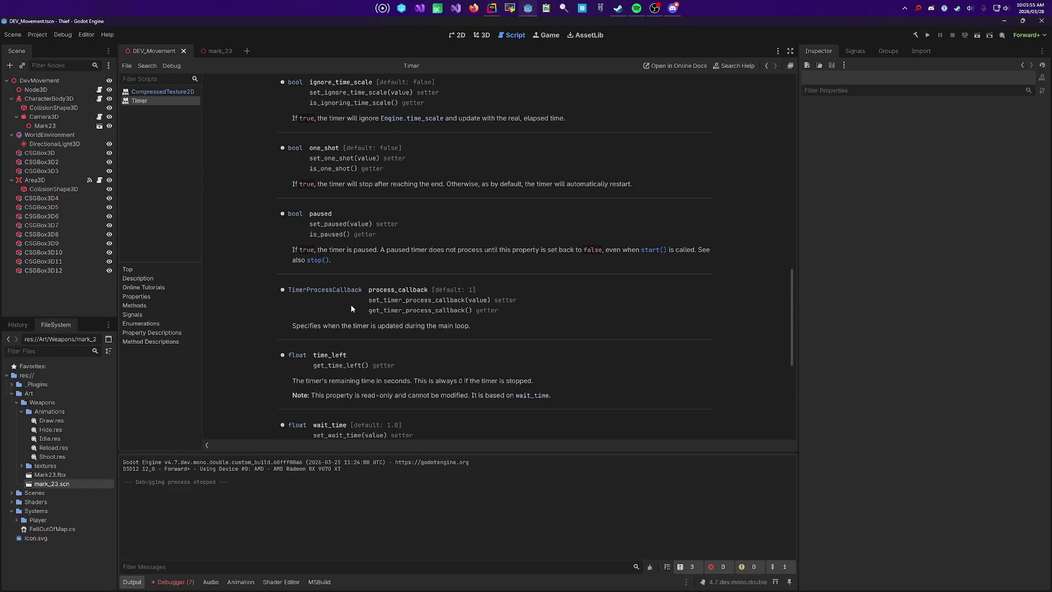
pyautogui.scroll(2, 348, 308)
pyautogui.hotkey('alt', 'Tab')
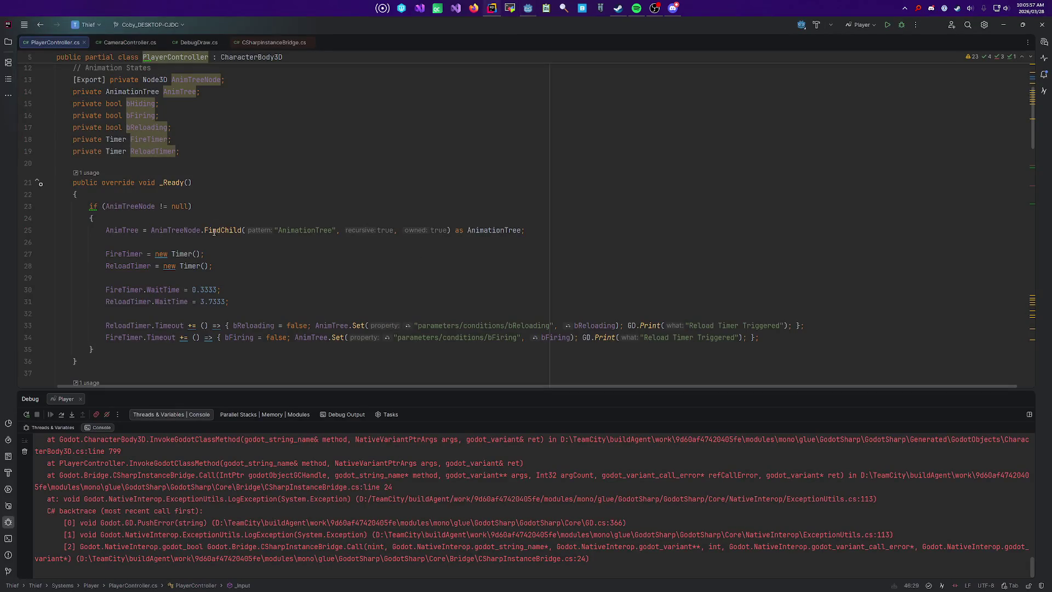
pyautogui.hotkey('alt', 'Tab')
pyautogui.scroll(10, 345, 274)
pyautogui.scroll(8, 366, 269)
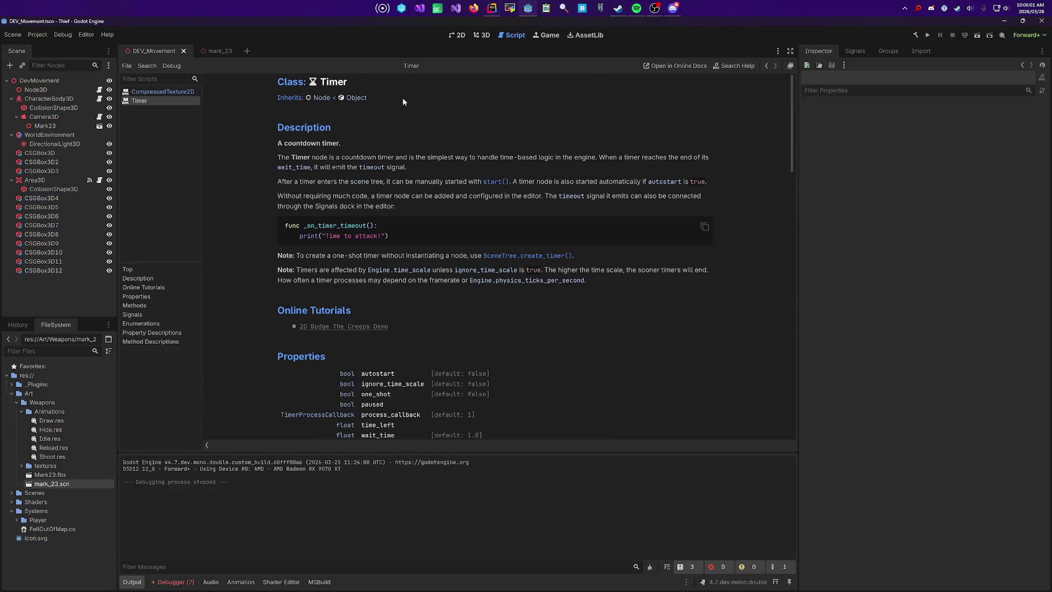
# Step: Search the Timer help page for 'timeout' and step through its matches
pyautogui.scroll(-5, 378, 263)
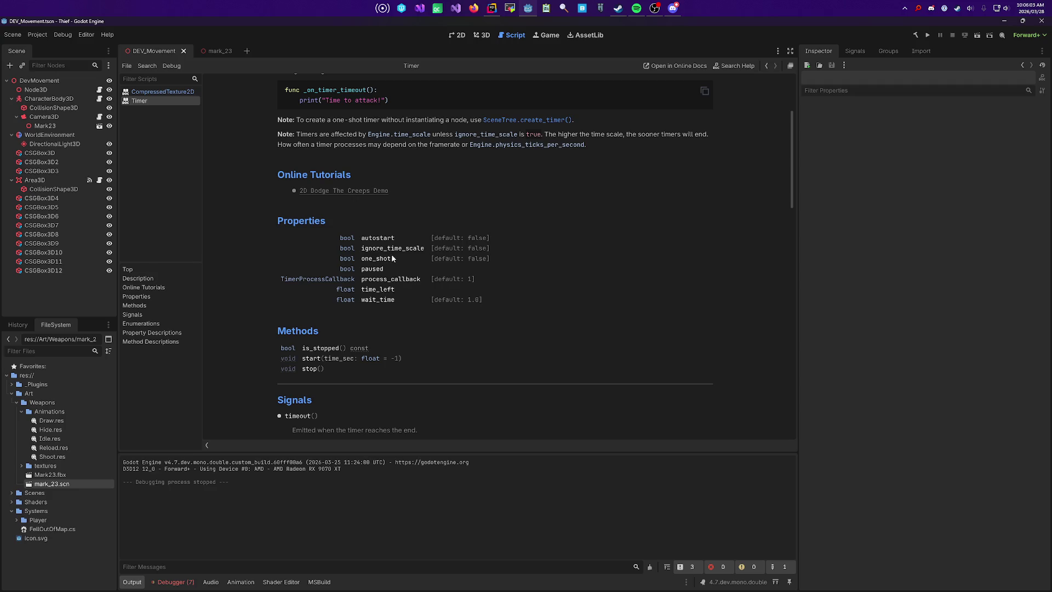
pyautogui.hotkey('ctrl', 'f')
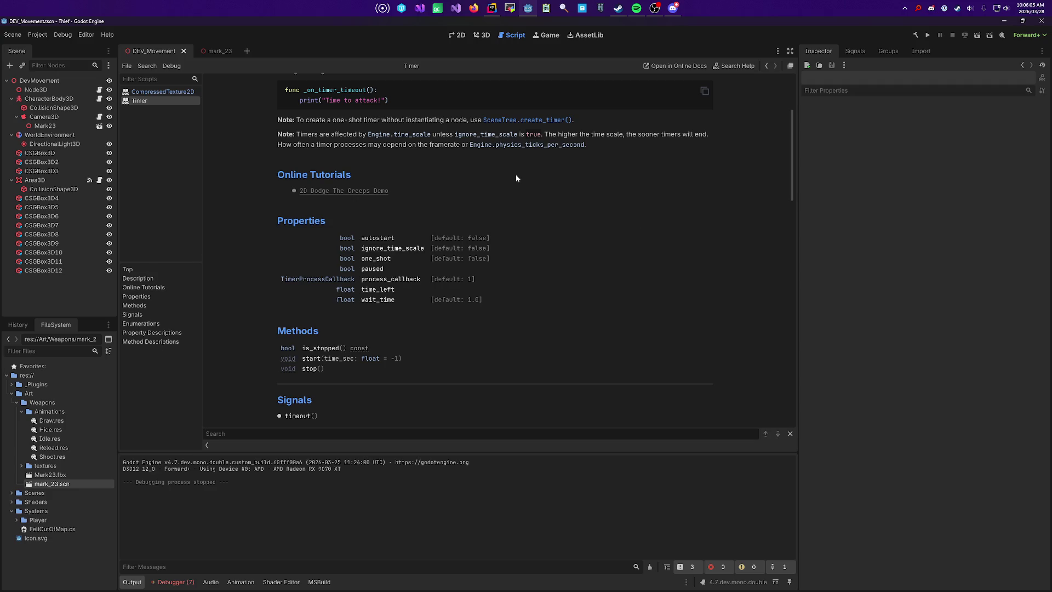
pyautogui.write('timeout')
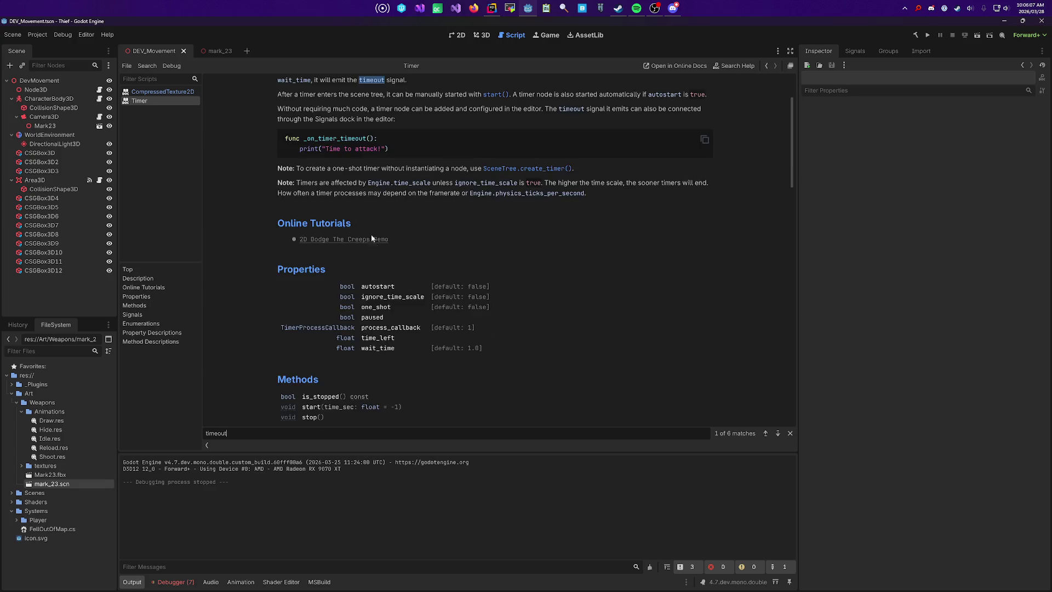
pyautogui.scroll(2, 513, 167)
pyautogui.press('Return')
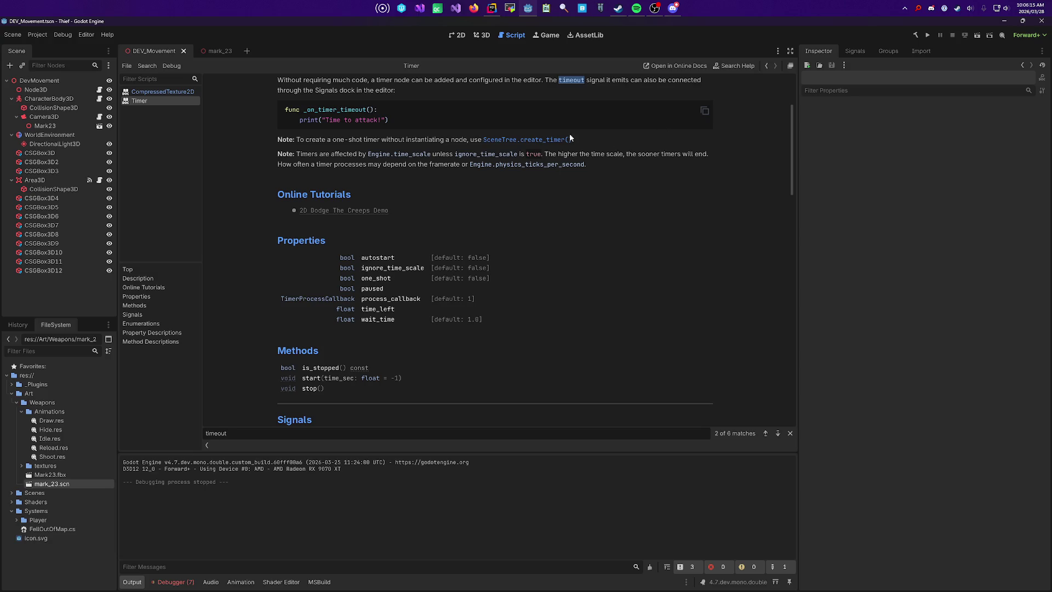
pyautogui.scroll(3, 564, 171)
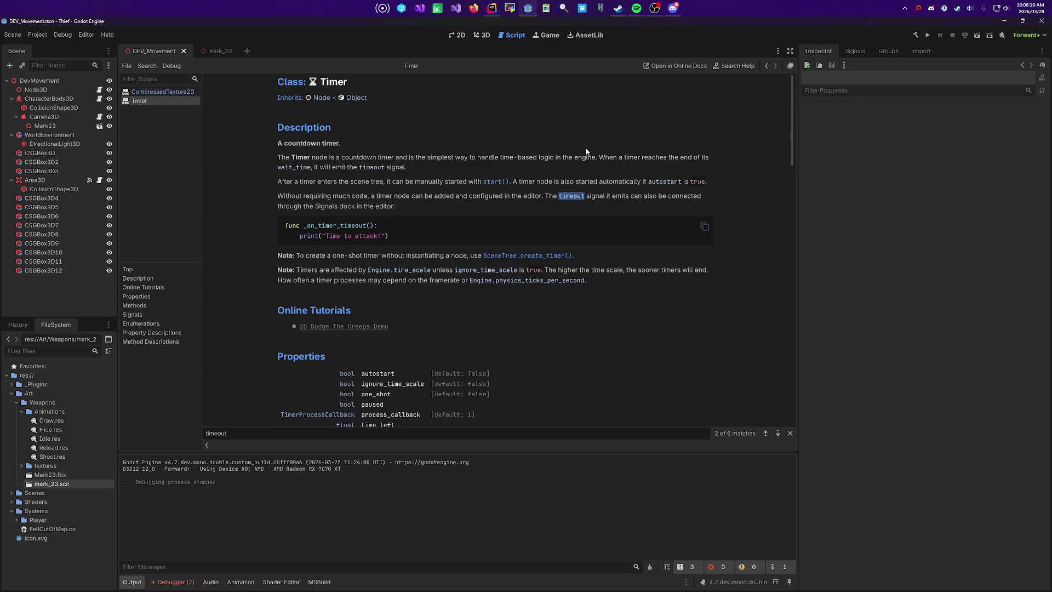
pyautogui.press('Return')
pyautogui.scroll(-3, 406, 158)
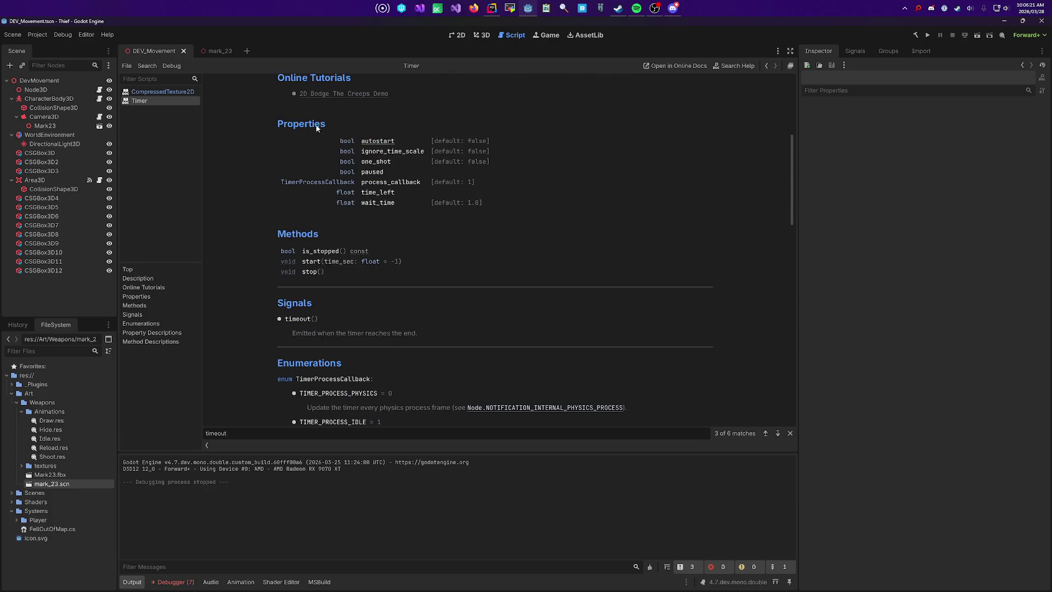
# Step: Glance at the code in Rider, then build and run the project with F5
pyautogui.hotkey('alt', 'Tab')
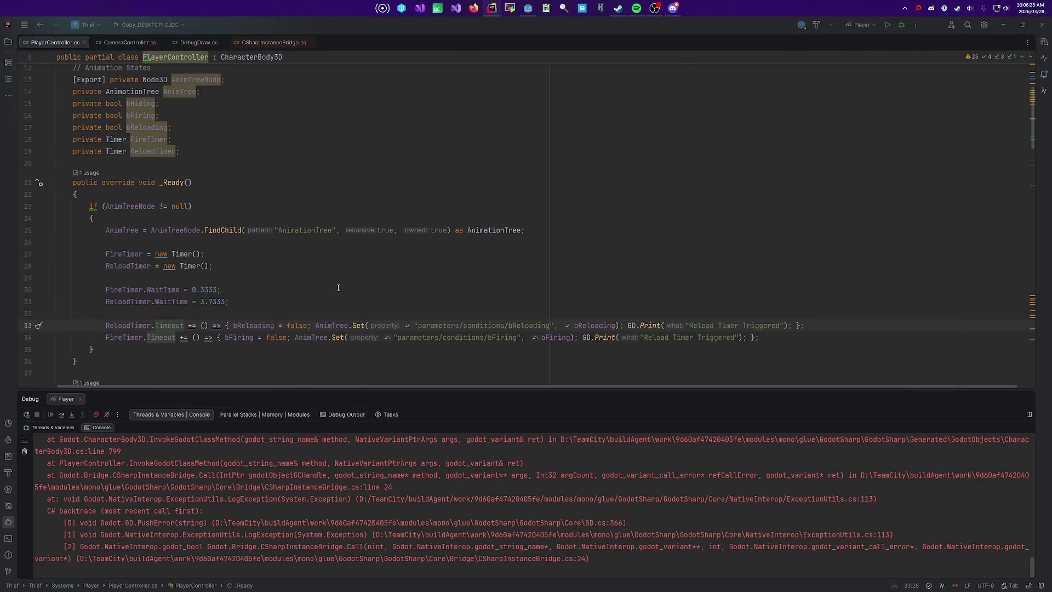
pyautogui.hotkey('alt', 'Tab')
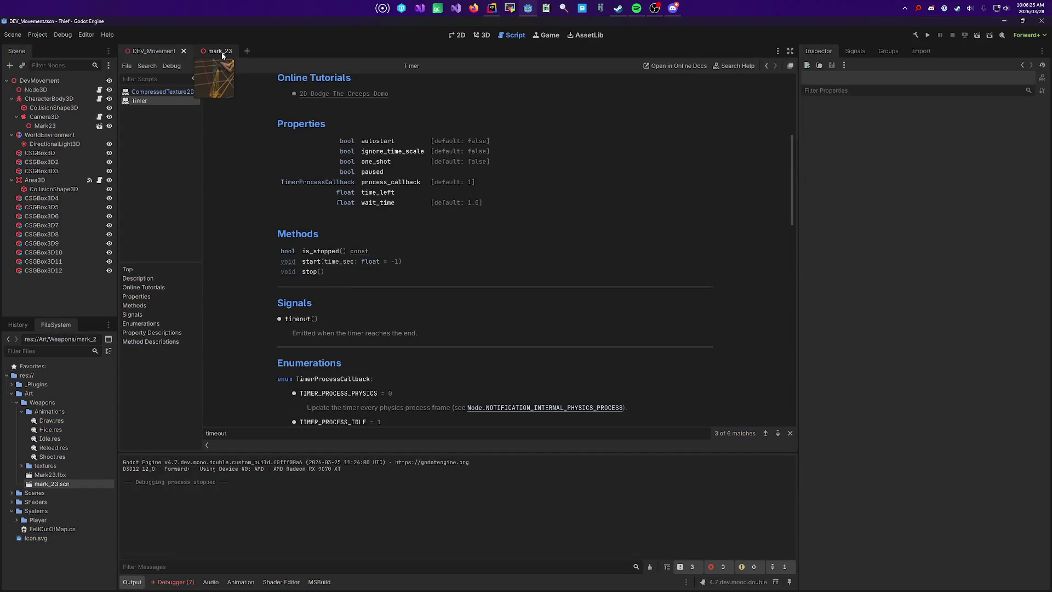
pyautogui.press('F5')
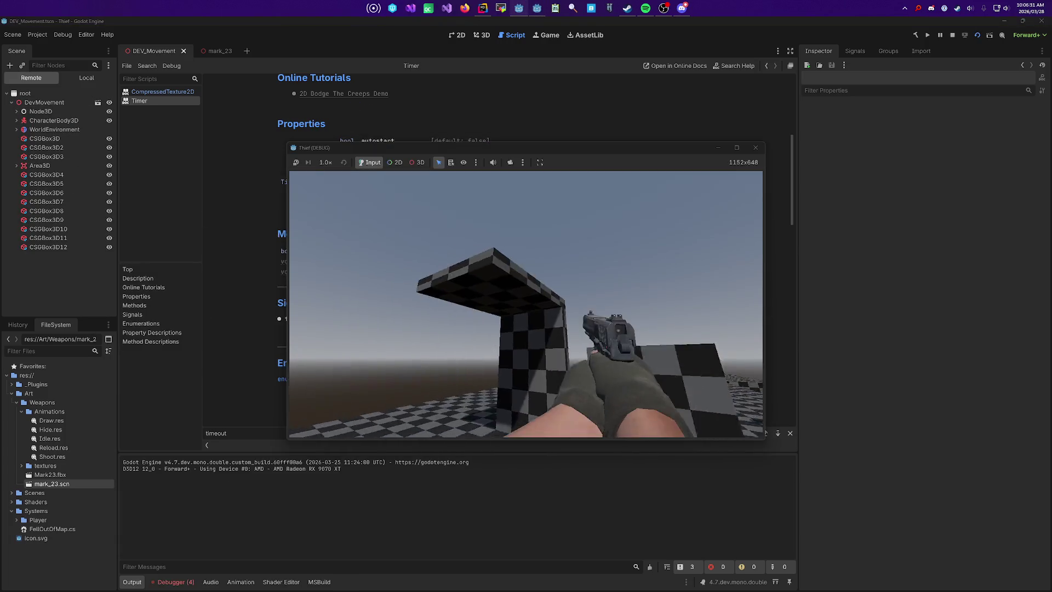
# Step: Inspect Mark23 and its Skeleton3D in the Remote tree, then stop the game and switch to Rider
pyautogui.click(54, 129)
pyautogui.click(51, 149)
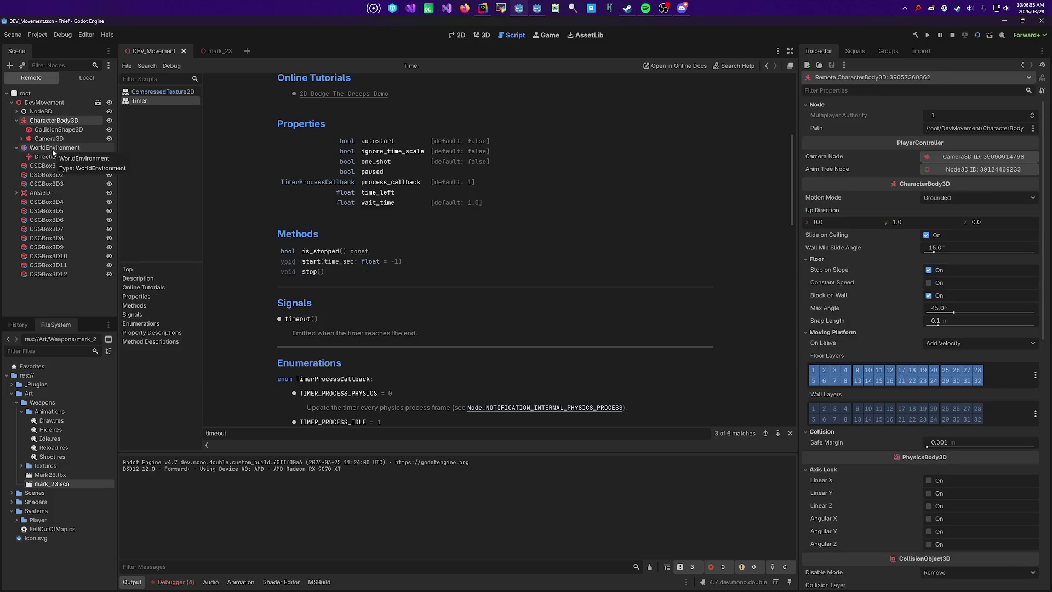
pyautogui.click(68, 175)
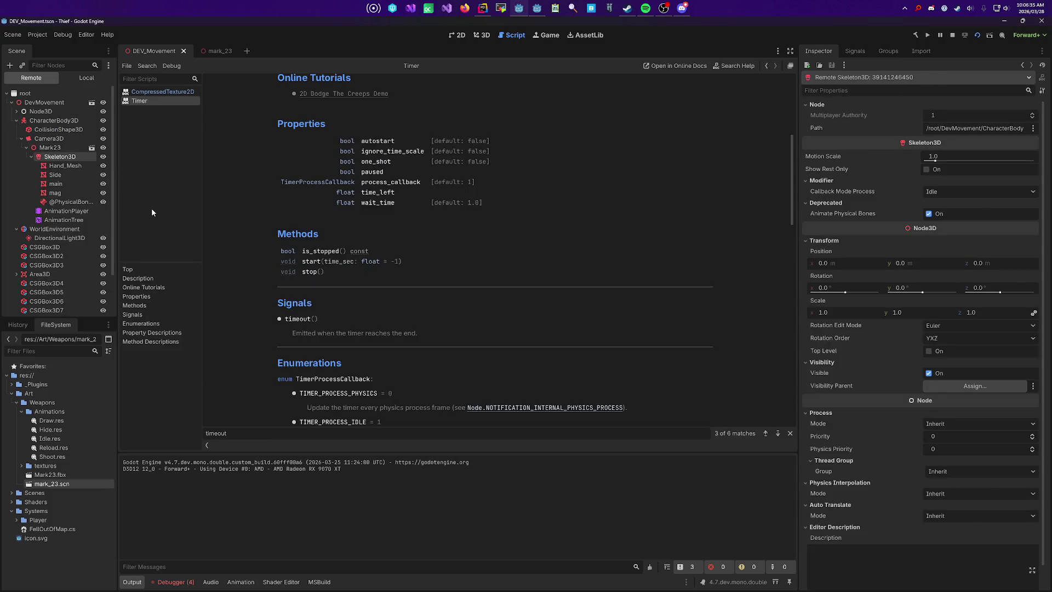
pyautogui.click(50, 147)
pyautogui.moveTo(117, 193); pyautogui.dragTo(207, 192)
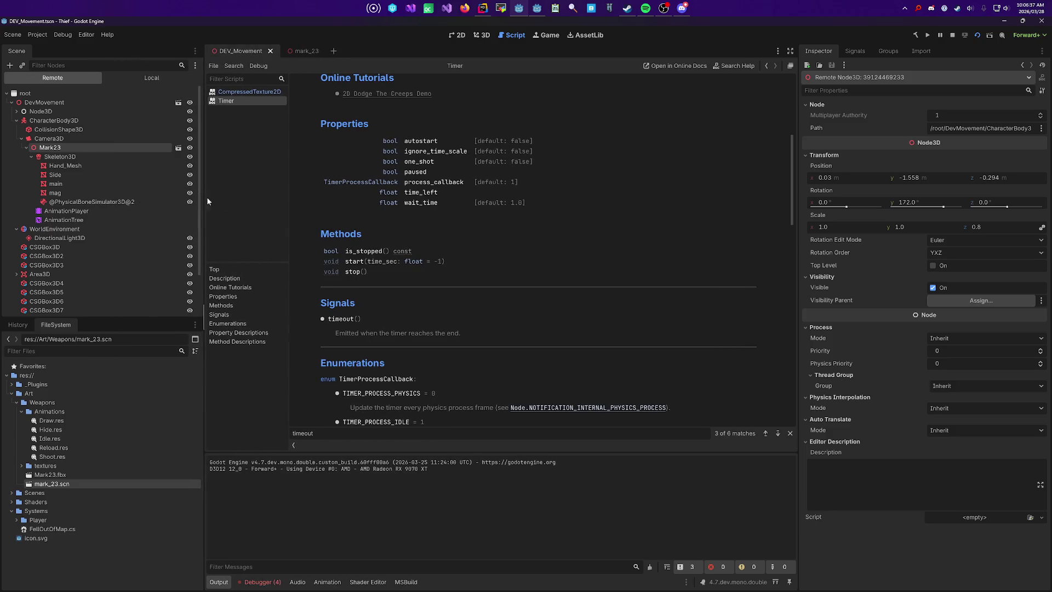
pyautogui.press('Down')
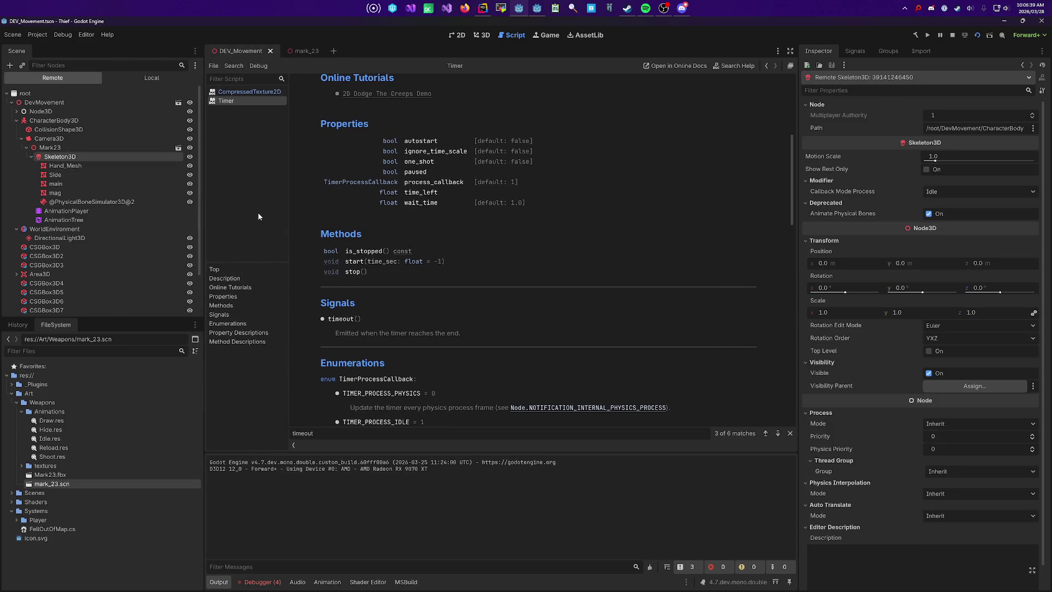
pyautogui.press('Left')
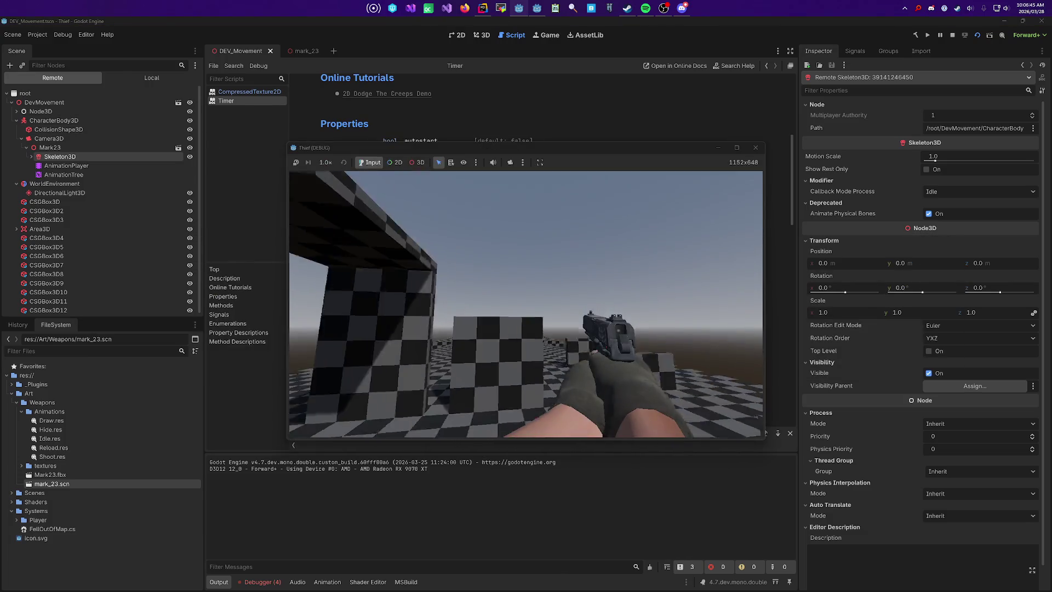
pyautogui.press('Escape')
pyautogui.click(492, 8)
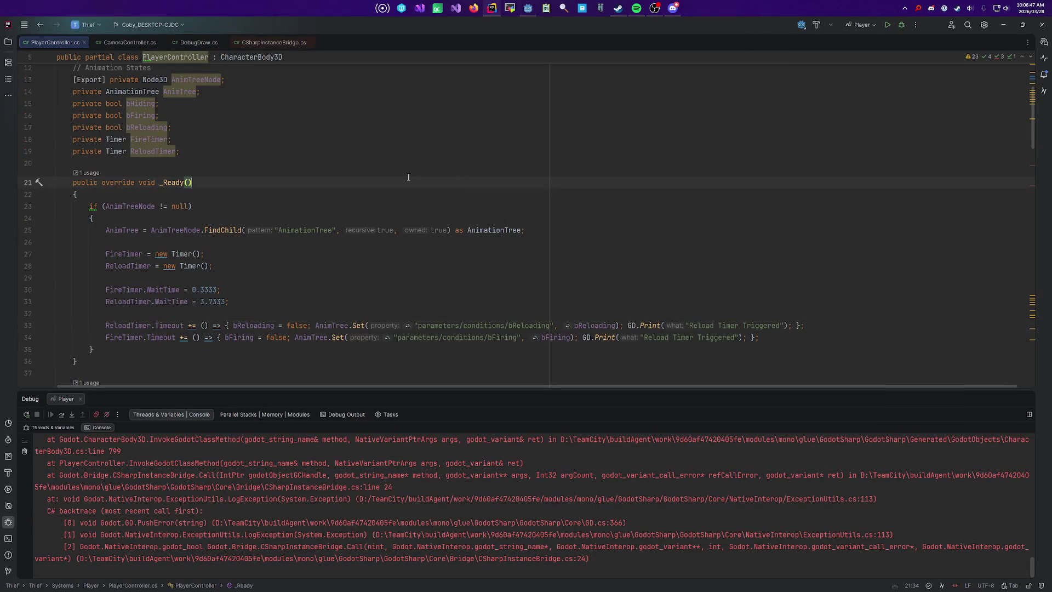
# Step: Add a FireTimer.AddChild(this) line below the FireTimer creation in _Ready
pyautogui.click(473, 8)
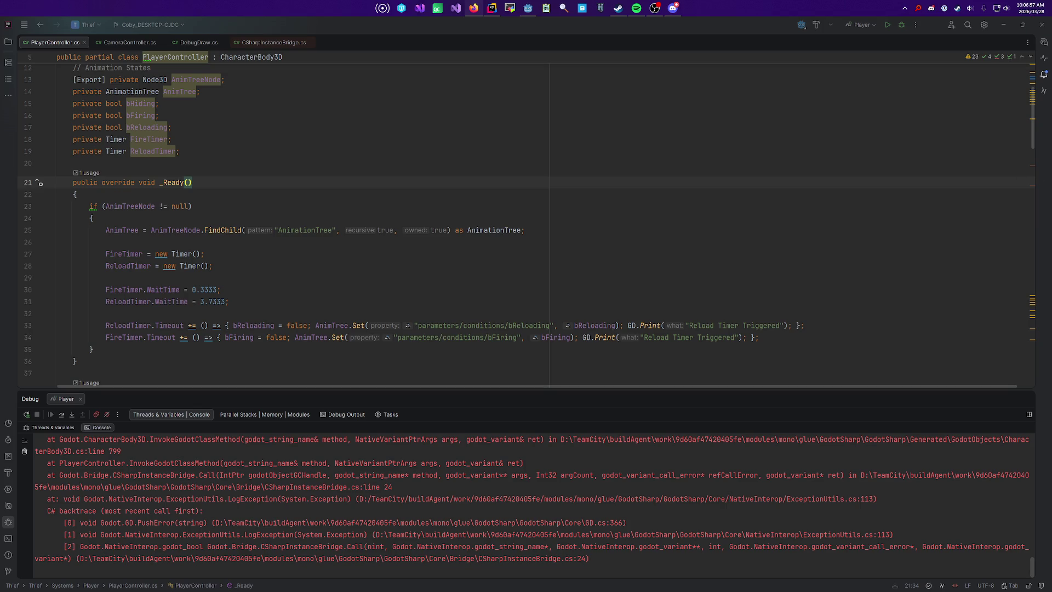
pyautogui.click(337, 194)
pyautogui.scroll(-2, 334, 198)
pyautogui.click(331, 185)
pyautogui.press('Left')
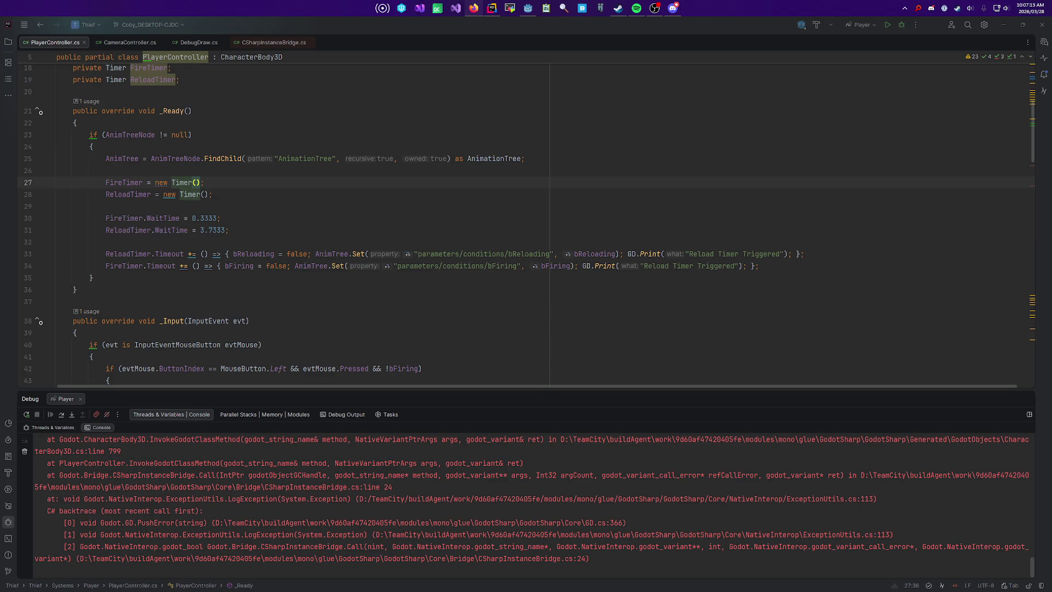
pyautogui.click(231, 185)
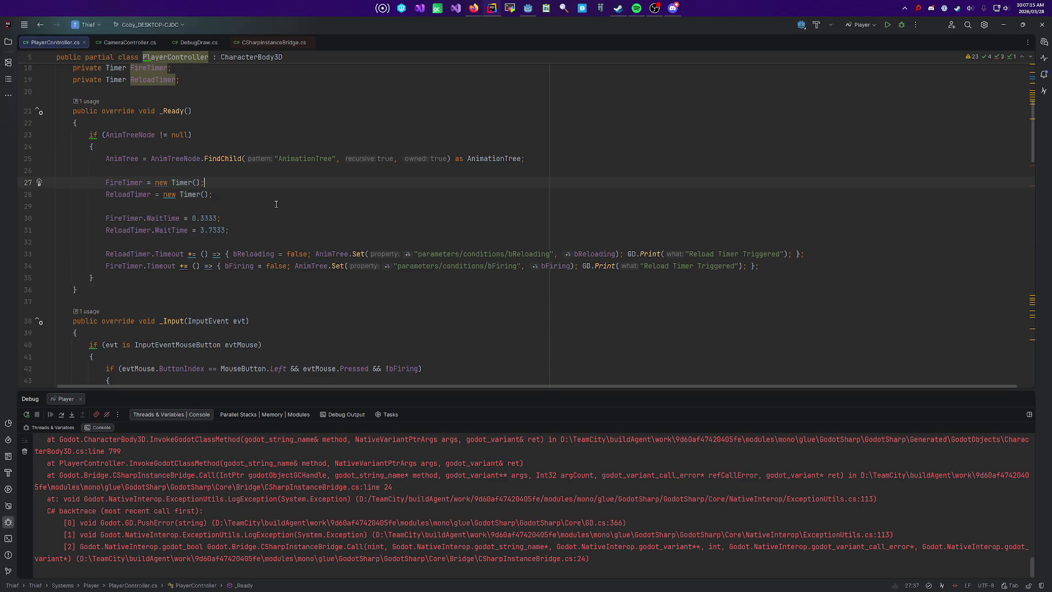
pyautogui.press('Return')
pyautogui.write('FireTimer.Ad')
pyautogui.press('Return')
pyautogui.write('this)')
# Step: Add AddChild(ReloadTimer); below the ReloadTimer creation line
pyautogui.click(276, 205)
pyautogui.press('Return')
pyautogui.write('ReloadT')
pyautogui.press('Return')
pyautogui.write('.Ad')
pyautogui.press('Return')
pyautogui.press('Home')
pyautogui.hotkey('ctrl', 'shift', 'Right')
pyautogui.hotkey('ctrl', 'shift', 'Right')
pyautogui.hotkey('ctrl', 'x')
pyautogui.click(142, 218)
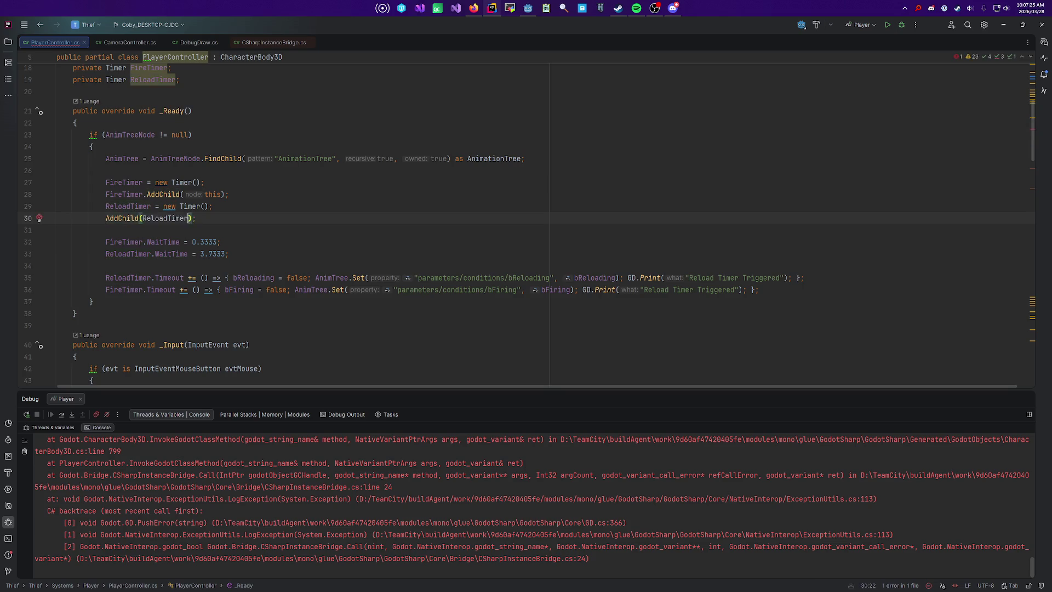
pyautogui.hotkey('ctrl', 'v')
# Step: Rewrite the FireTimer line as AddChild(FireTimer), then switch back to Godot
pyautogui.scroll(1, 521, 220)
pyautogui.click(143, 206)
pyautogui.hotkey('ctrl', 'shift', 'Left')
pyautogui.hotkey('ctrl', 'x')
pyautogui.press('Delete')
pyautogui.click(165, 206)
pyautogui.doubleClick(165, 206)
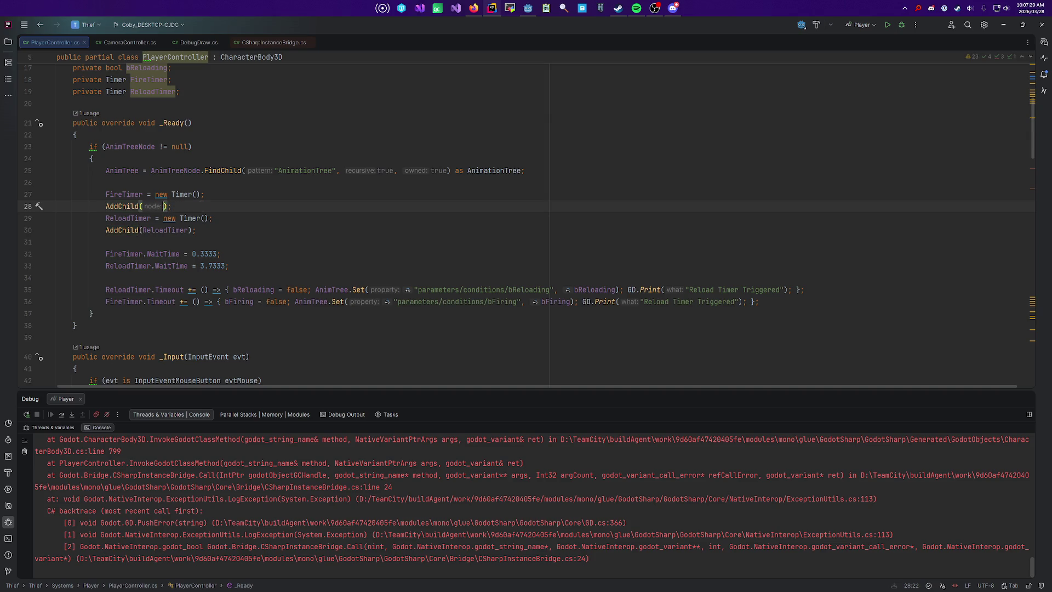
pyautogui.hotkey('ctrl', 'v')
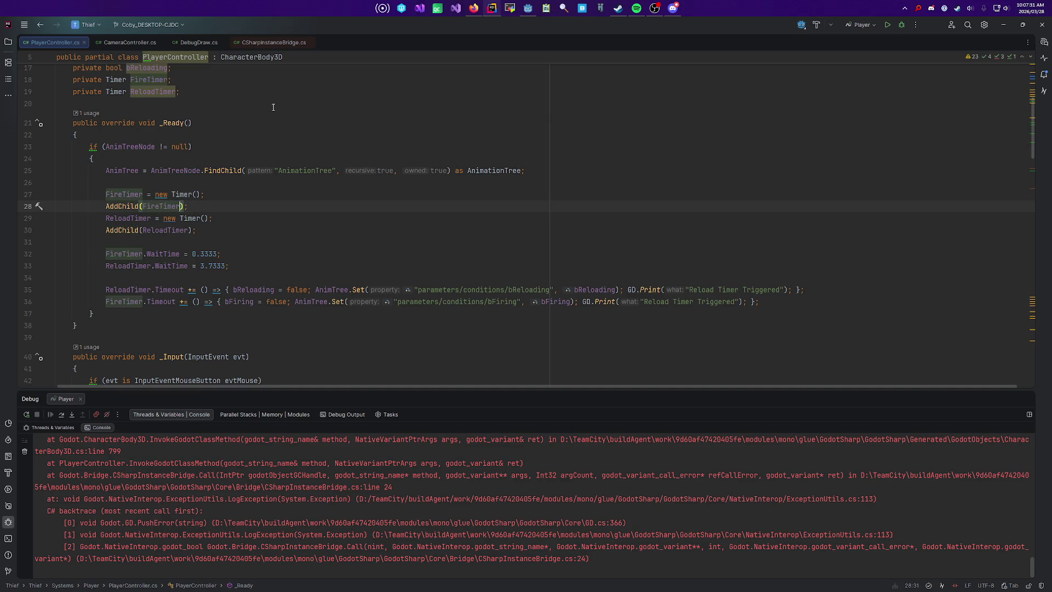
pyautogui.hotkey('alt', 'Tab')
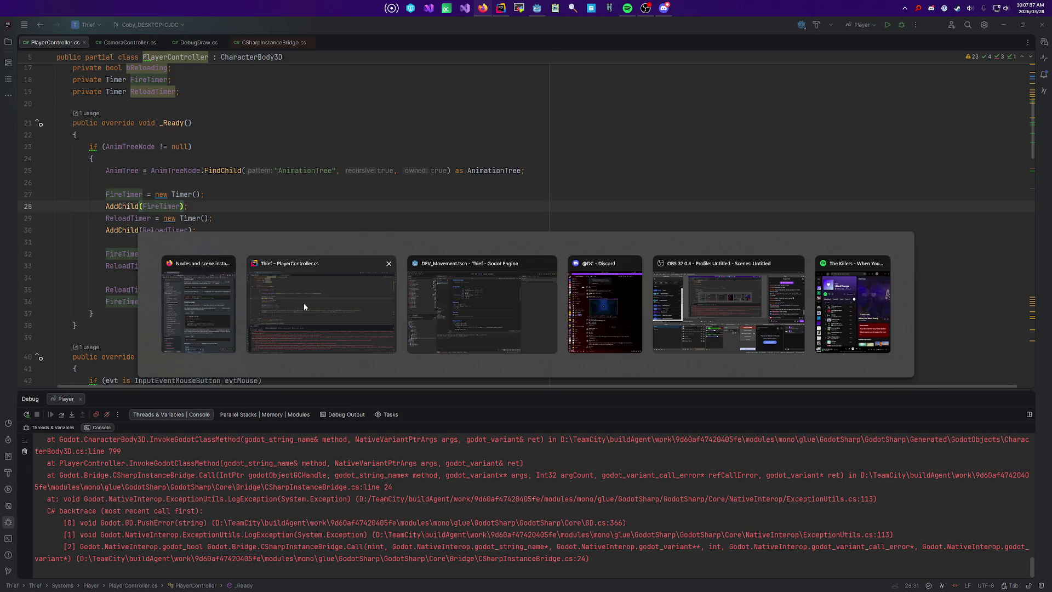
pyautogui.click(494, 304)
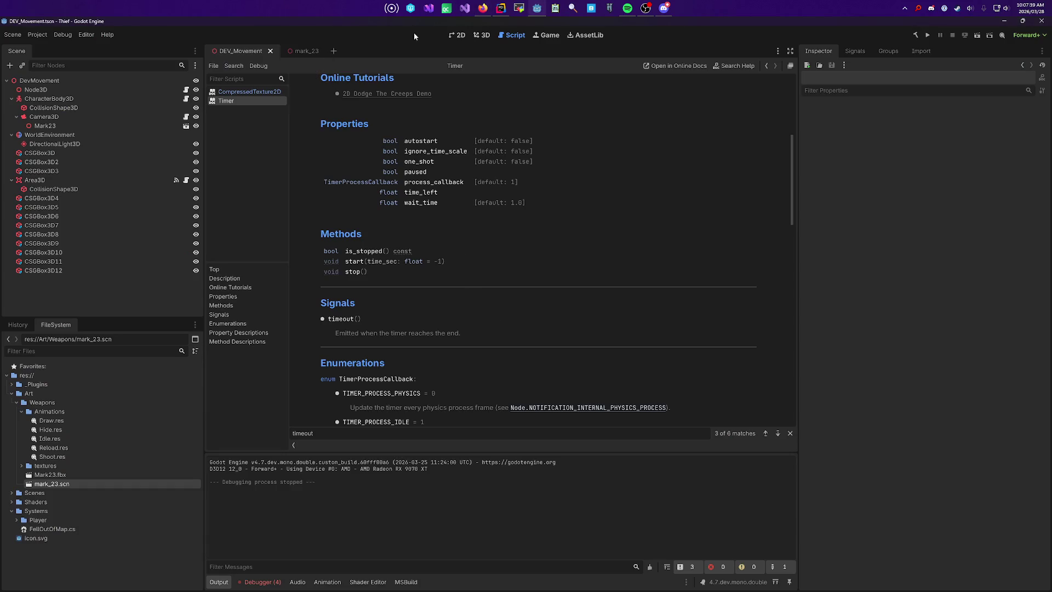
pyautogui.click(482, 36)
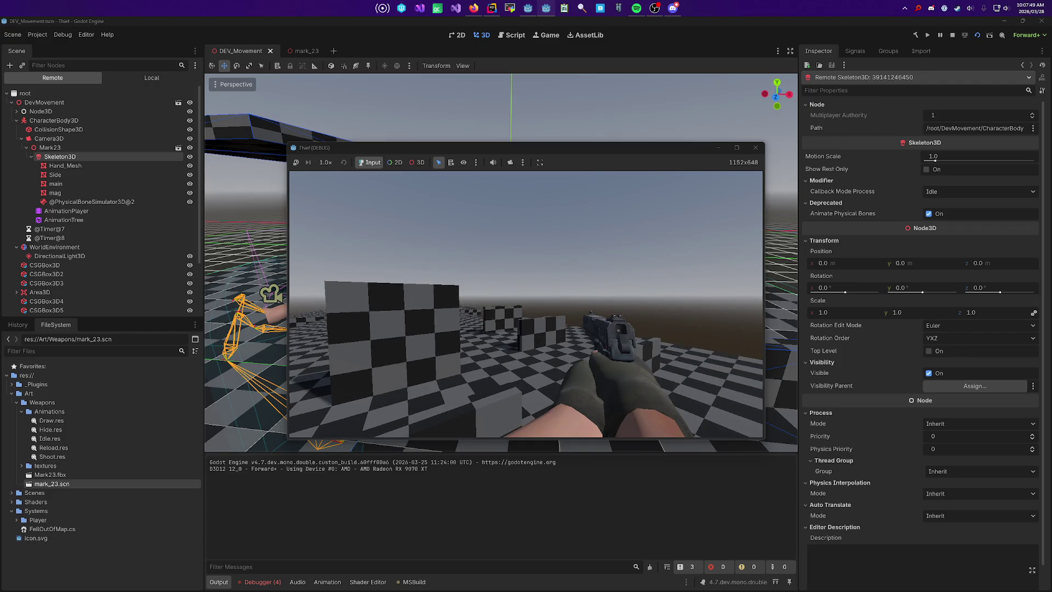
pyautogui.hotkey('alt', 'Tab')
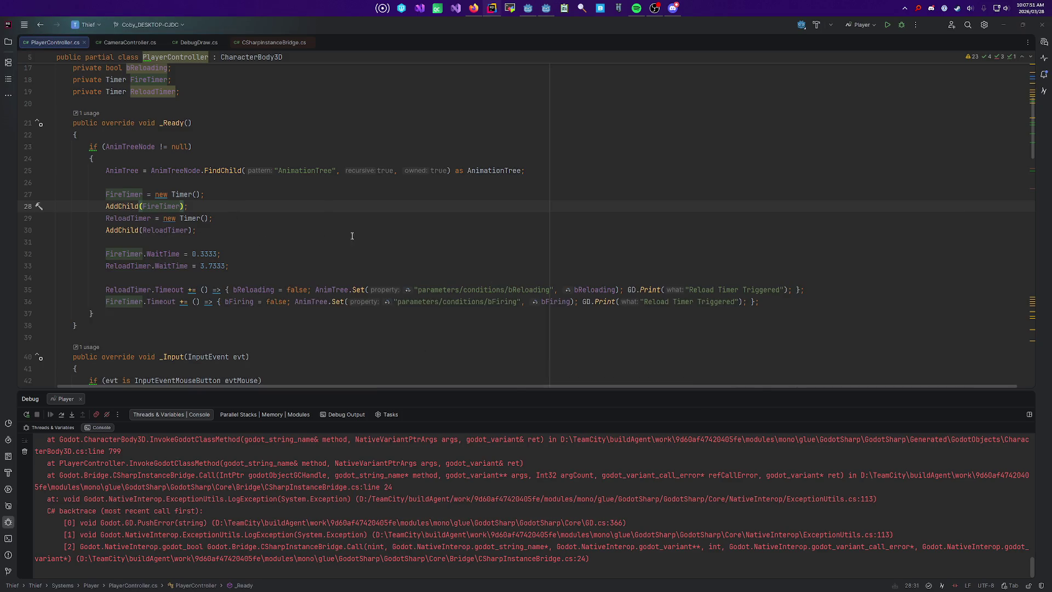
pyautogui.hotkey('alt', 'Tab')
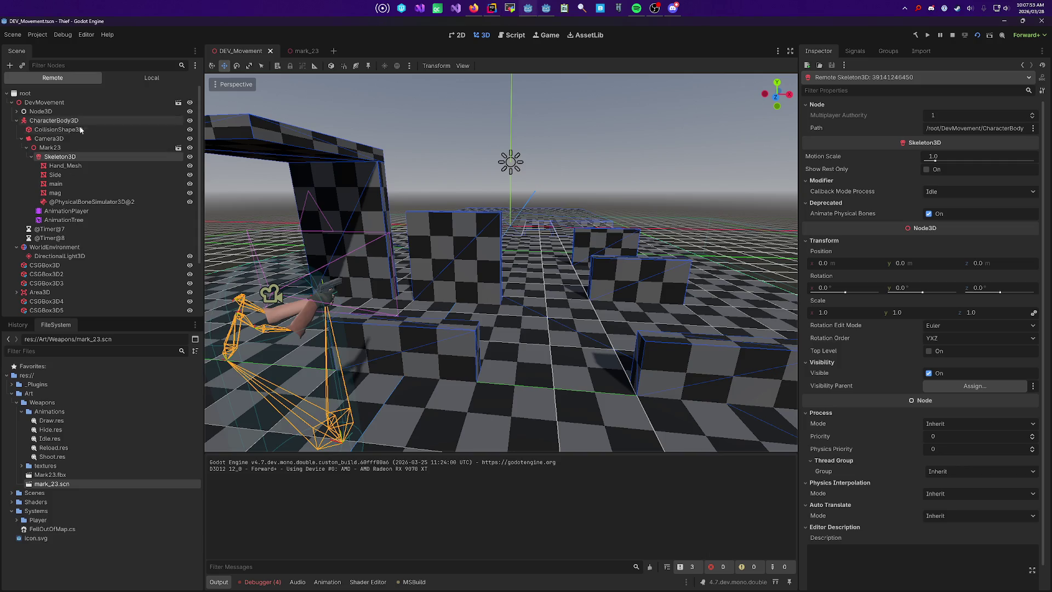
pyautogui.click(70, 150)
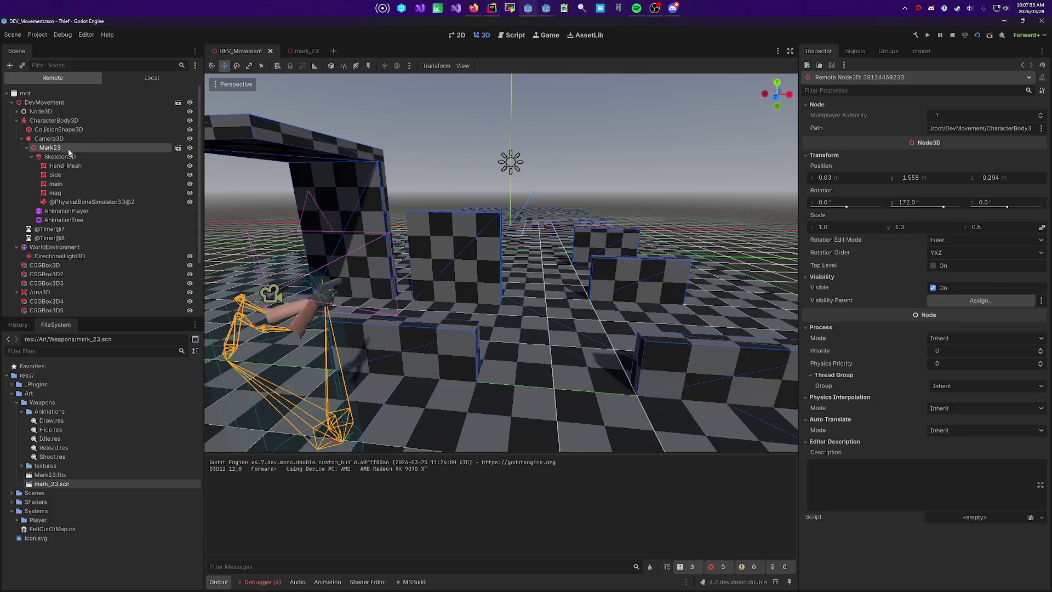
pyautogui.click(88, 202)
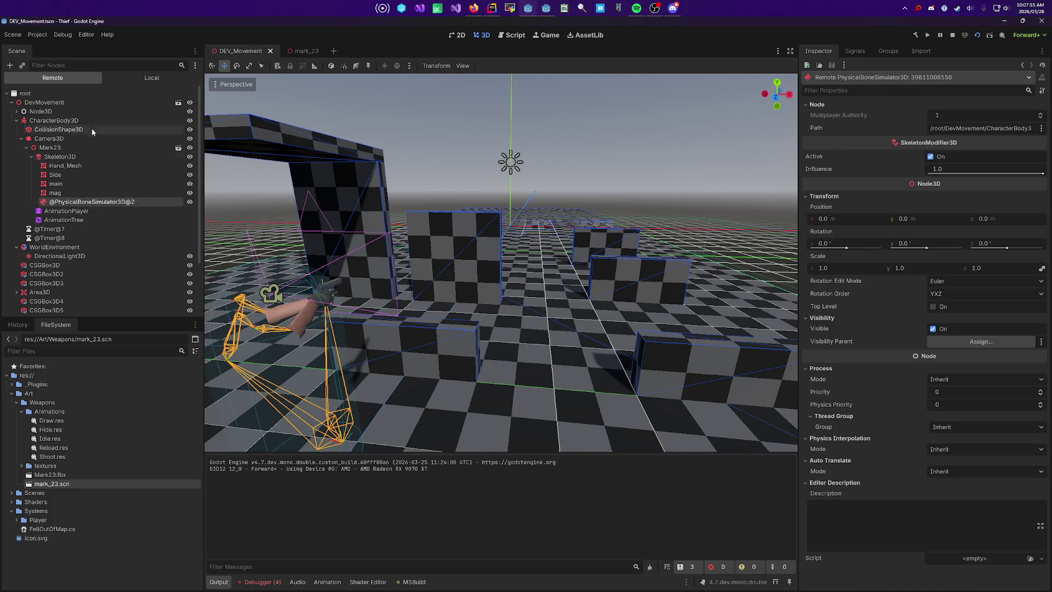
pyautogui.click(77, 229)
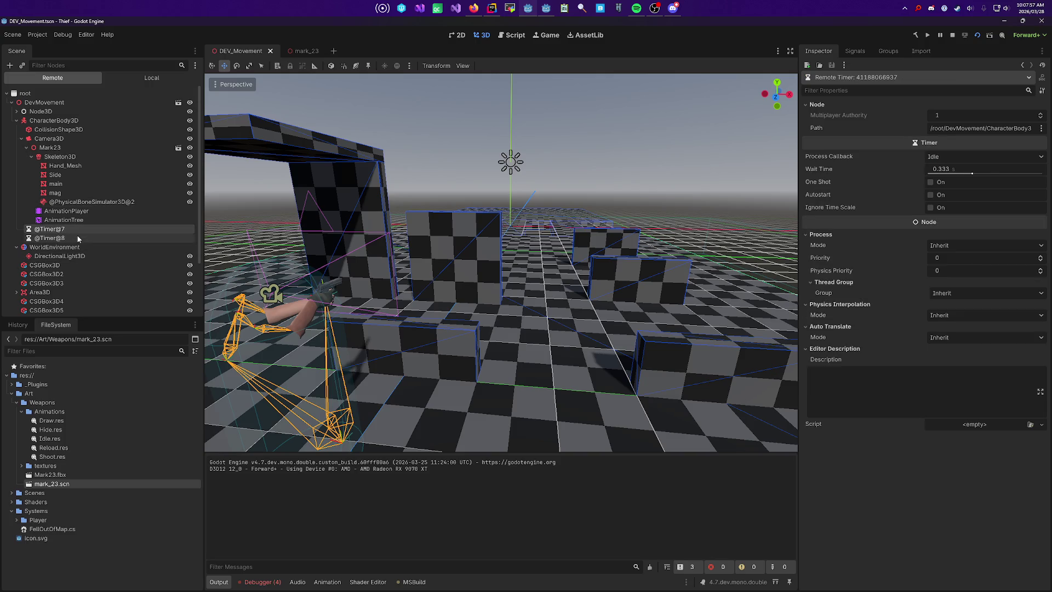
pyautogui.hotkey('alt', 'Tab')
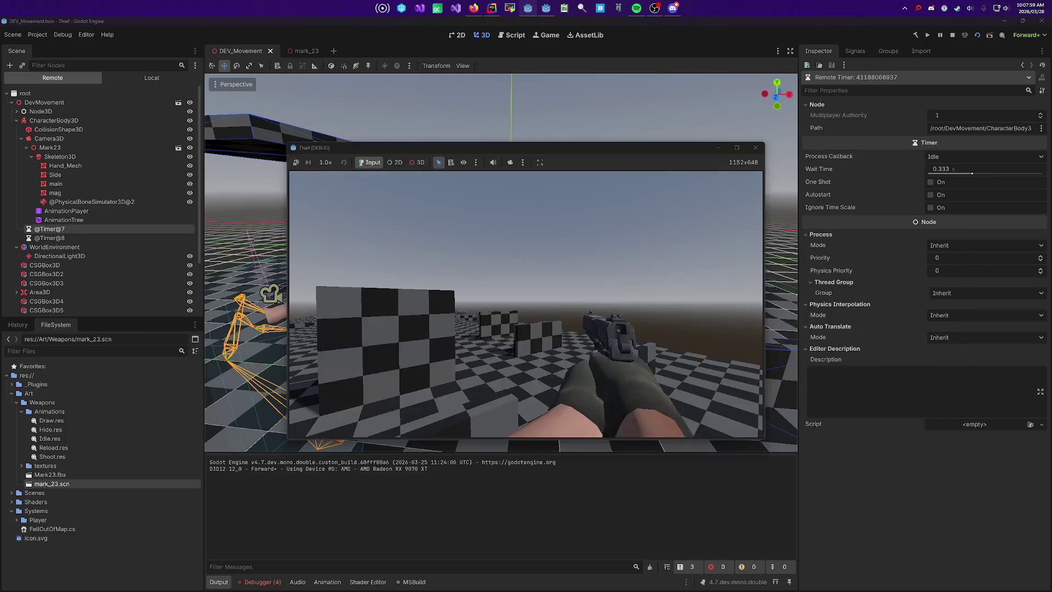
pyautogui.hotkey('alt', 'Tab')
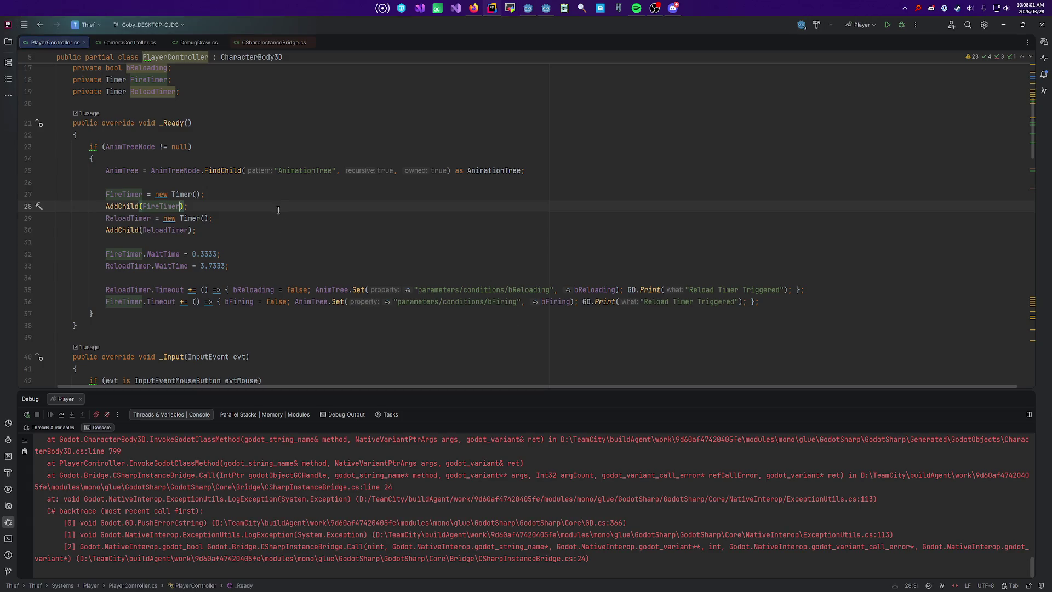
# Step: Add FireTimer.Name = "FireTimer_Pistol"; below AddChild(FireTimer)
pyautogui.click(272, 200)
pyautogui.press('Return')
pyautogui.write('Firt')
pyautogui.press('Return')
pyautogui.write('.nam')
pyautogui.press('Return')
pyautogui.write('= "Fire')
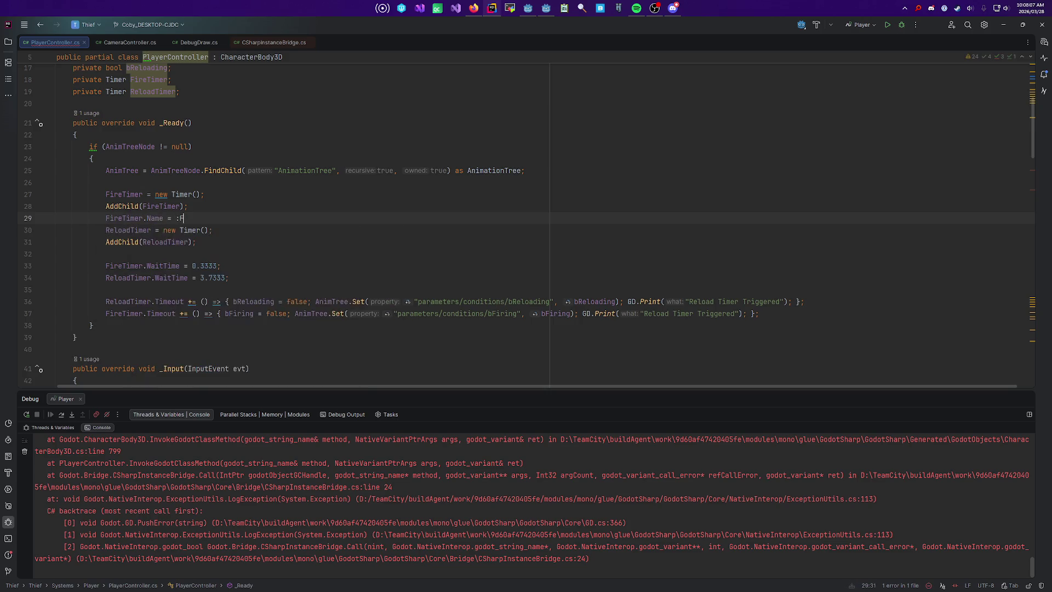
pyautogui.write('Timer_)')
pyautogui.write('istol;')
# Step: Copy the naming line below AddChild(ReloadTimer) with the string changed to "ReloadTimer_Pistol", then stop the game
pyautogui.click(196, 241)
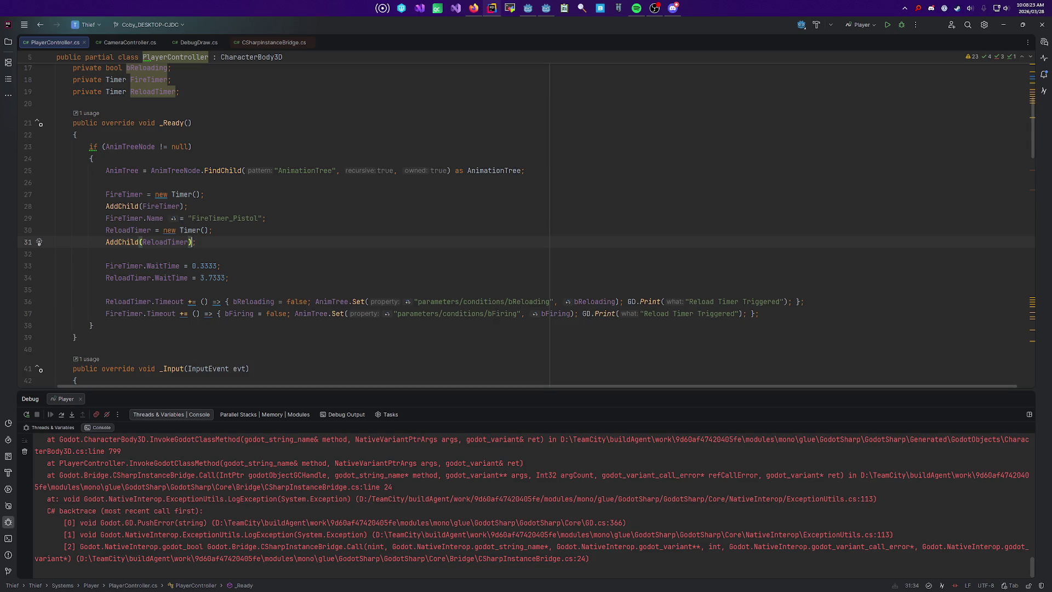
pyautogui.tripleClick(273, 214)
pyautogui.hotkey('ctrl', 'c')
pyautogui.press('Down')
pyautogui.press('Down')
pyautogui.hotkey('ctrl', 'v')
pyautogui.press('Up')
pyautogui.press('End')
pyautogui.hotkey('ctrl', 'Left')
pyautogui.hotkey('ctrl', 'Left')
pyautogui.press('Delete')
pyautogui.press('Delete')
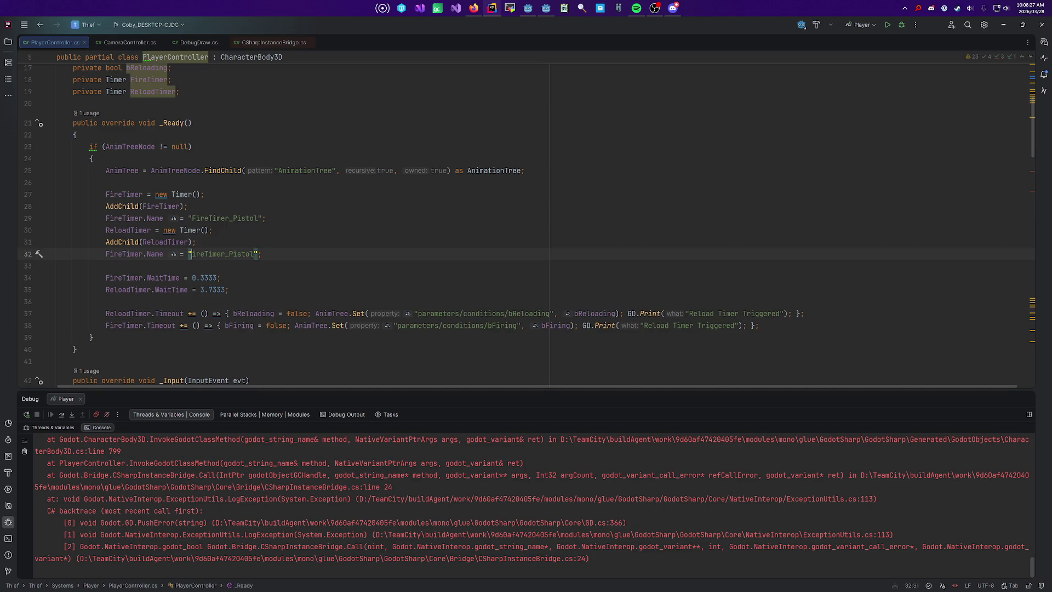
pyautogui.press('Delete')
pyautogui.press('Delete')
pyautogui.write('Reload')
pyautogui.hotkey('alt', 'Tab')
pyautogui.hotkey('alt', 'F4')
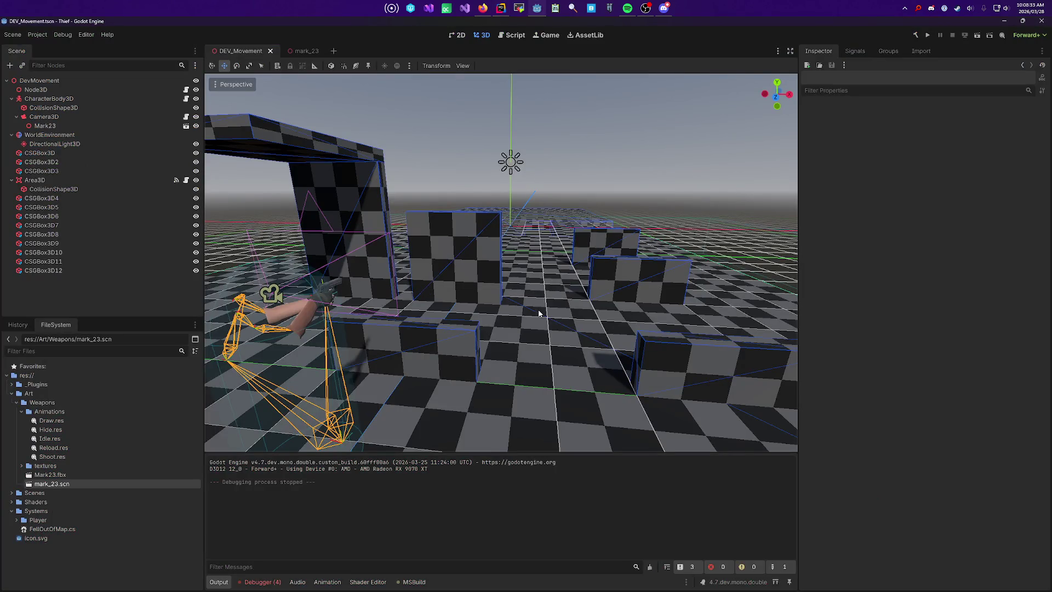
# Step: Rebuild and run the game with F5, then trigger an in-game reload with R
pyautogui.press('F5')
pyautogui.press('F5')
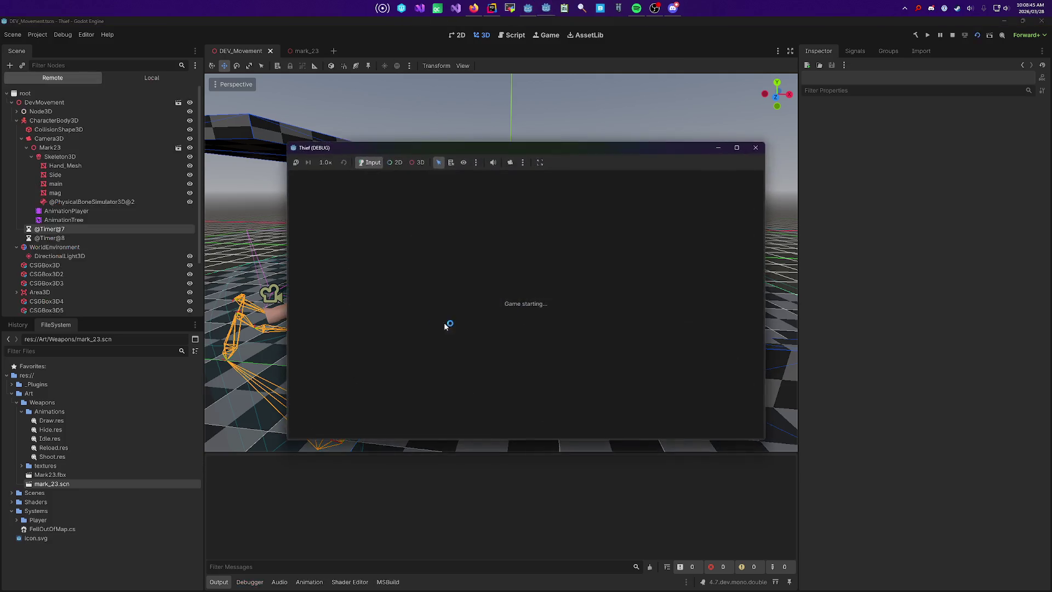
pyautogui.press('r')
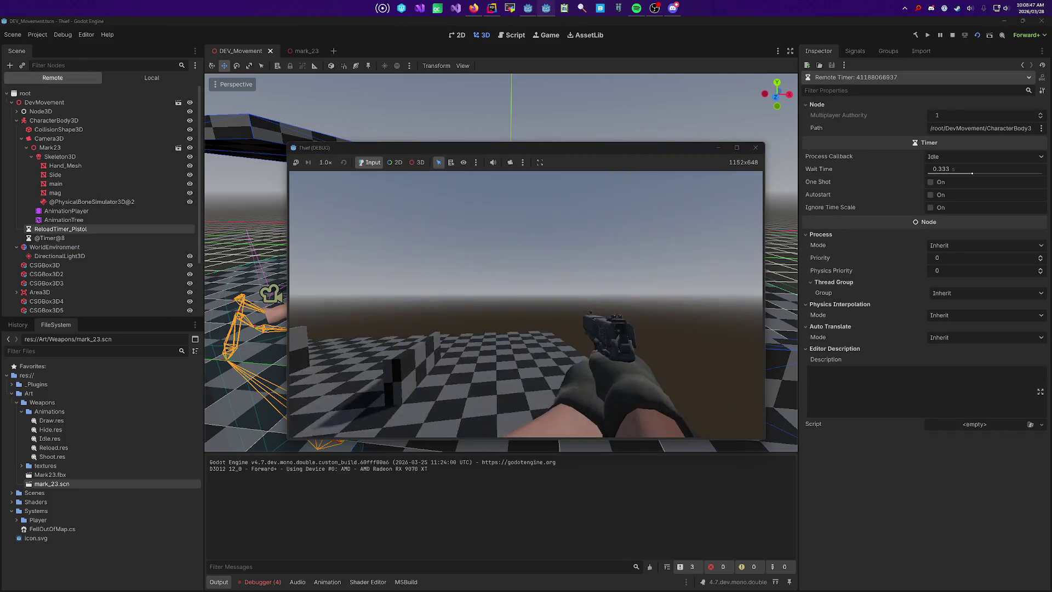
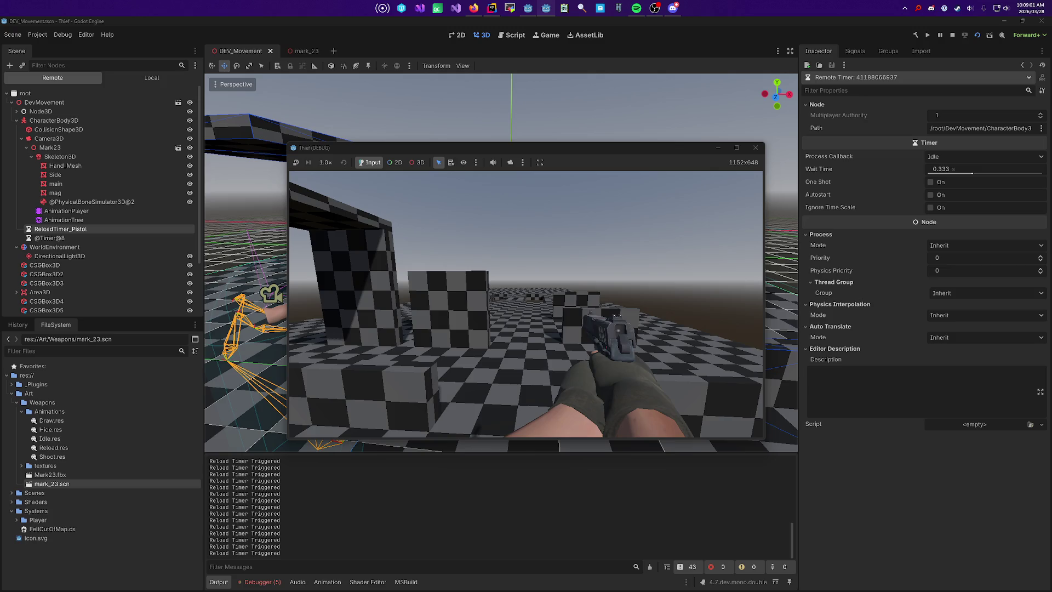
# Step: Stop the game and change the fire timer's log message to 'Fire Timer Triggered'
pyautogui.press('F8')
pyautogui.hotkey('alt', 'Tab')
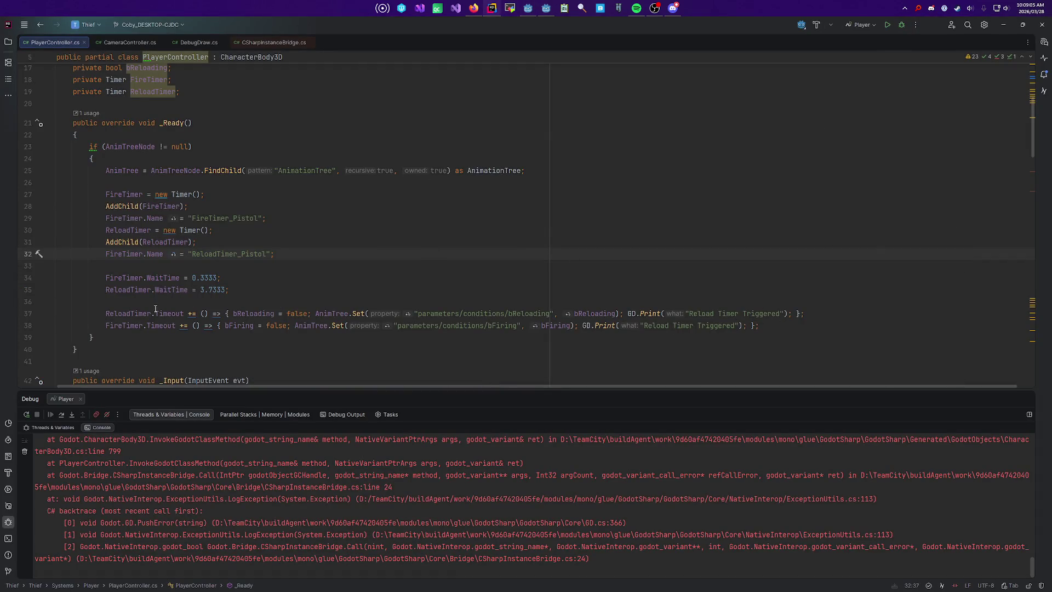
pyautogui.doubleClick(654, 326)
pyautogui.write('Fire')
# Step: Insert a new line after the timer name line in the setup code
pyautogui.hotkey('alt', 'Tab')
pyautogui.hotkey('alt', 'Tab')
pyautogui.click(318, 301)
pyautogui.scroll(-1, 318, 274)
pyautogui.scroll(-1, 318, 274)
pyautogui.press('Up')
pyautogui.press('Up')
pyautogui.press('Up')
pyautogui.press('End')
pyautogui.press('Return')
pyautogui.write('Fikreti')
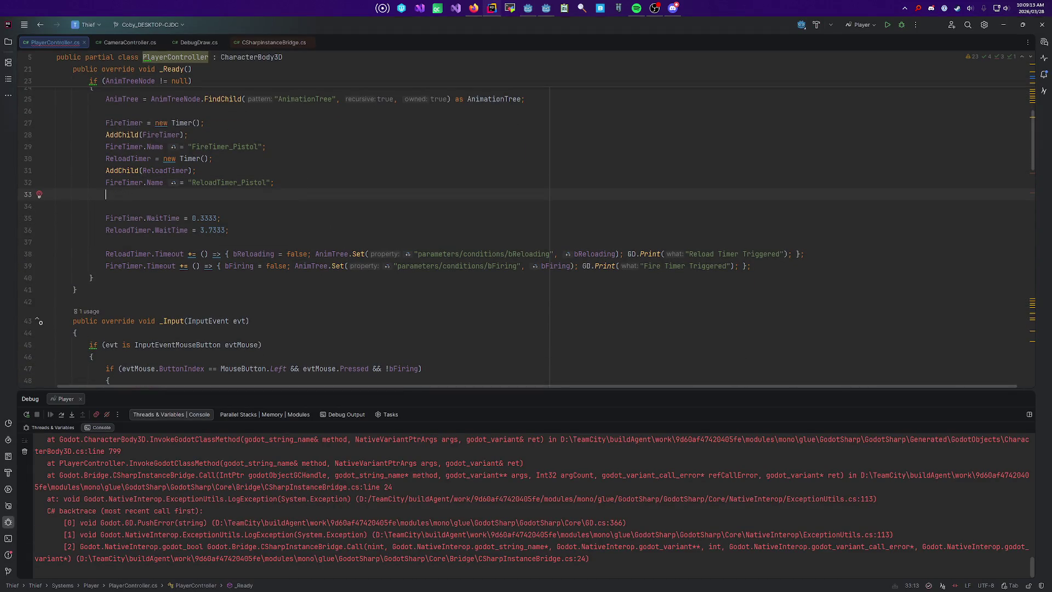
# Step: Replace FireTimer with ReloadTimer on line 32 so it sets the name 'ReloadTimer_Pistol'
pyautogui.hotkey('alt', 'Tab')
pyautogui.press('Tab')
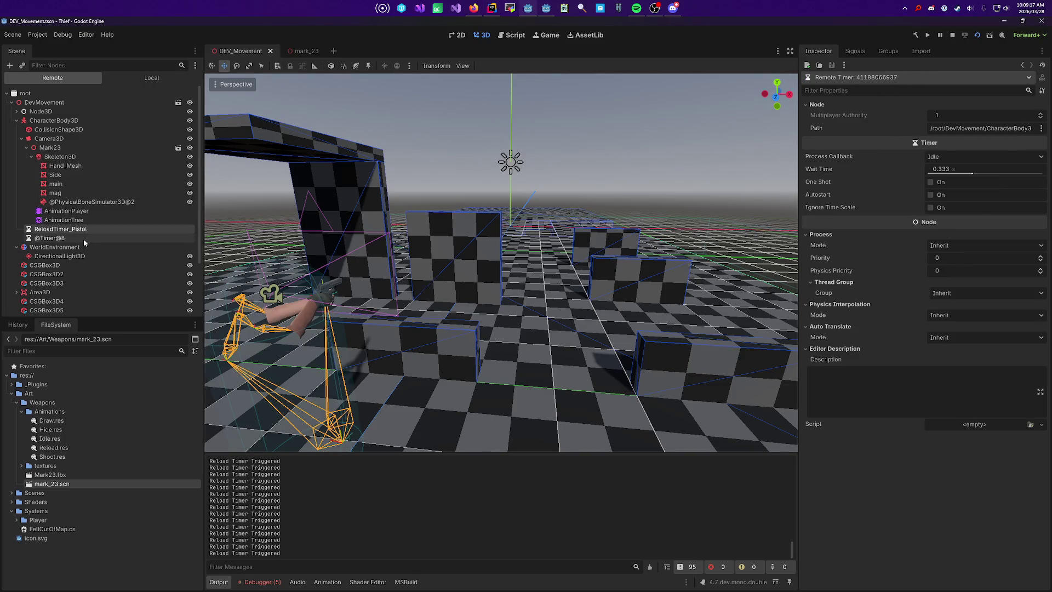
pyautogui.hotkey('alt', 'Tab')
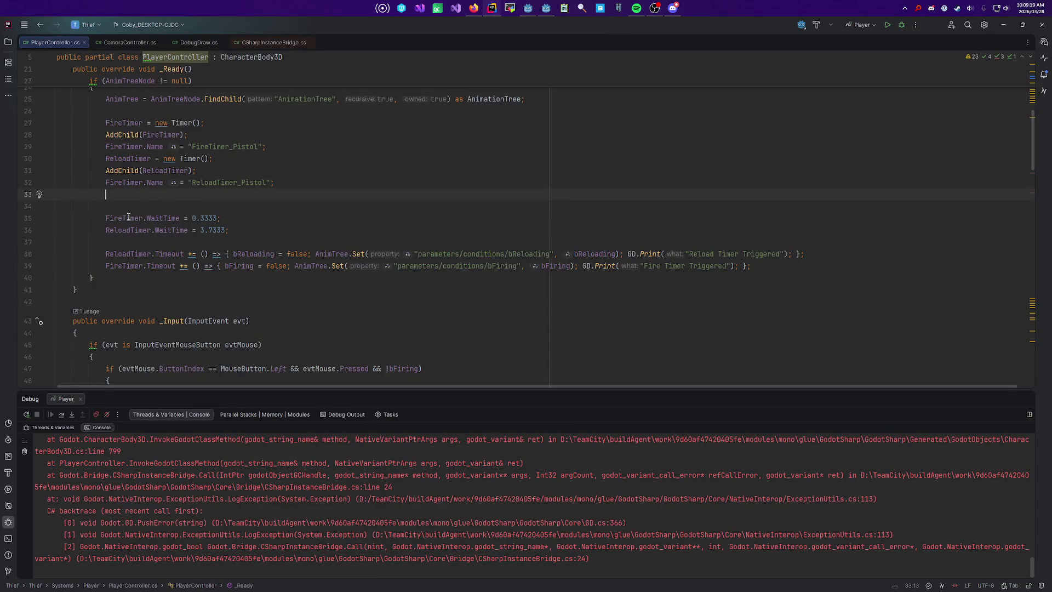
pyautogui.scroll(1, 161, 238)
pyautogui.click(130, 218)
pyautogui.doubleClick(127, 194)
pyautogui.hotkey('ctrl', 'c')
pyautogui.doubleClick(127, 218)
pyautogui.hotkey('ctrl', 'v')
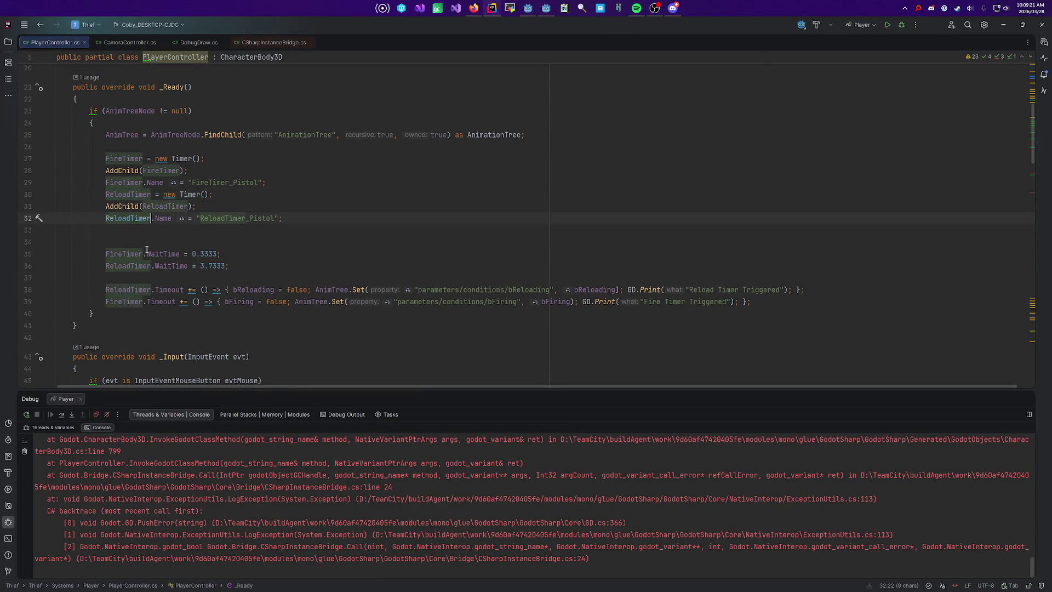
# Step: Return to the Godot editor and orbit the view over the level
pyautogui.hotkey('alt', 'Tab')
pyautogui.hotkey('alt', 'Tab')
pyautogui.click(526, 307)
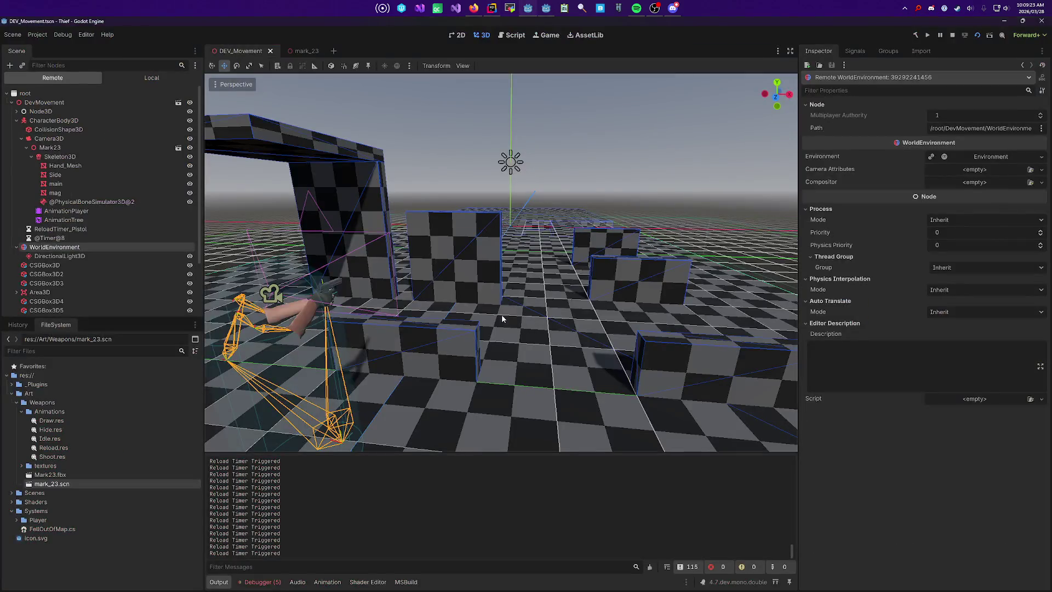
pyautogui.moveTo(510, 292); pyautogui.dragTo(525, 258)
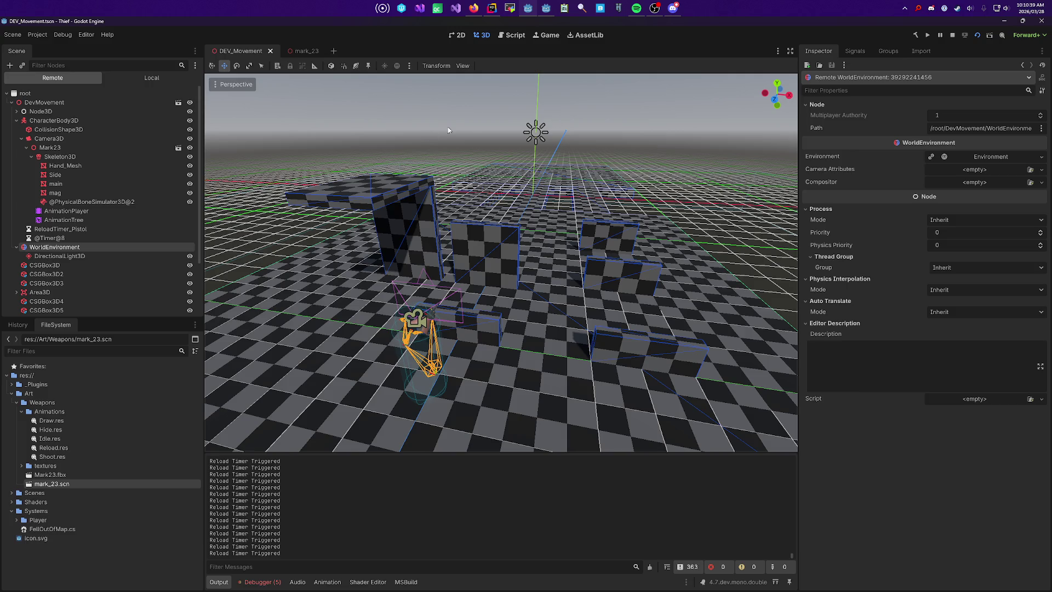
pyautogui.hotkey('alt', 'Tab')
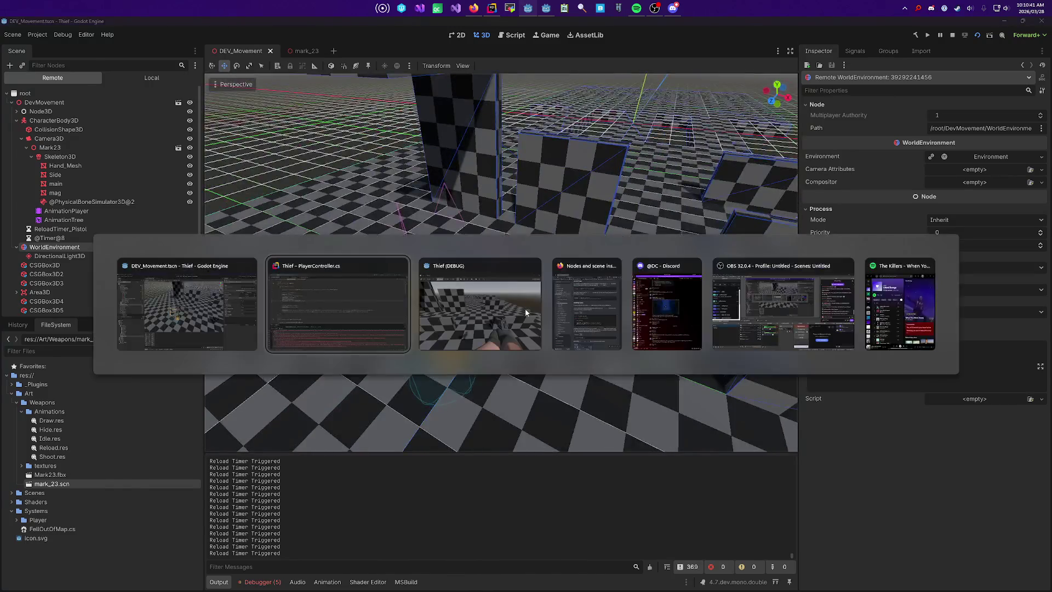
# Step: Walk forward with W in the running game, then stop it
pyautogui.hotkey('alt', 'Tab')
pyautogui.click(525, 308)
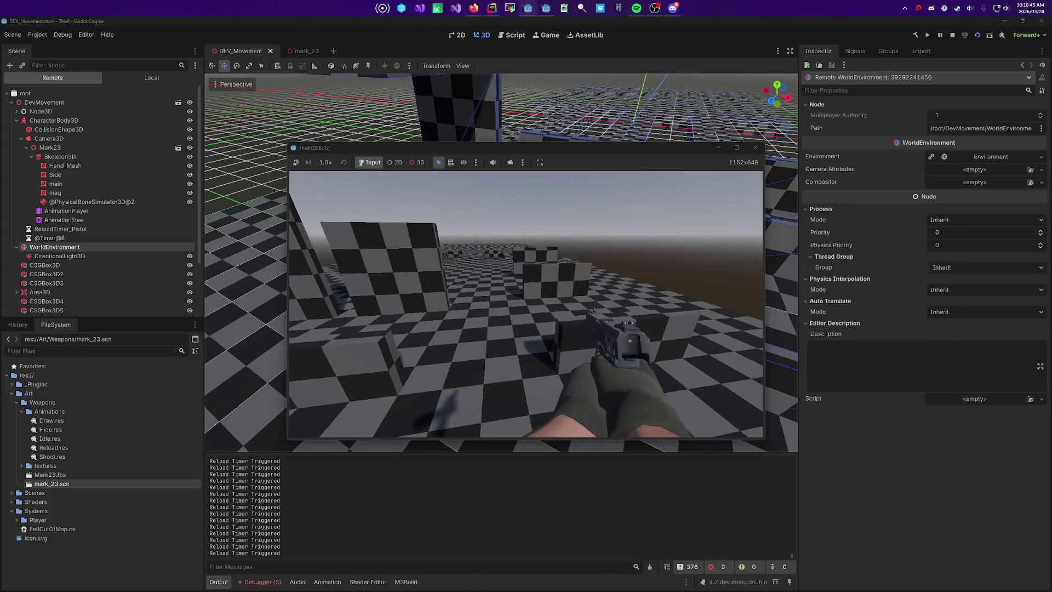
pyautogui.press('w')
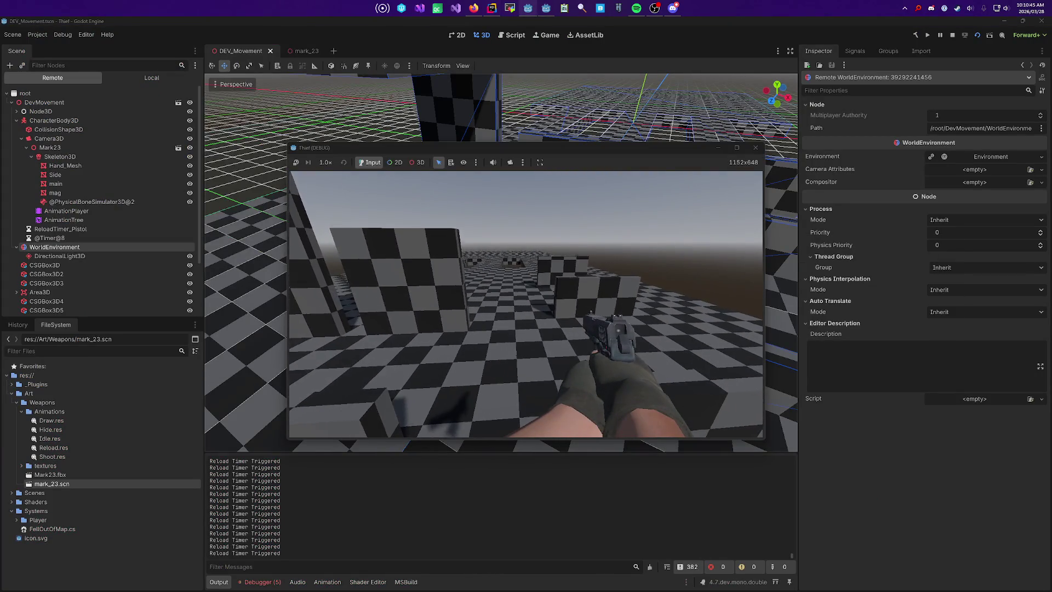
pyautogui.press('F8')
# Step: Back in the editor, orbit the level and briefly open then close the mark_23 scene
pyautogui.hotkey('alt', 'Tab')
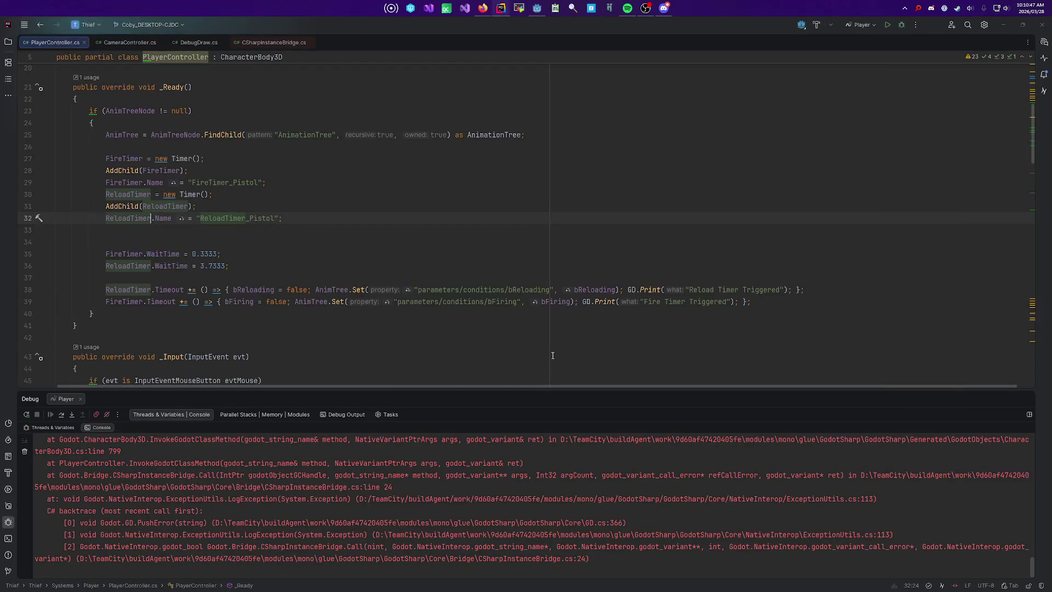
pyautogui.hotkey('alt', 'Tab')
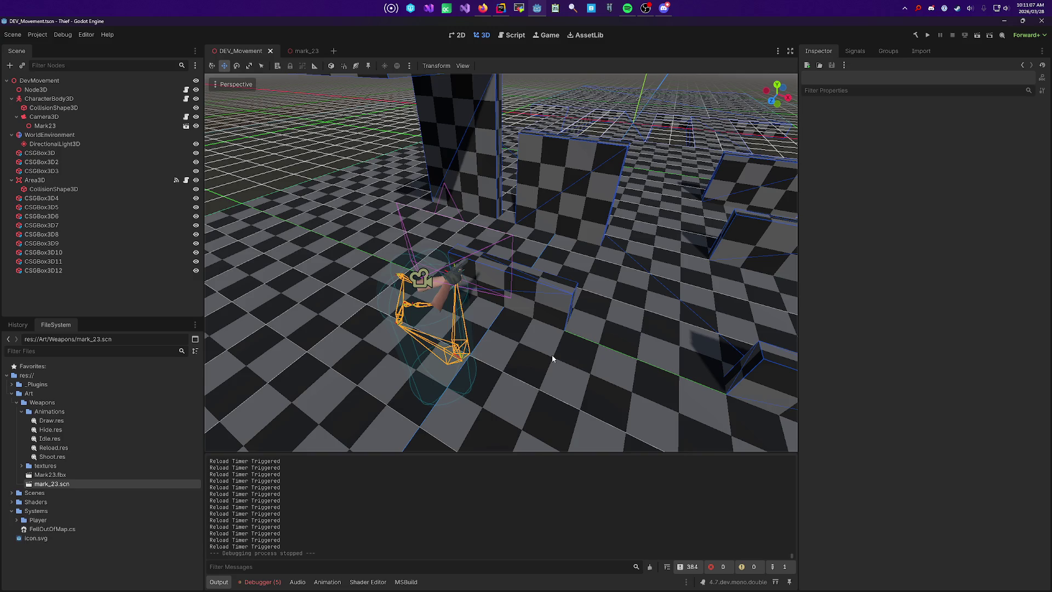
pyautogui.moveTo(545, 244)
pyautogui.mouseDown()
pyautogui.moveTo(553, 236)
pyautogui.moveTo(499, 194)
pyautogui.mouseUp()
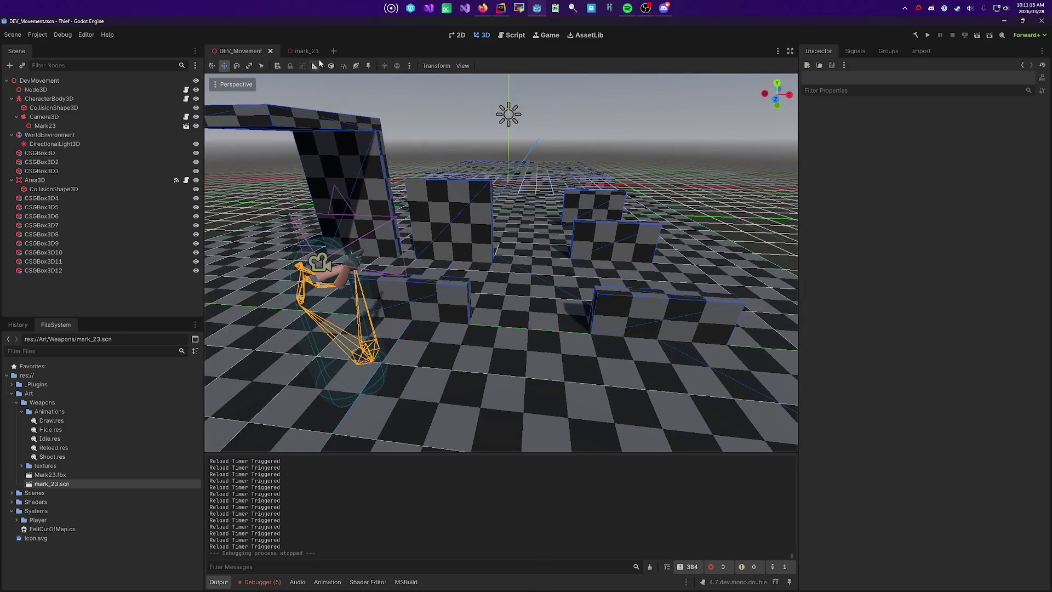
pyautogui.click(307, 49)
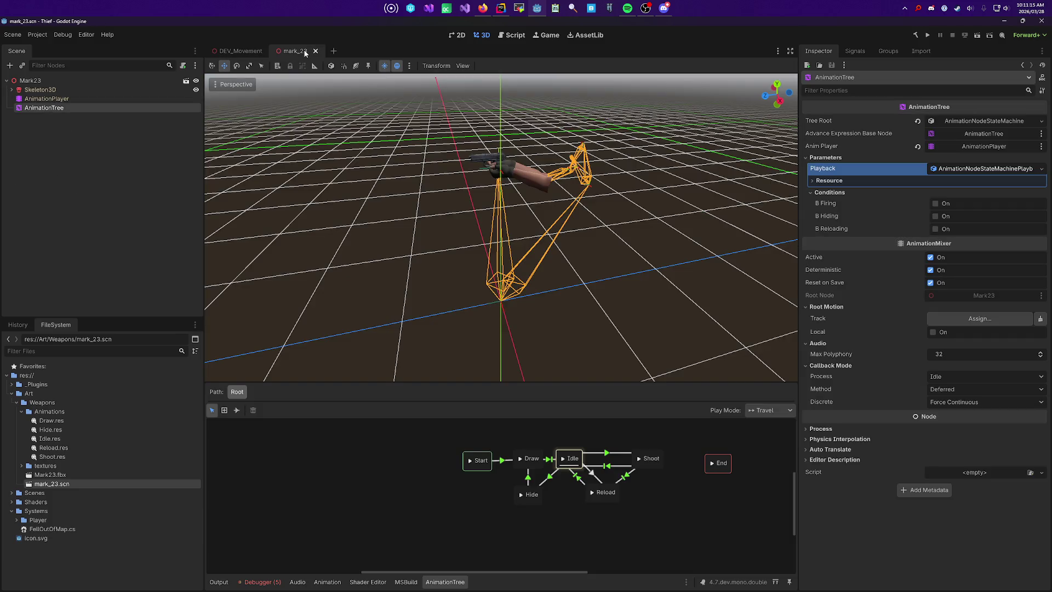
pyautogui.click(315, 51)
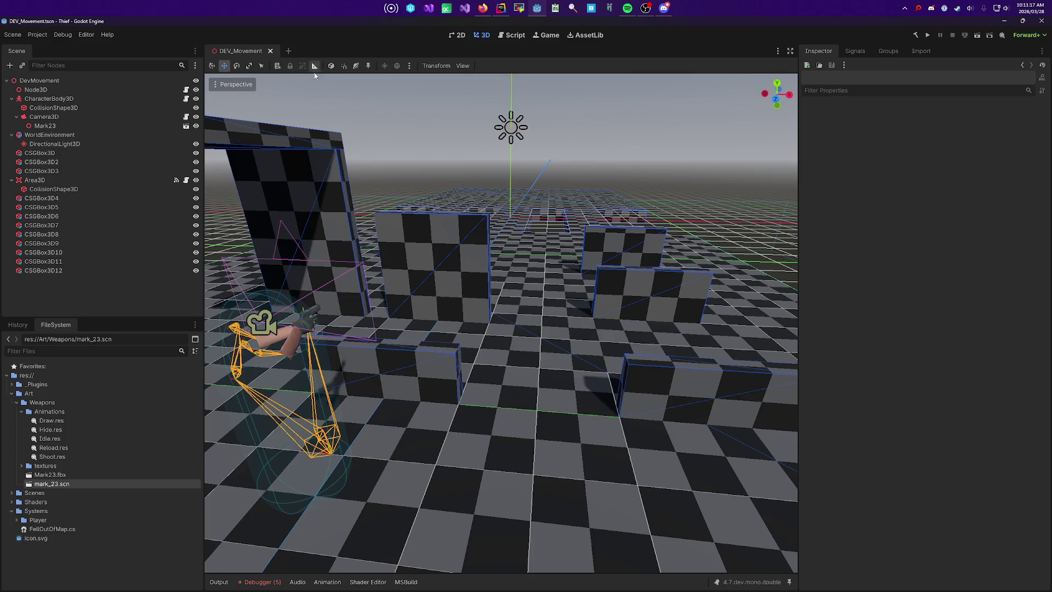
pyautogui.hotkey('alt', 'Tab')
# Step: Add 'FireTimer.OneShot = true;' after the fire timer's WaitTime line
pyautogui.click(410, 302)
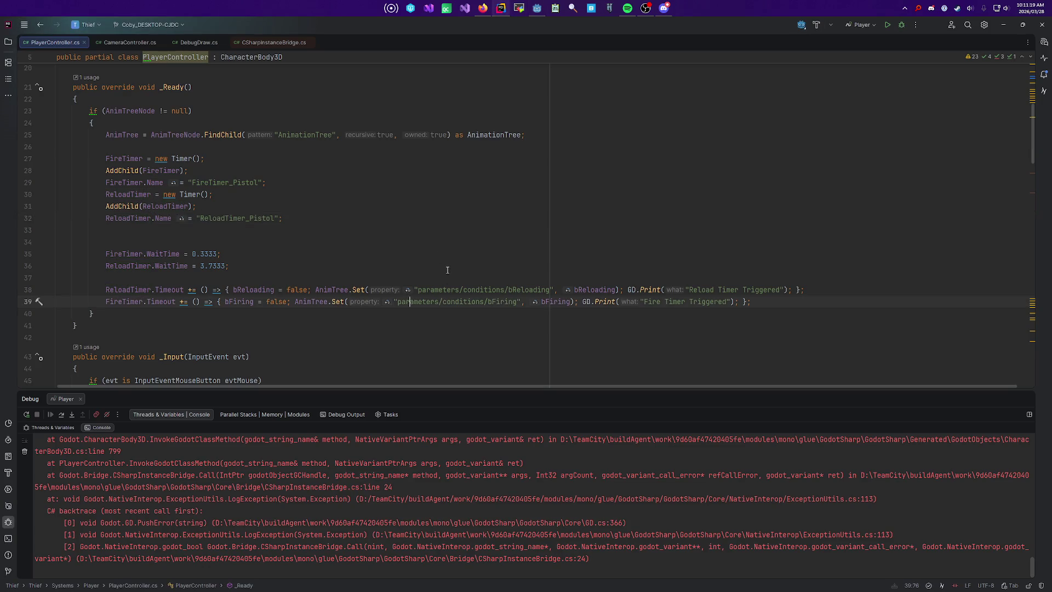
pyautogui.click(395, 231)
pyautogui.press('Delete')
pyautogui.press('Down')
pyautogui.press('End')
pyautogui.press('Return')
pyautogui.write('FireTimer.lo')
pyautogui.press('BackSpace')
pyautogui.press('BackSpace')
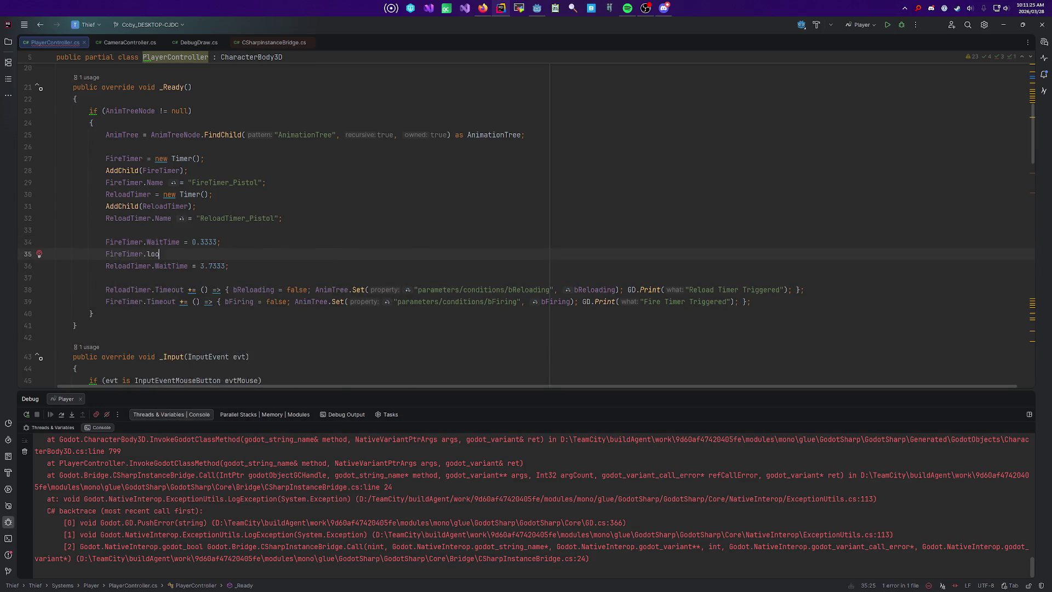
pyautogui.hotkey('ctrl', 'space')
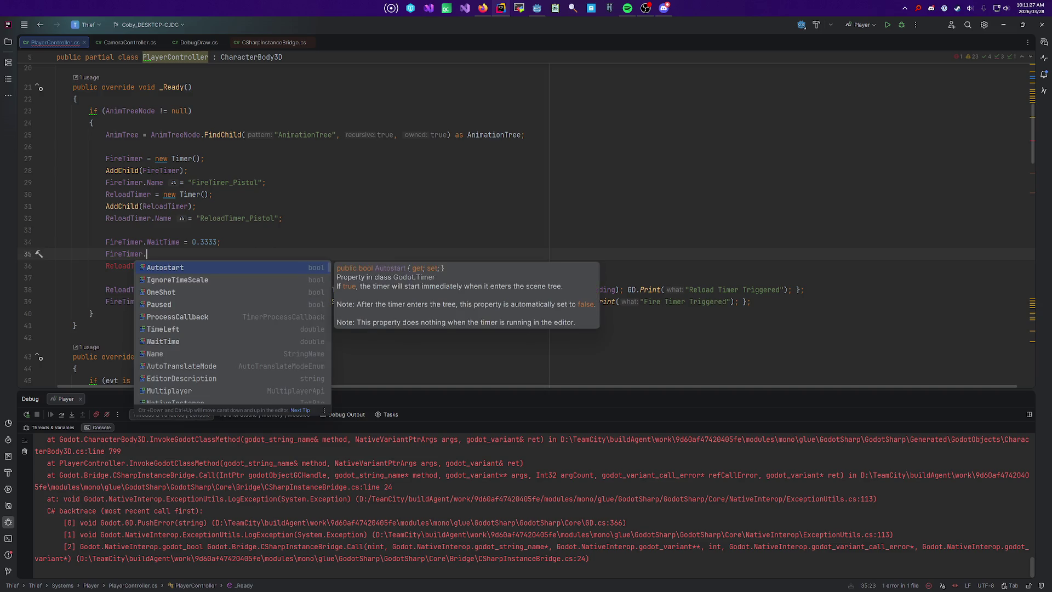
pyautogui.press('Down')
pyautogui.press('Down')
pyautogui.press('Return')
pyautogui.write('= ')
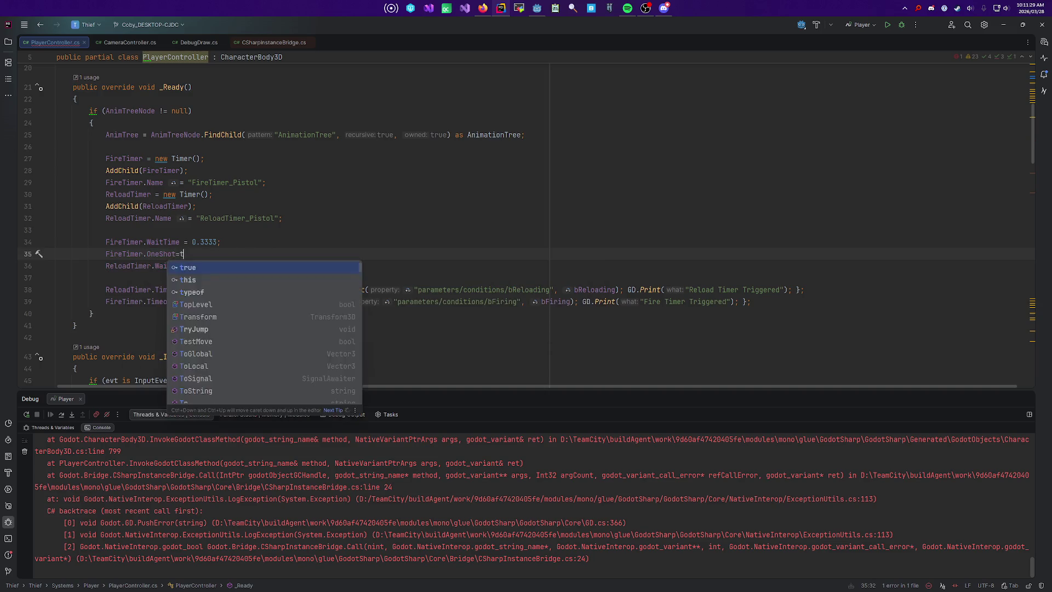
pyautogui.write('true;')
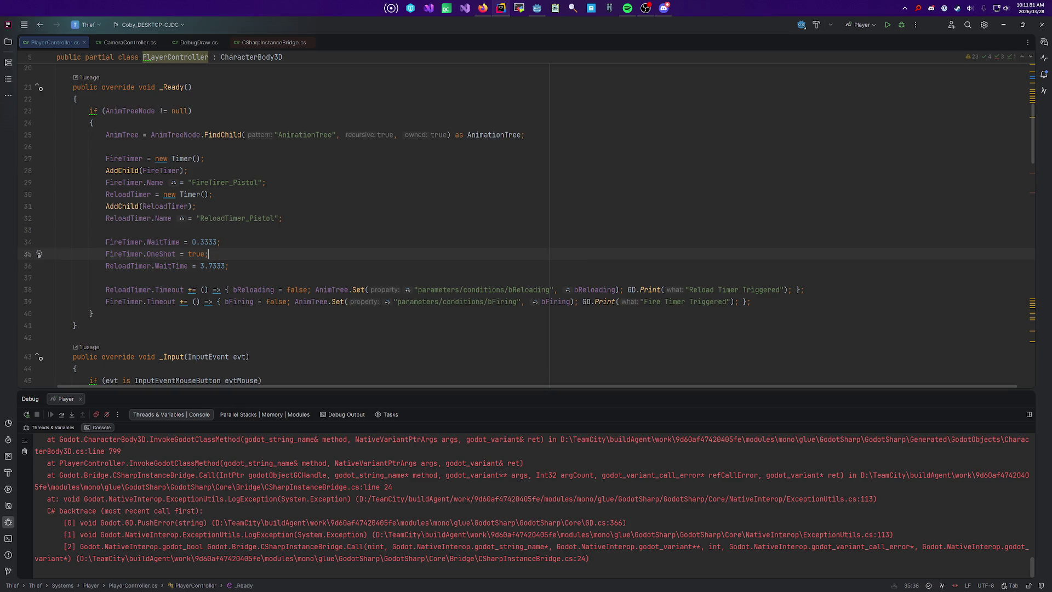
pyautogui.hotkey('ctrl', 'shift', 'Left')
pyautogui.hotkey('ctrl', 'shift', 'Left')
pyautogui.hotkey('ctrl', 'shift', 'Left')
# Step: Add 'ReloadTimer.OneShot = true;' and group both OneShot lines together
pyautogui.press('Down')
pyautogui.press('Down')
pyautogui.write('ReloadTimer.OneShot = true;')
pyautogui.press('Return')
pyautogui.press('Up')
pyautogui.press('Up')
pyautogui.press('Up')
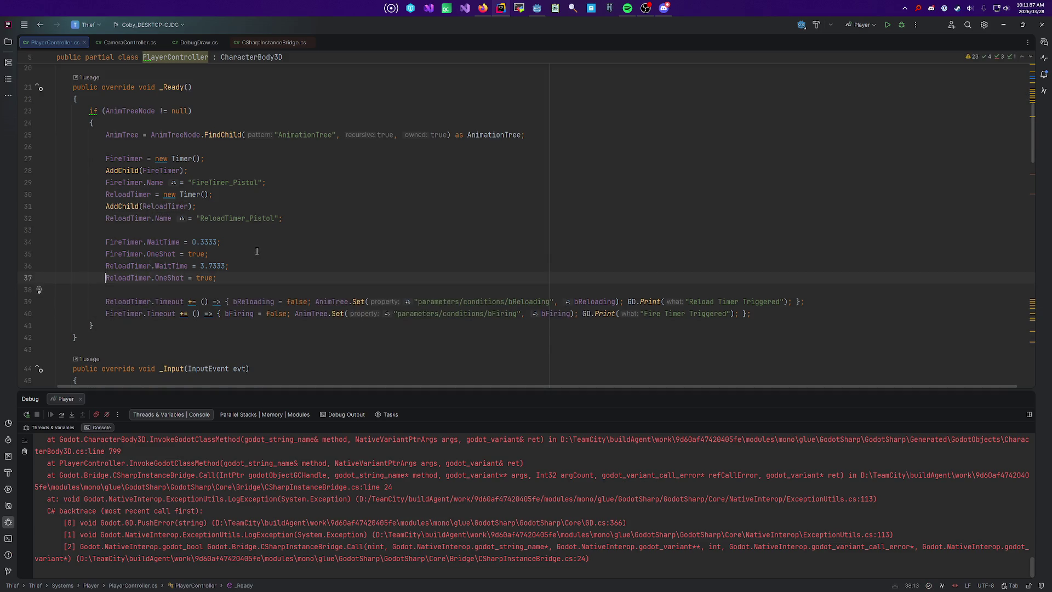
pyautogui.hotkey('alt', 'shift', 'Down')
pyautogui.press('Return')
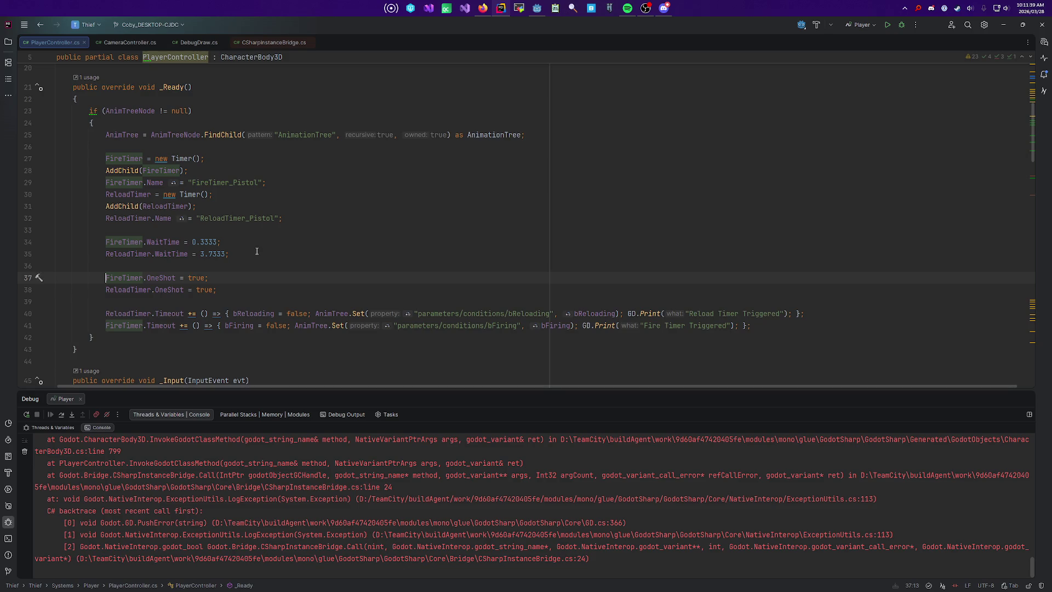
pyautogui.click(331, 302)
pyautogui.hotkey('alt', 'Tab')
pyautogui.hotkey('alt', 'Tab')
pyautogui.hotkey('alt', 'Tab')
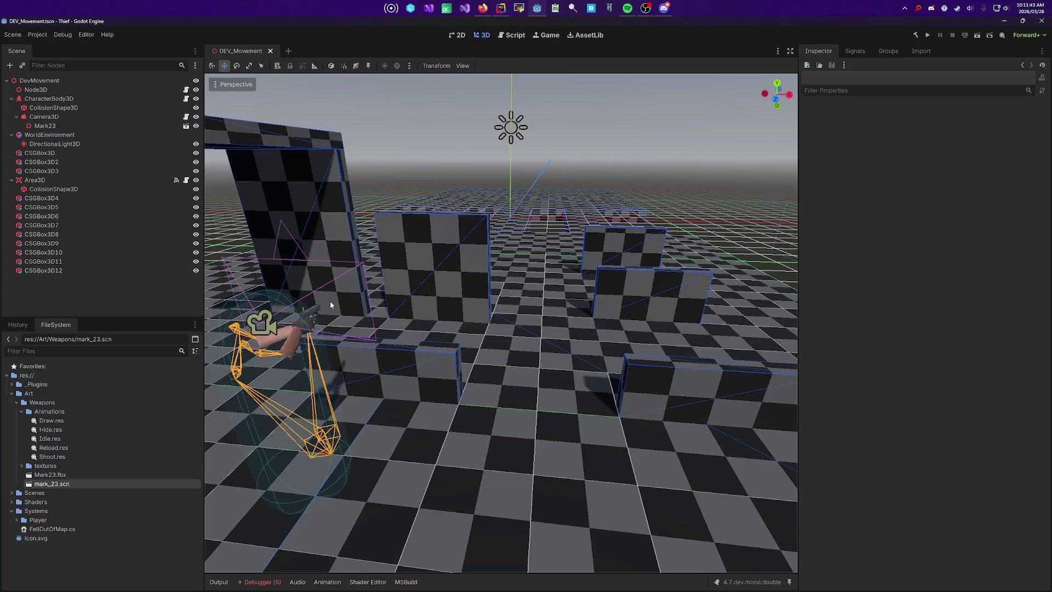
# Step: Run the level, fire the pistol four times, reload with R, fire once more, then stop
pyautogui.press('F5')
pyautogui.press('F5')
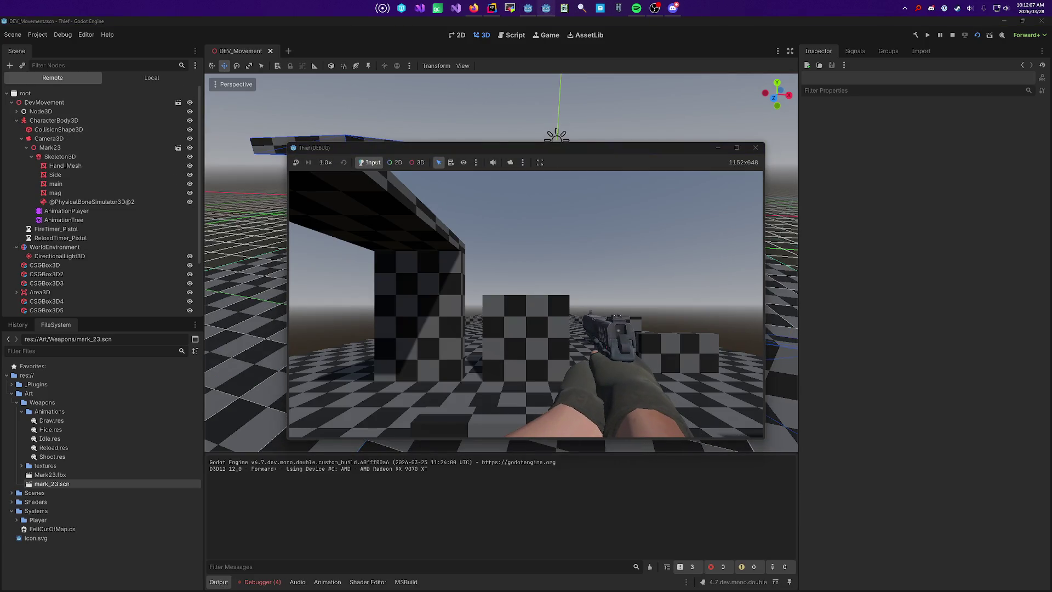
pyautogui.click(526, 304)
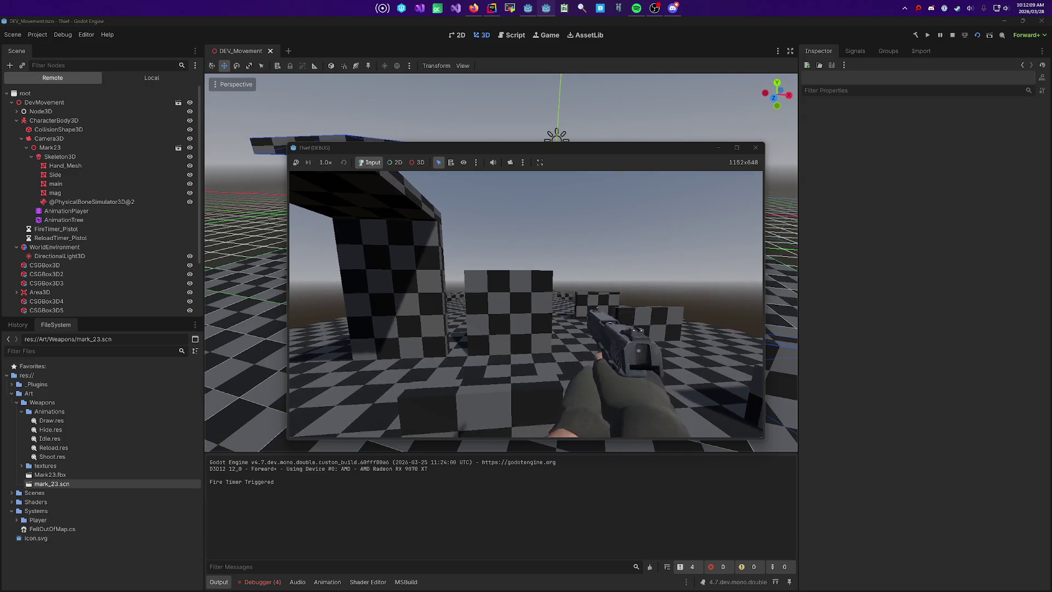
pyautogui.click(527, 304)
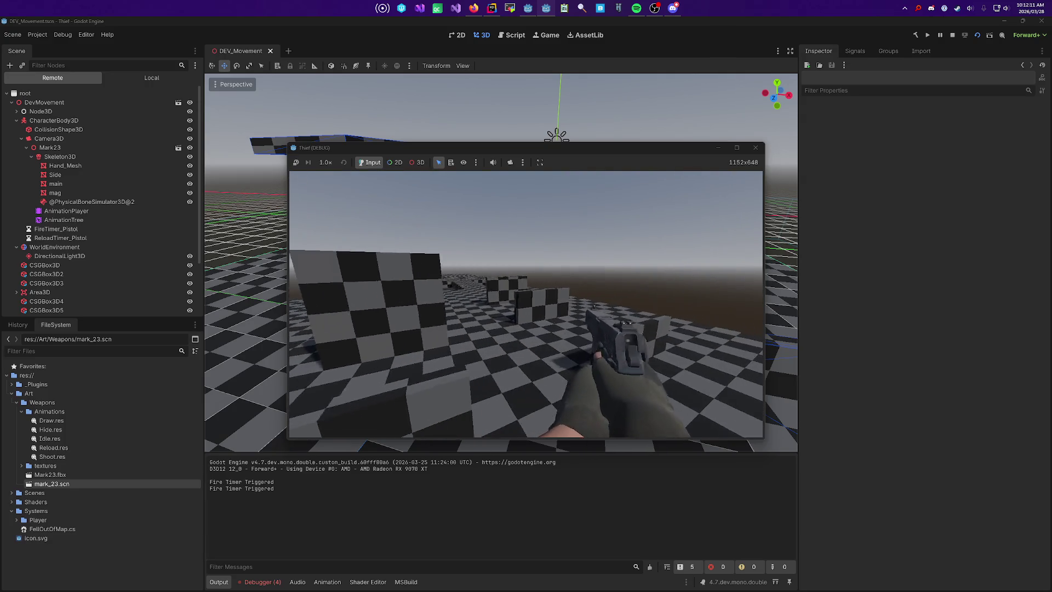
pyautogui.click(526, 304)
pyautogui.click(526, 304)
pyautogui.press('r')
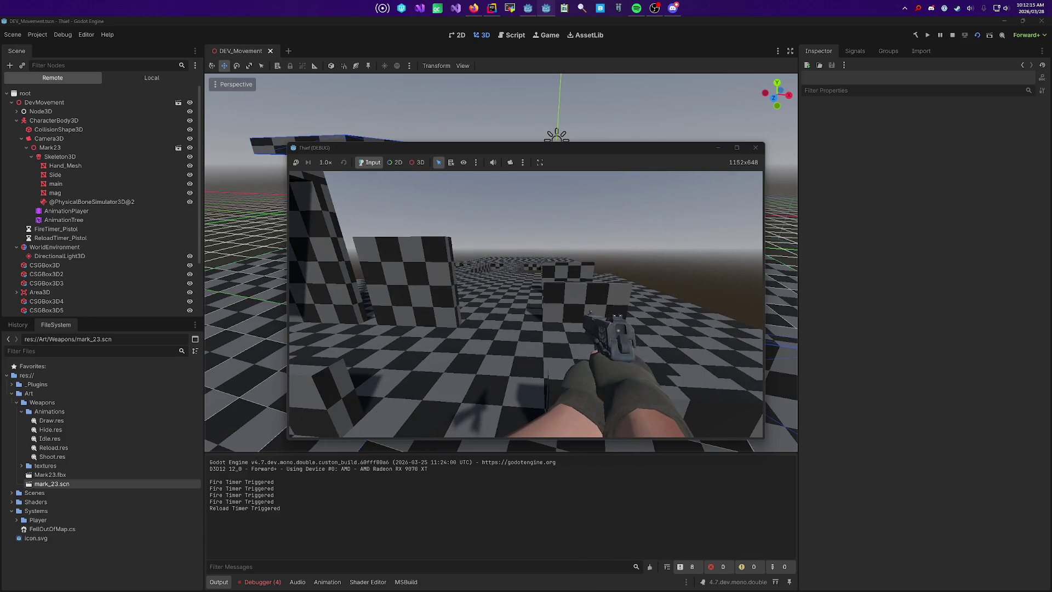
pyautogui.click(527, 304)
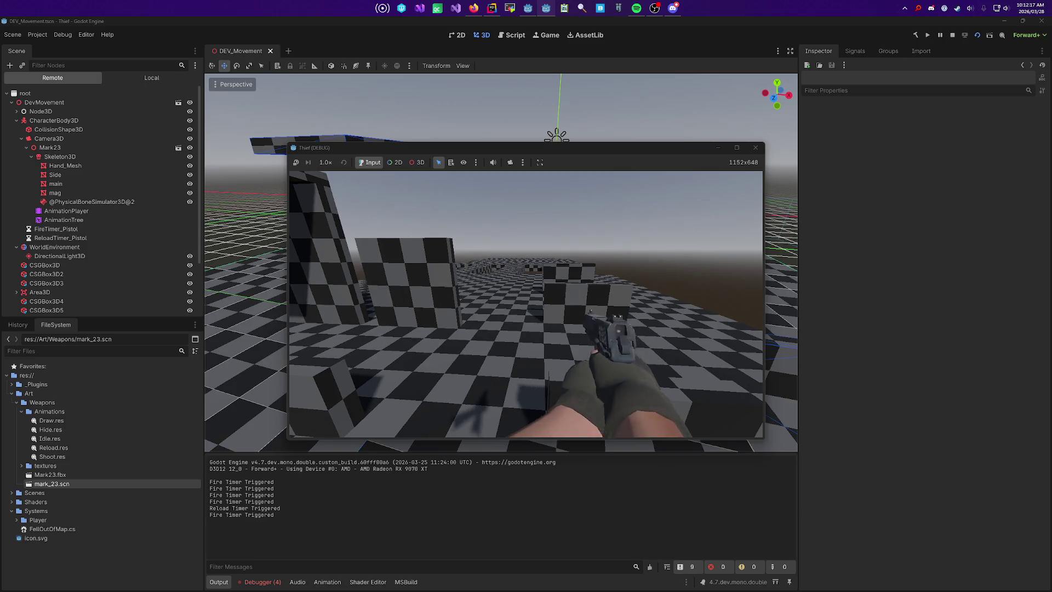
pyautogui.press('F8')
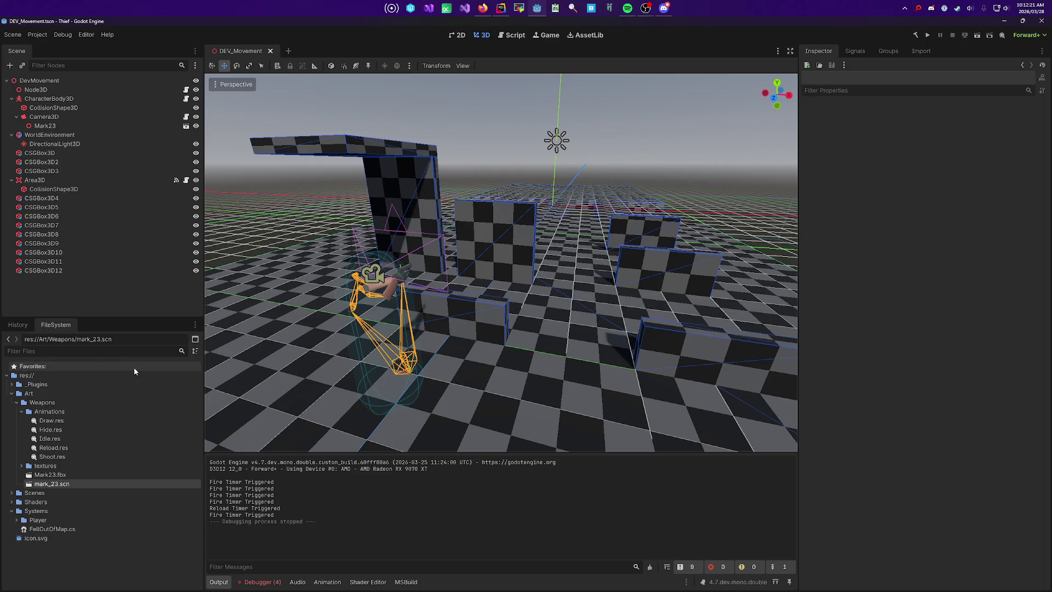
# Step: Open the Mark23 scene and frame its animation state machine graph
pyautogui.click(186, 125)
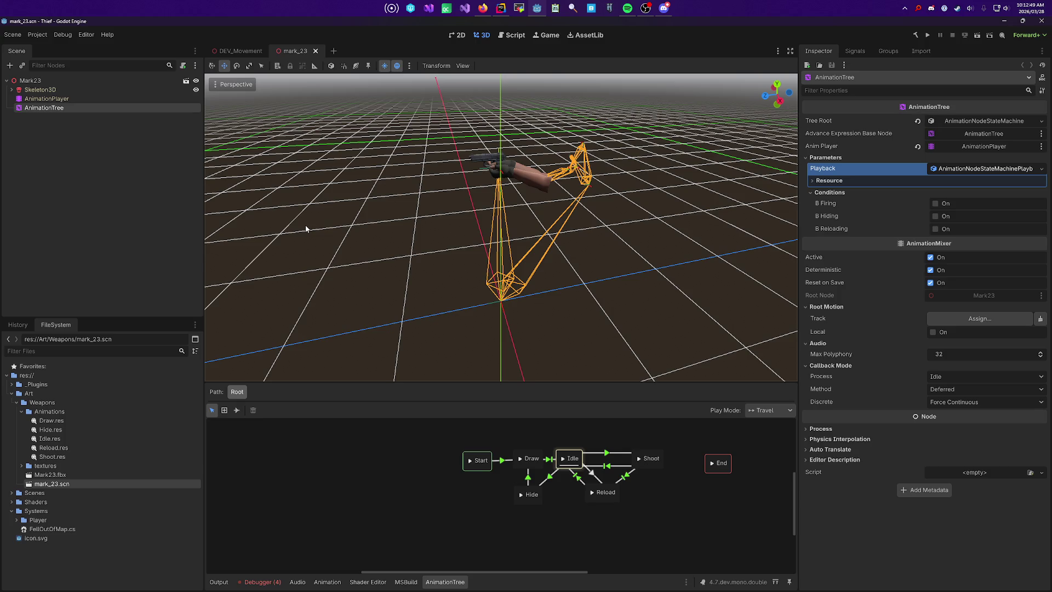
pyautogui.moveTo(305, 225); pyautogui.dragTo(524, 309)
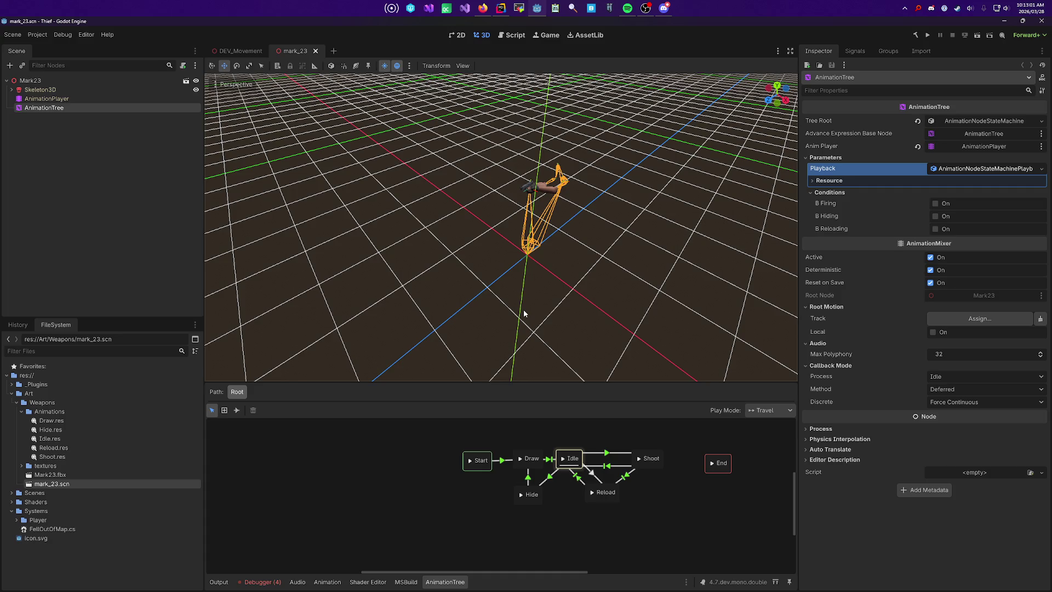
pyautogui.moveTo(524, 314)
pyautogui.mouseDown()
pyautogui.moveTo(439, 303)
pyautogui.moveTo(398, 335)
pyautogui.moveTo(383, 328)
pyautogui.mouseUp()
pyautogui.moveTo(626, 502); pyautogui.dragTo(535, 480)
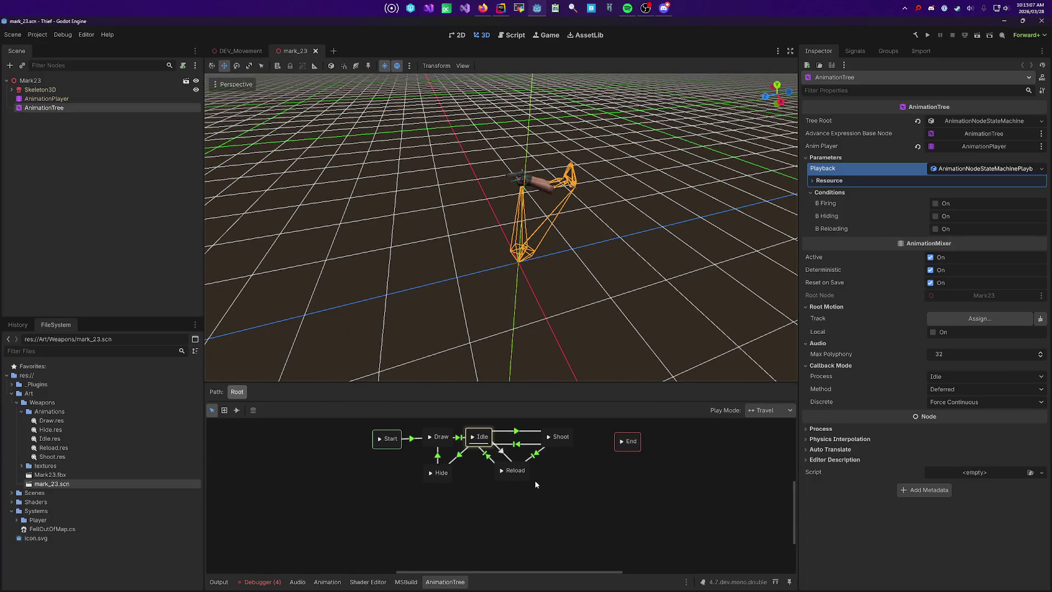
# Step: Set the Idle-to-Reload transition's Switch Mode to Immediate
pyautogui.click(503, 471)
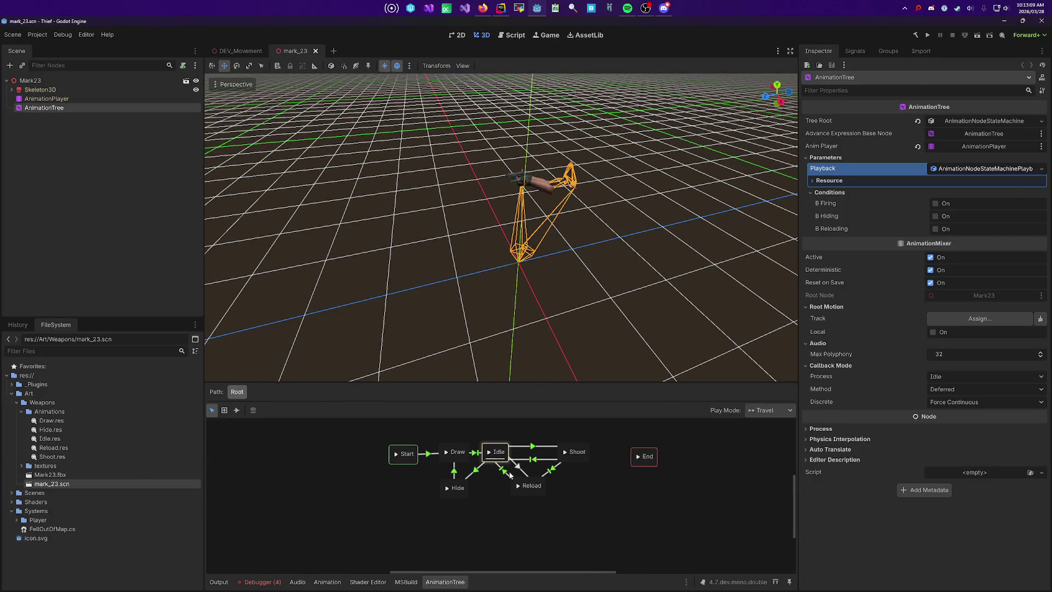
pyautogui.click(871, 194)
pyautogui.click(863, 182)
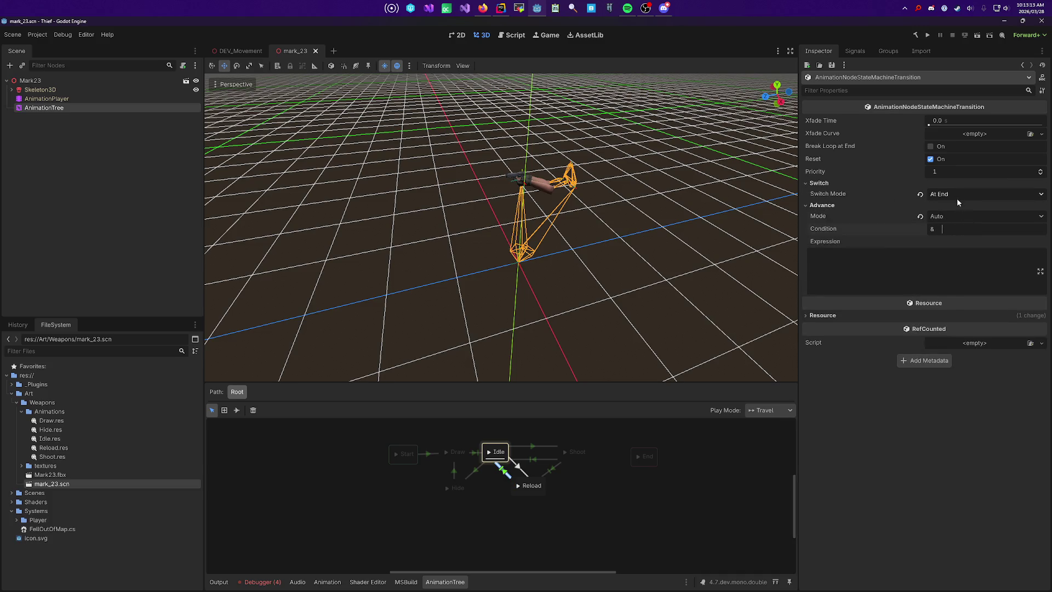
pyautogui.click(956, 217)
pyautogui.click(906, 258)
pyautogui.click(524, 464)
pyautogui.click(521, 469)
pyautogui.click(867, 183)
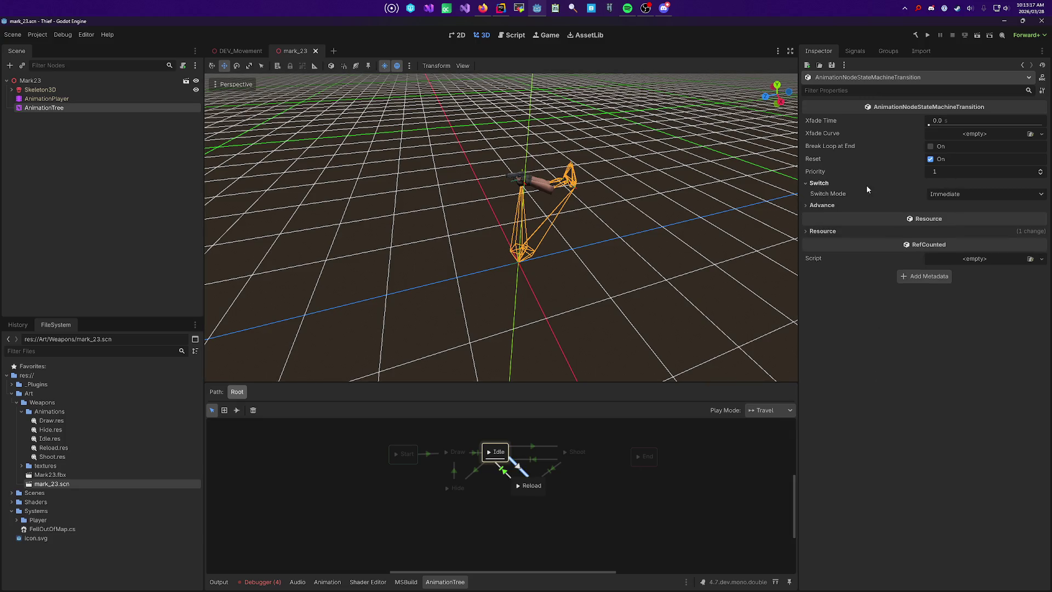
pyautogui.click(859, 206)
pyautogui.click(953, 229)
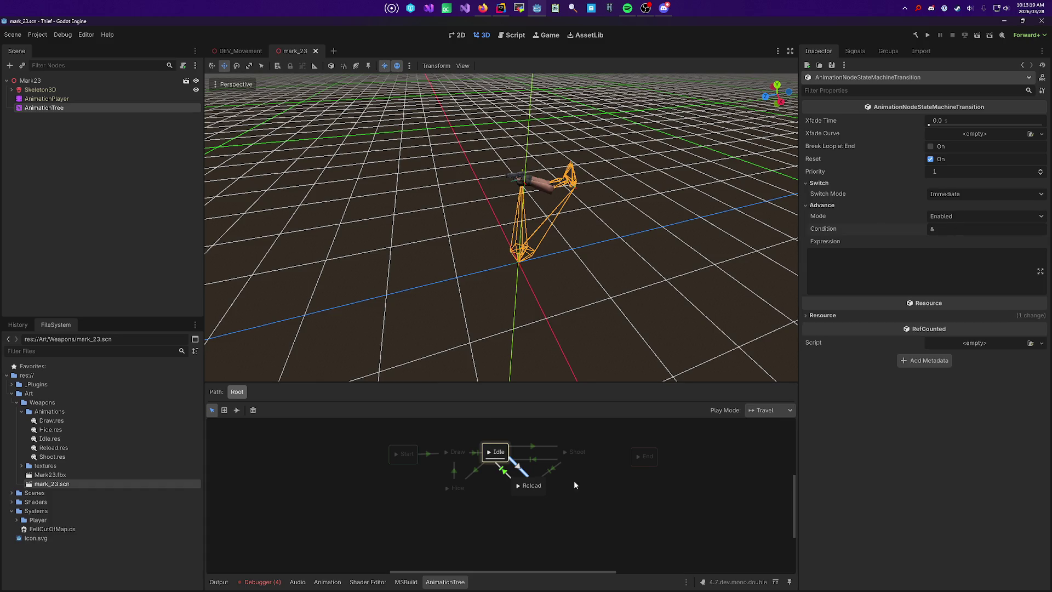
# Step: Paste bReloading into the Idle-to-Reload condition, set Advance Mode to Auto, and close mark_23
pyautogui.click(552, 470)
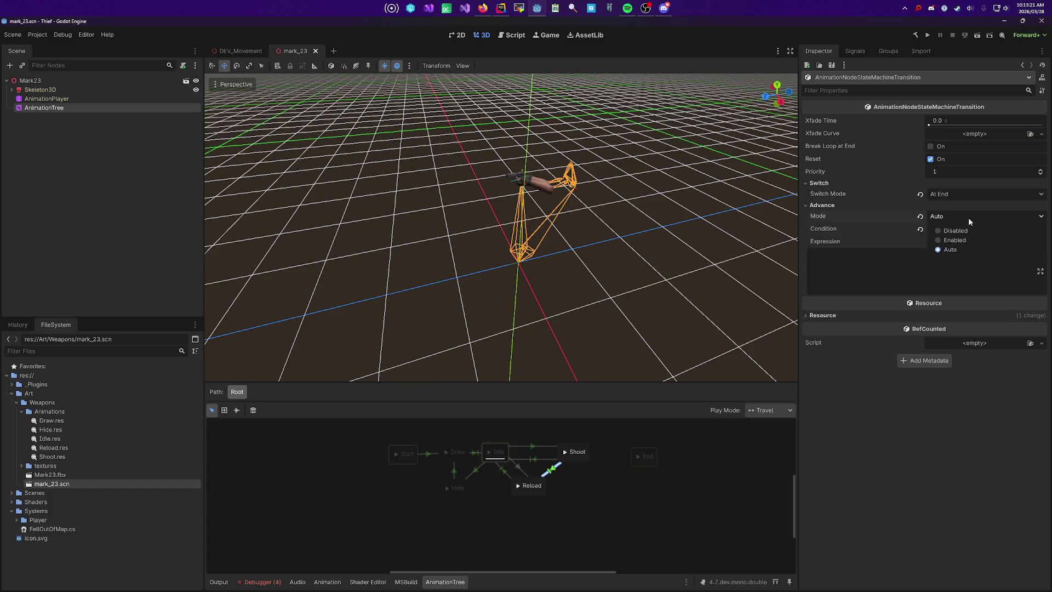
pyautogui.doubleClick(964, 229)
pyautogui.hotkey('ctrl', 'c')
pyautogui.click(522, 463)
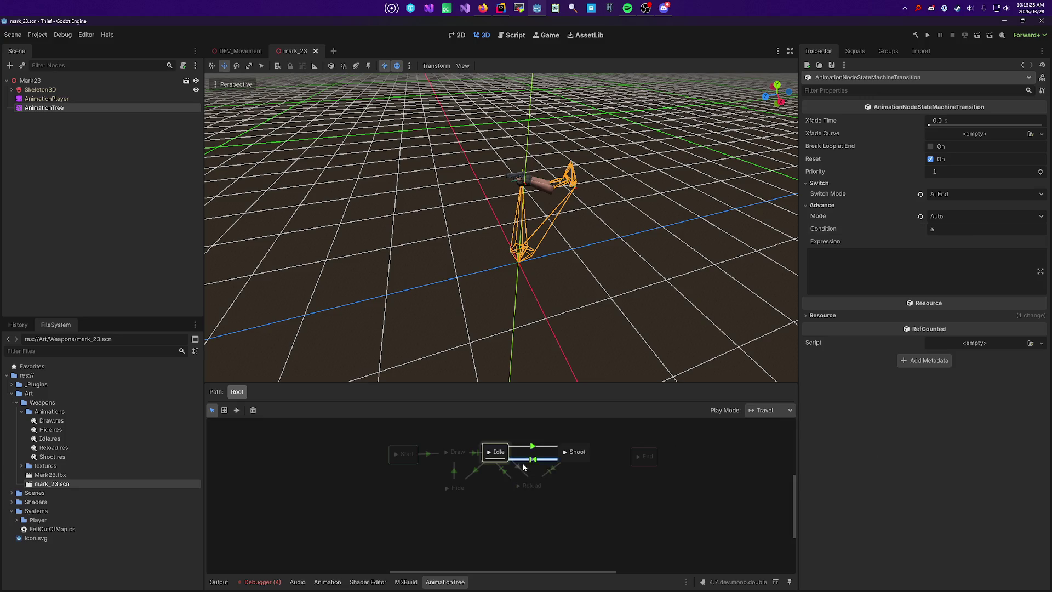
pyautogui.click(517, 472)
pyautogui.click(937, 229)
pyautogui.hotkey('ctrl', 'v')
pyautogui.click(961, 216)
pyautogui.click(961, 248)
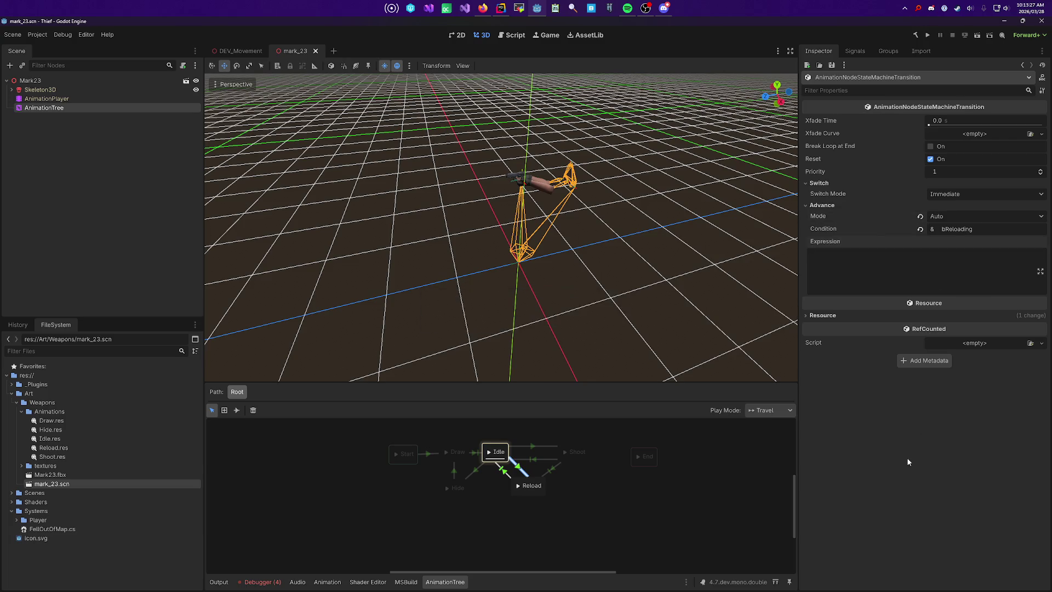
pyautogui.click(315, 51)
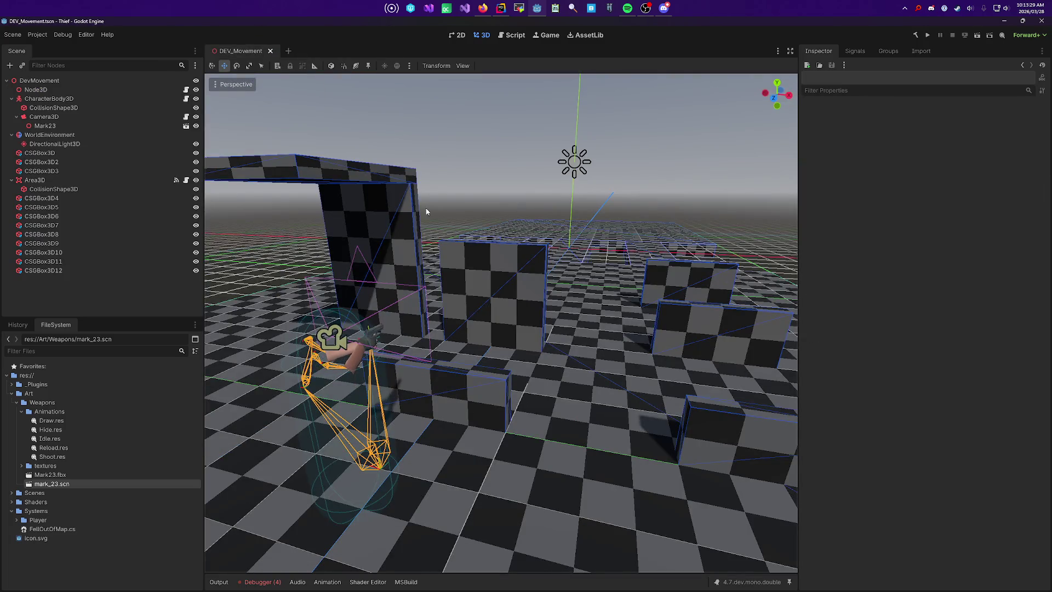
# Step: Run the level, walk toward the boxes, and fire the pistol repeatedly
pyautogui.press('F5')
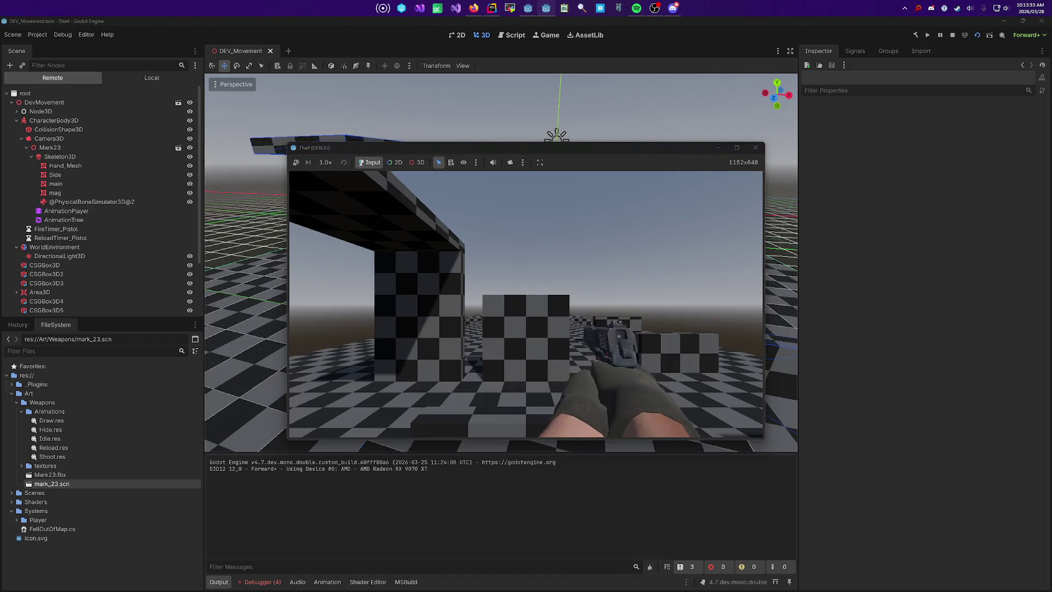
pyautogui.press('w')
pyautogui.press('w')
pyautogui.press('w')
pyautogui.click(527, 304)
pyautogui.click(526, 304)
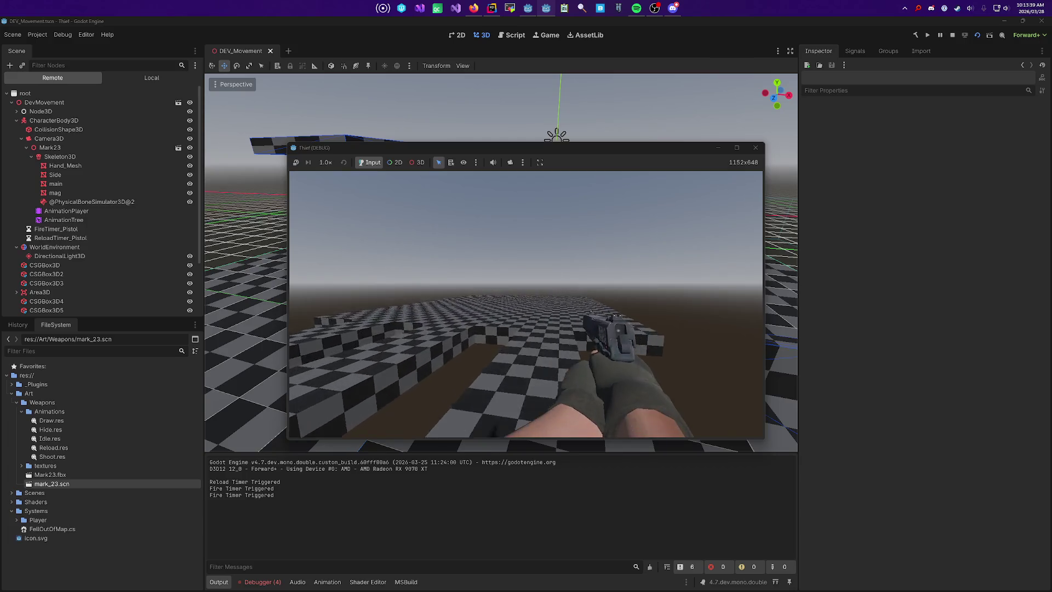
pyautogui.click(526, 304)
pyautogui.click(526, 304)
pyautogui.click(526, 305)
pyautogui.click(526, 305)
pyautogui.click(526, 304)
pyautogui.press('w')
pyautogui.click(526, 304)
pyautogui.click(526, 305)
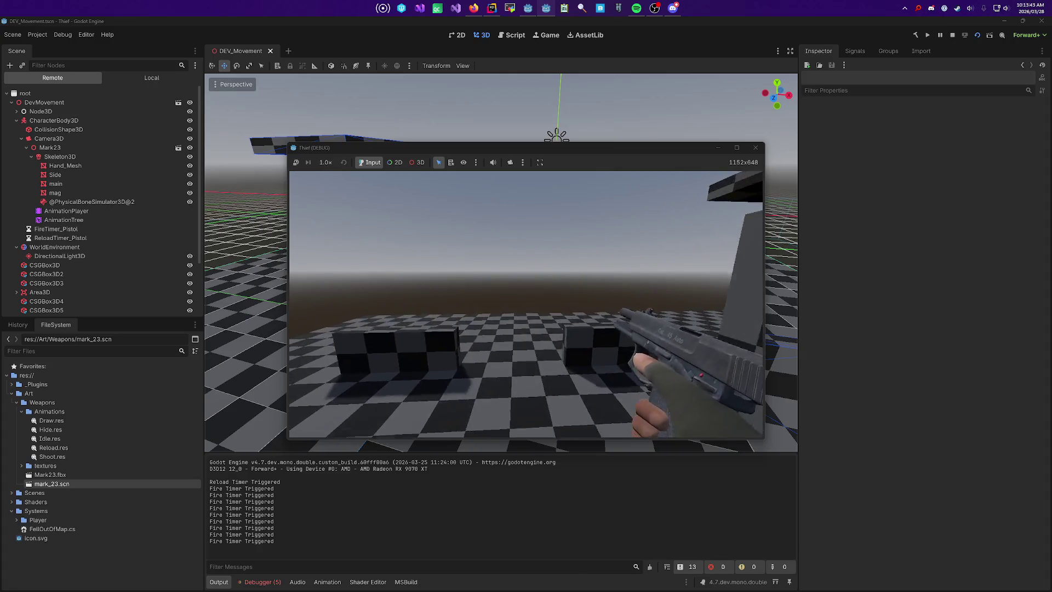
pyautogui.press('w')
pyautogui.press('w')
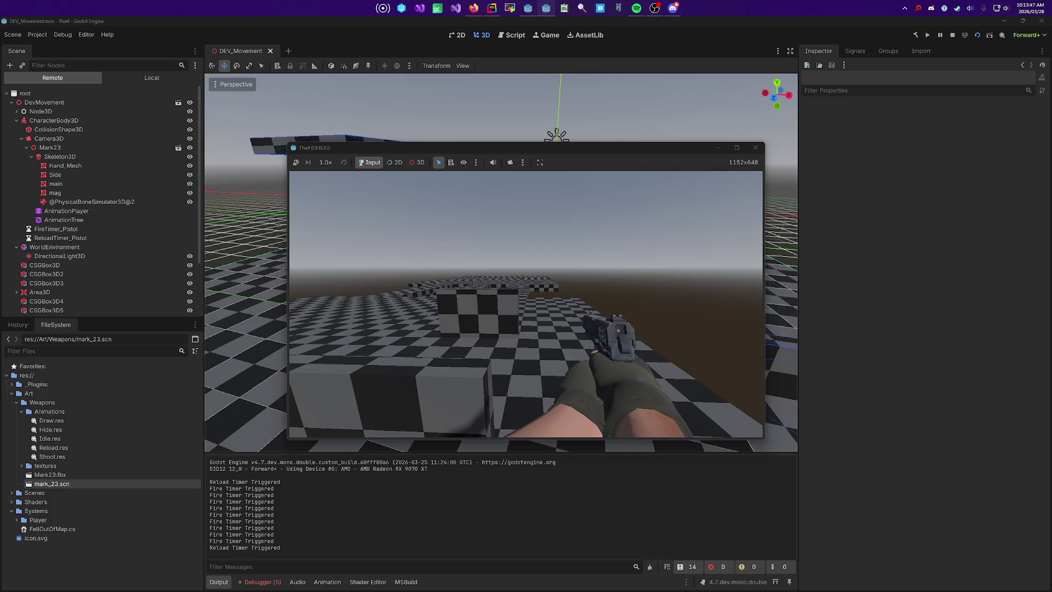
# Step: Walk toward the boxes, stop the game, and reopen the mark_23 pistol scene
pyautogui.press('w')
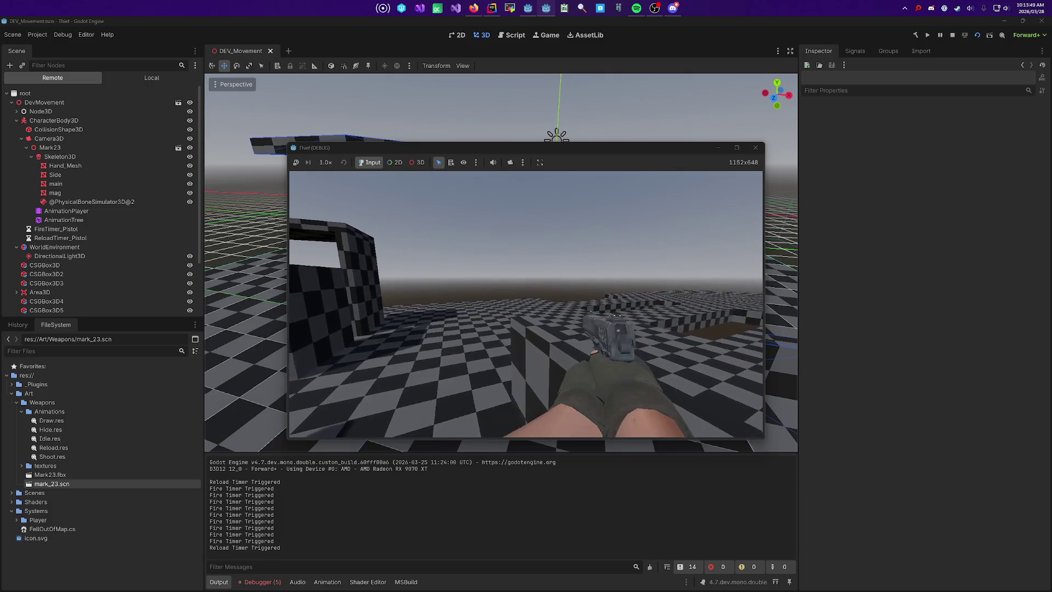
pyautogui.press('F8')
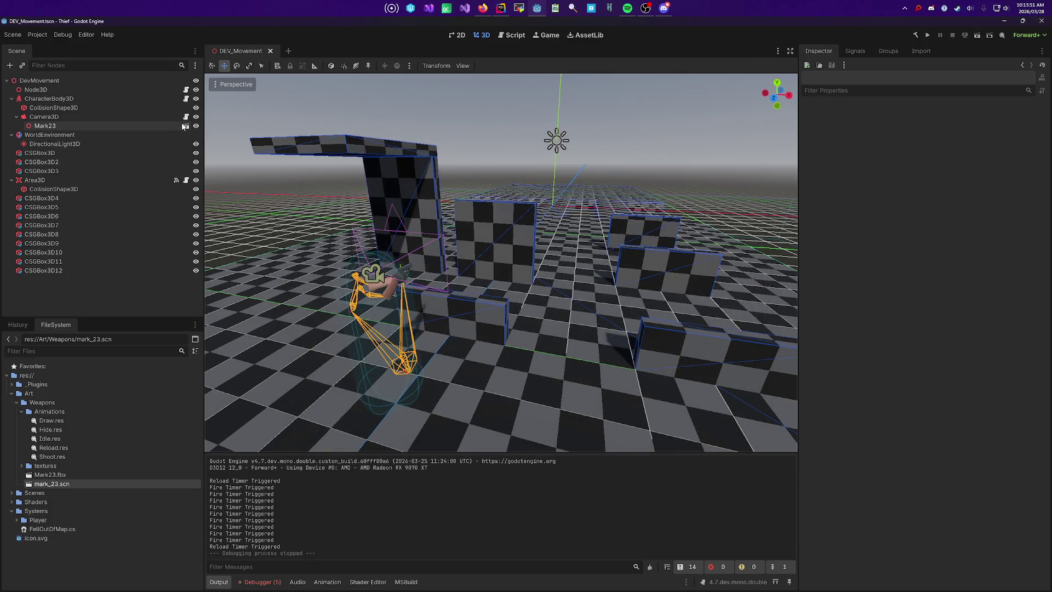
pyautogui.press('Return')
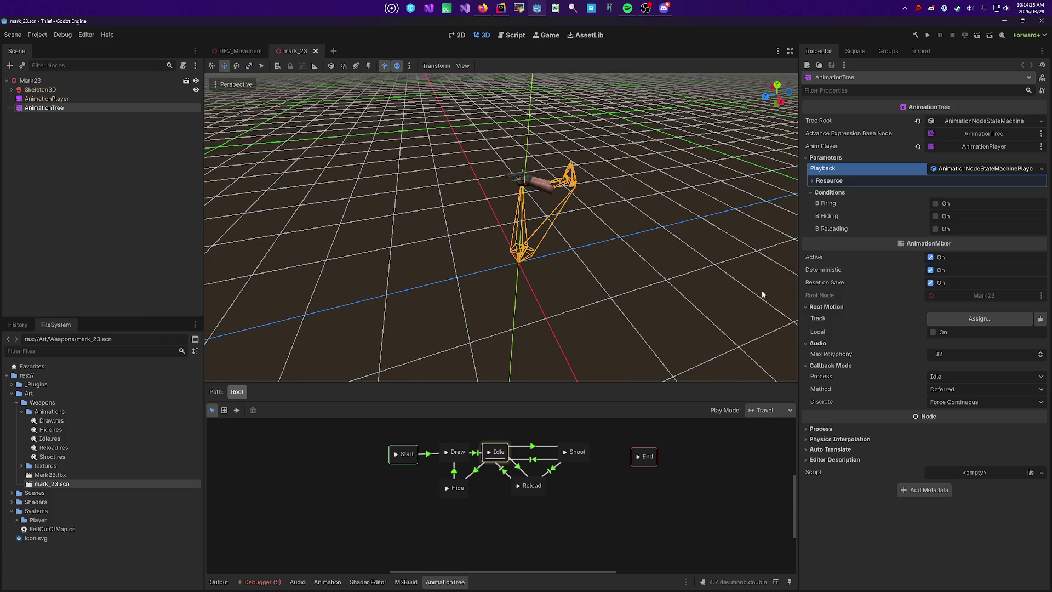
pyautogui.moveTo(606, 215)
pyautogui.mouseDown()
pyautogui.moveTo(624, 217)
pyautogui.moveTo(573, 229)
pyautogui.mouseUp()
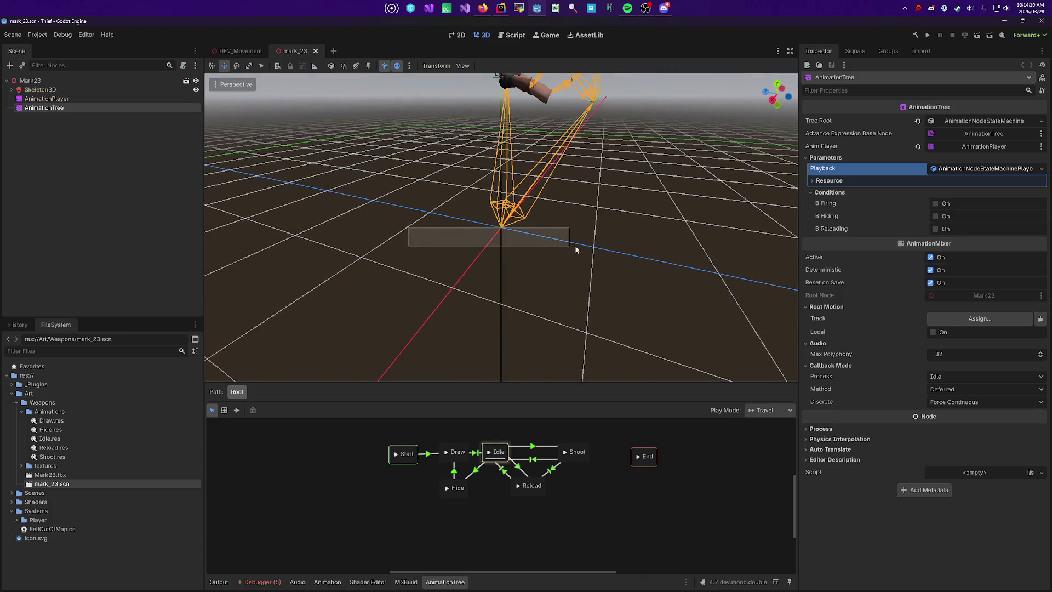
# Step: Select the AnimationTree to show its state machine and inspect the Idle–Hide transition
pyautogui.click(567, 247)
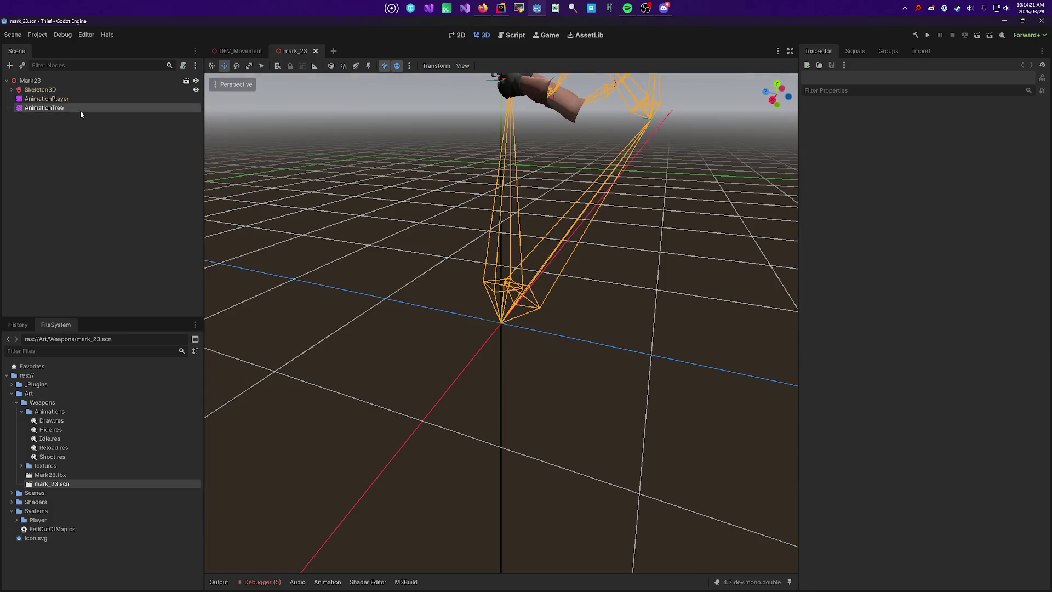
pyautogui.click(80, 108)
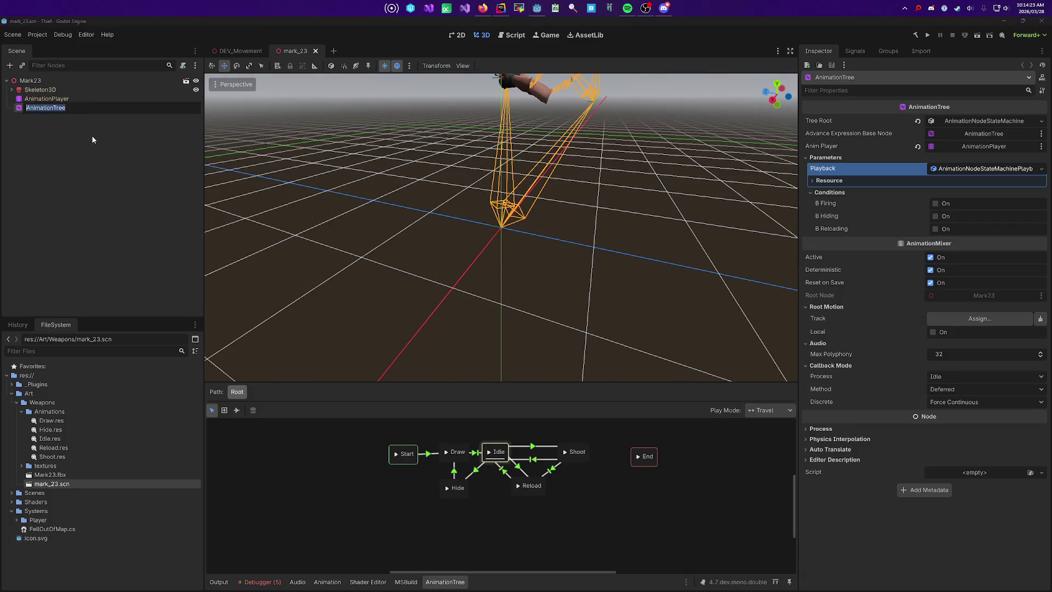
pyautogui.moveTo(416, 230)
pyautogui.mouseDown()
pyautogui.moveTo(629, 288)
pyautogui.moveTo(442, 303)
pyautogui.moveTo(550, 294)
pyautogui.moveTo(513, 267)
pyautogui.moveTo(721, 255)
pyautogui.moveTo(548, 261)
pyautogui.mouseUp()
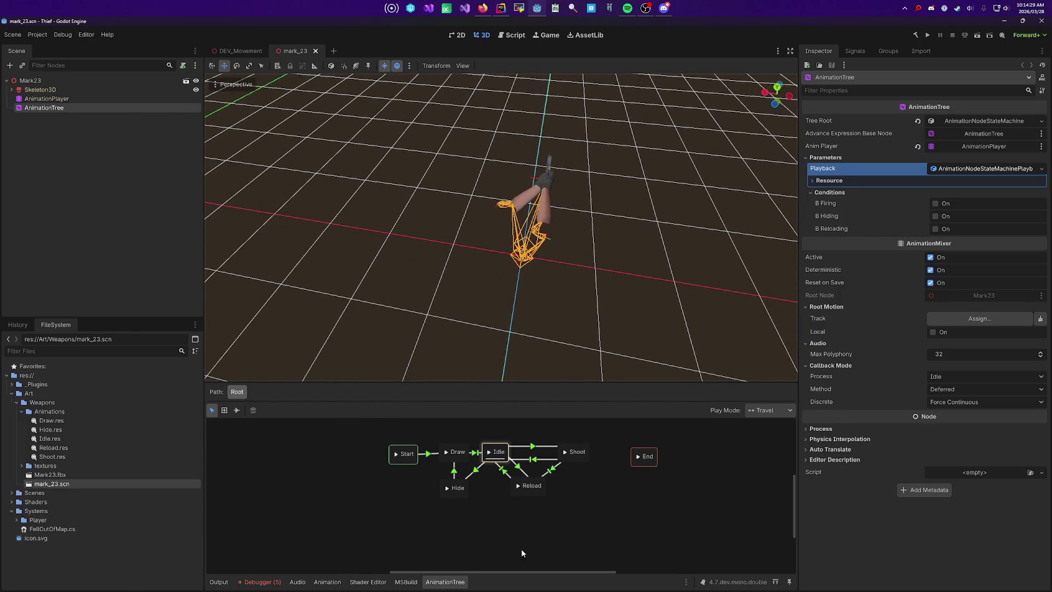
pyautogui.moveTo(719, 502); pyautogui.dragTo(285, 419)
pyautogui.click(55, 109)
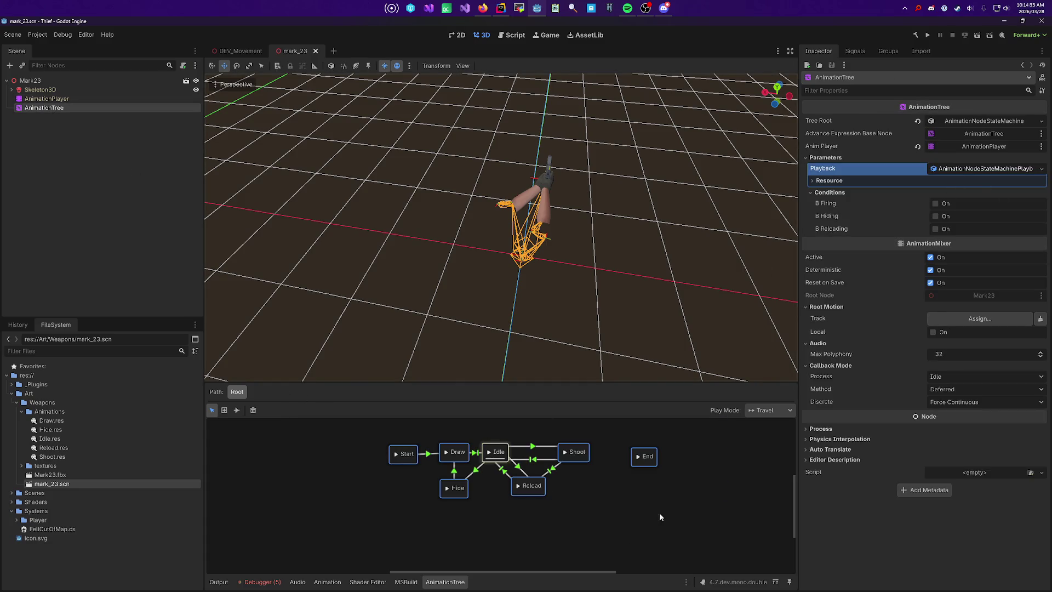
pyautogui.scroll(-2, 378, 499)
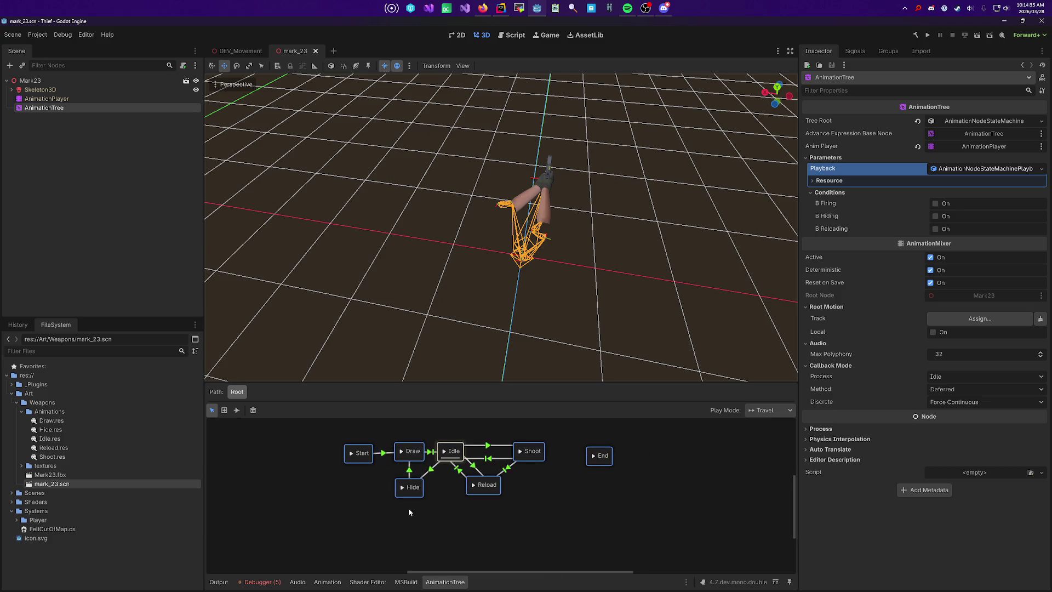
pyautogui.click(457, 455)
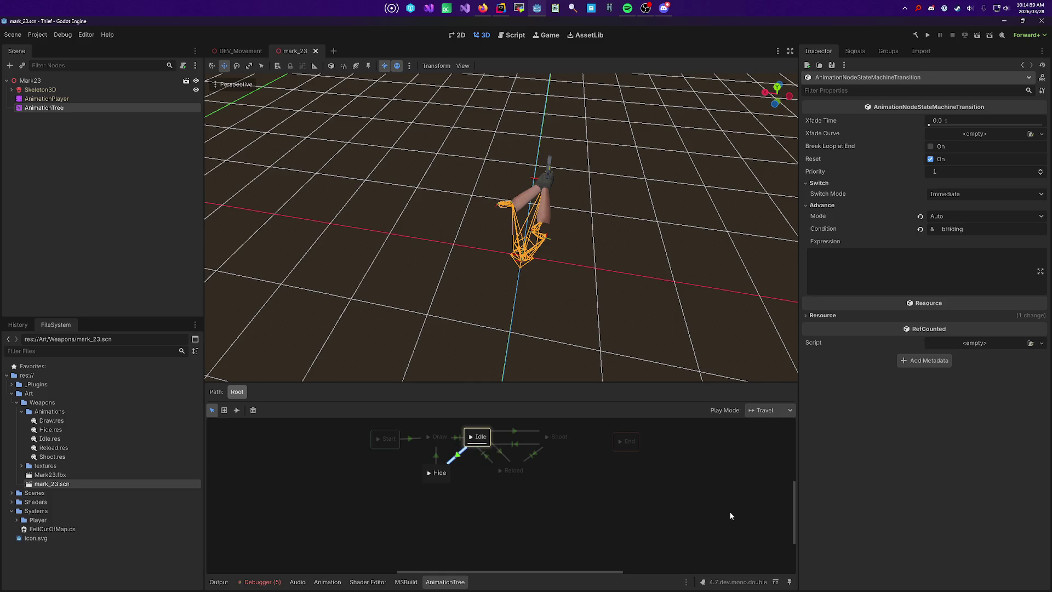
# Step: Replace the Hide-to-Draw transition's !bHiding expression with 'bHiding == false' and save mark_23
pyautogui.click(938, 218)
pyautogui.click(938, 218)
pyautogui.click(442, 456)
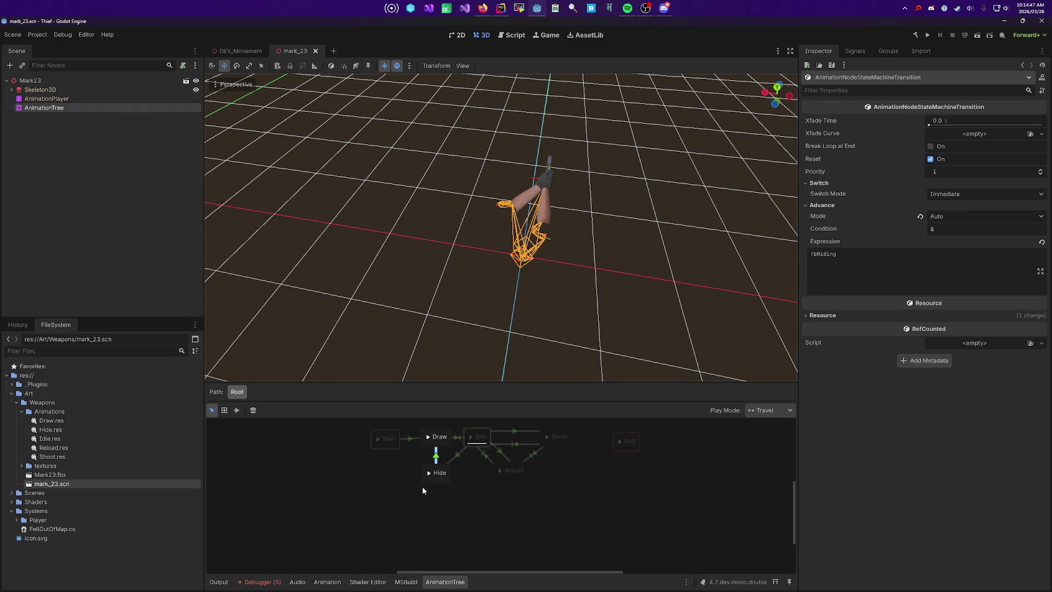
pyautogui.tripleClick(896, 252)
pyautogui.press('BackSpace')
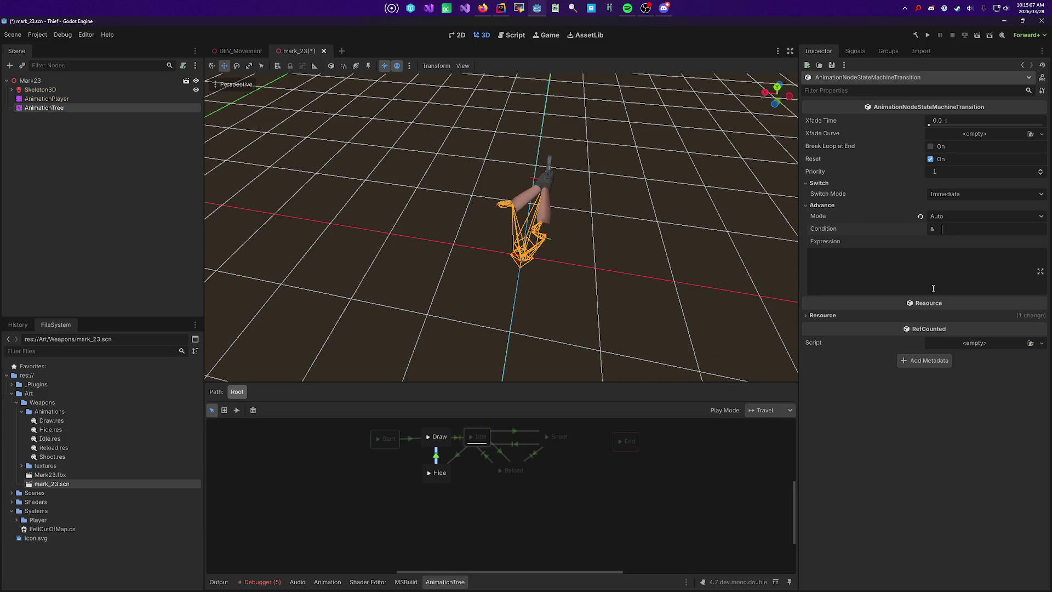
pyautogui.write('B')
pyautogui.write('Hiding')
pyautogui.write(' == false')
pyautogui.press('Return')
pyautogui.hotkey('ctrl', 's')
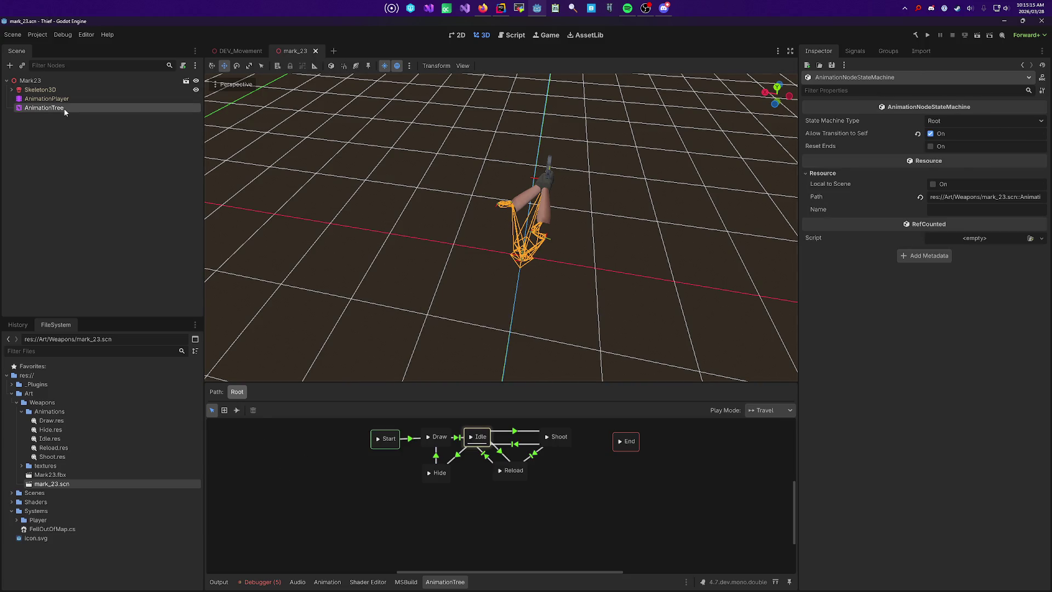
# Step: Change the Hide-to-Draw transition's condition to bDrawn
pyautogui.click(63, 107)
pyautogui.press('Escape')
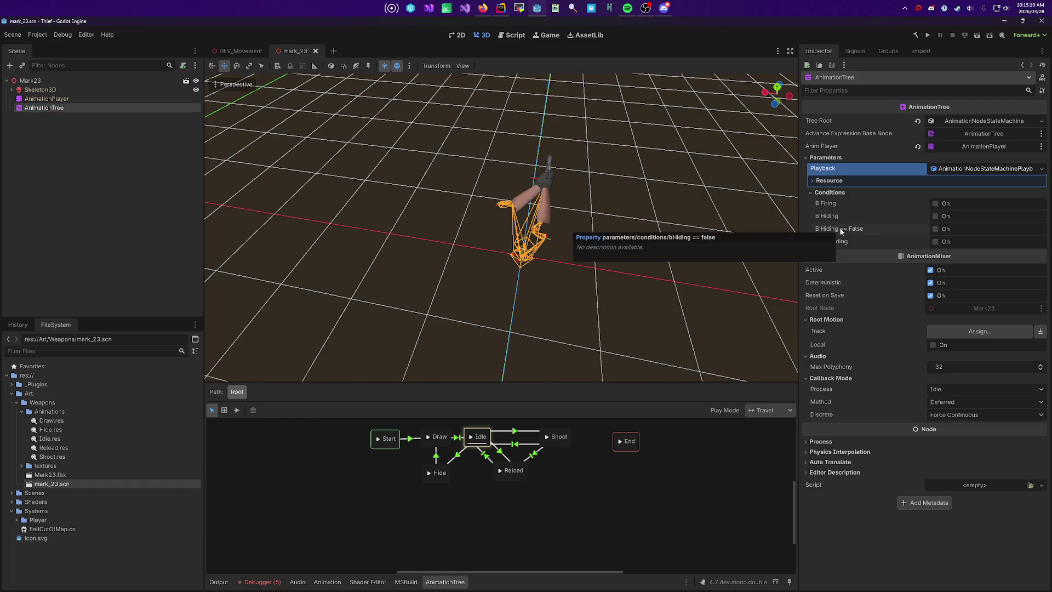
pyautogui.click(437, 470)
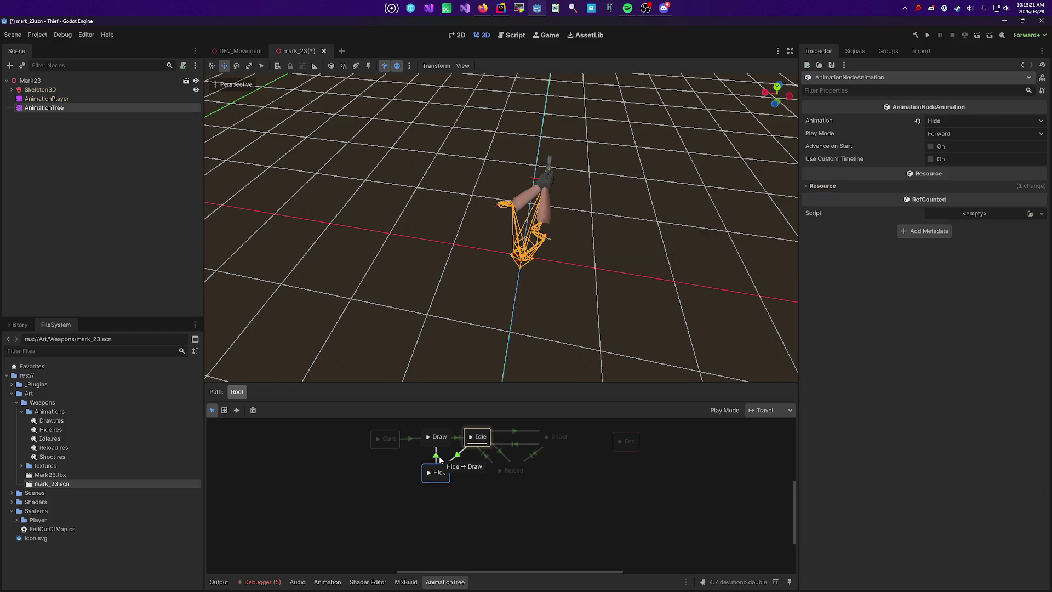
pyautogui.click(436, 457)
pyautogui.tripleClick(965, 228)
pyautogui.write('bDrawn')
pyautogui.click(463, 528)
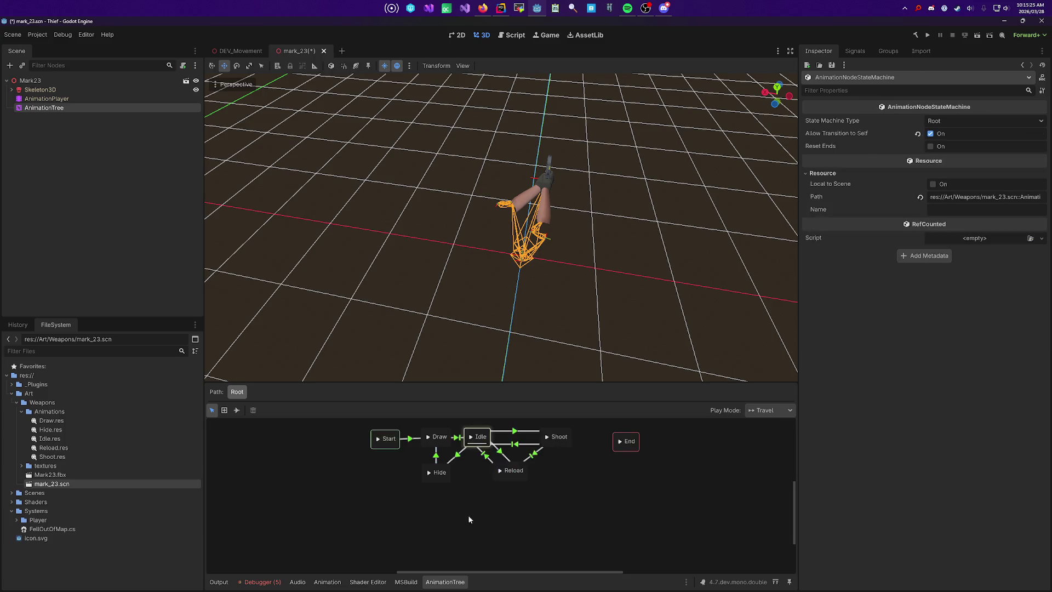
# Step: Check the transition using the bHiding condition, save the weapon scene, and move to Rider
pyautogui.click(459, 437)
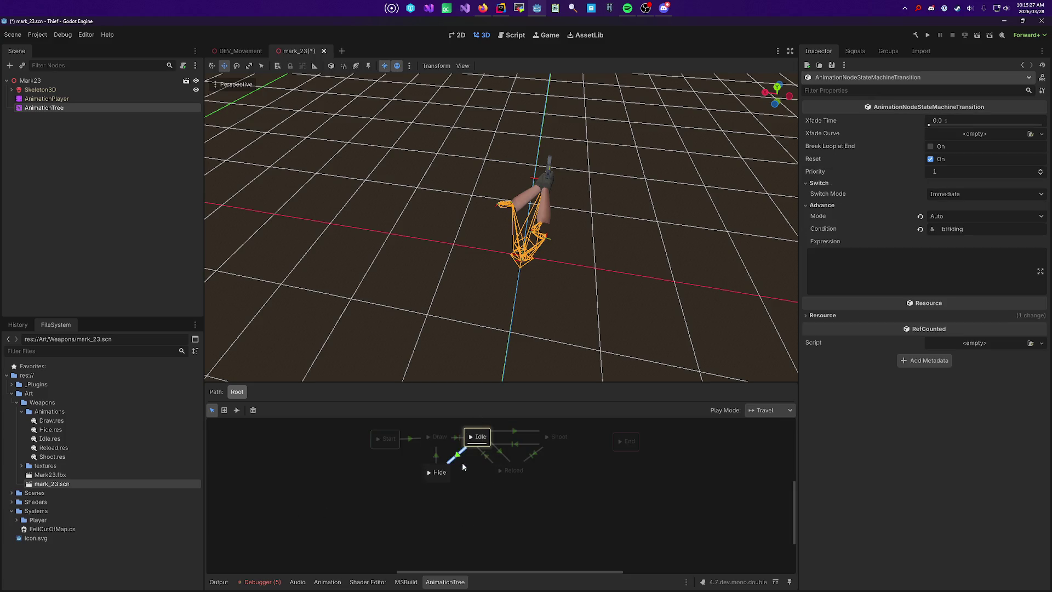
pyautogui.hotkey('ctrl', 's')
pyautogui.hotkey('alt', 'Tab')
pyautogui.scroll(6, 409, 310)
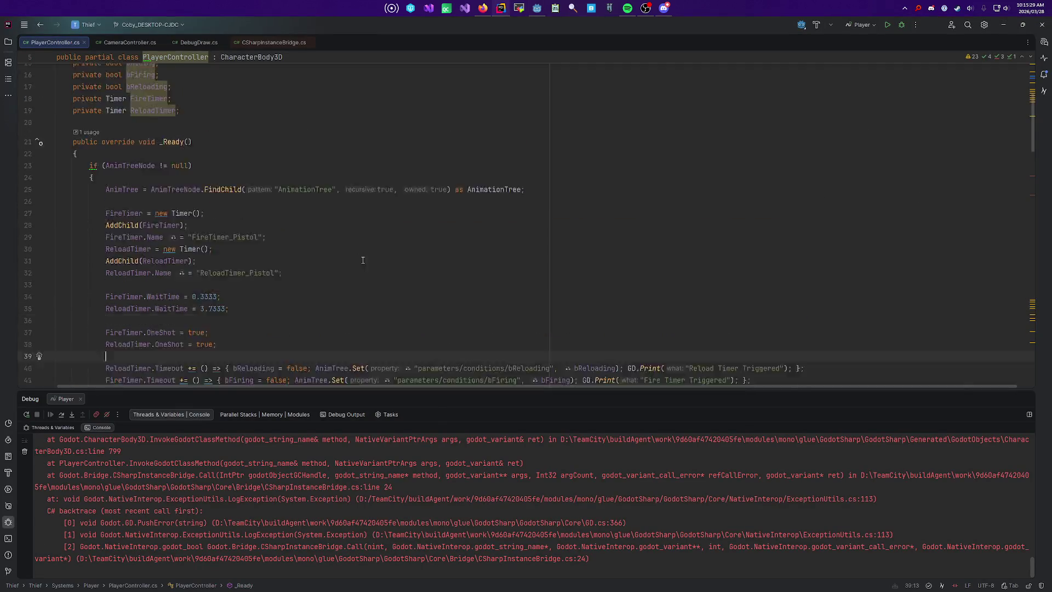
# Step: Duplicate the bHiding declaration into a new field 'private bool bDrawn = true;'
pyautogui.click(321, 251)
pyautogui.press('Up')
pyautogui.press('Up')
pyautogui.press('Home')
pyautogui.hotkey('shift', 'Down')
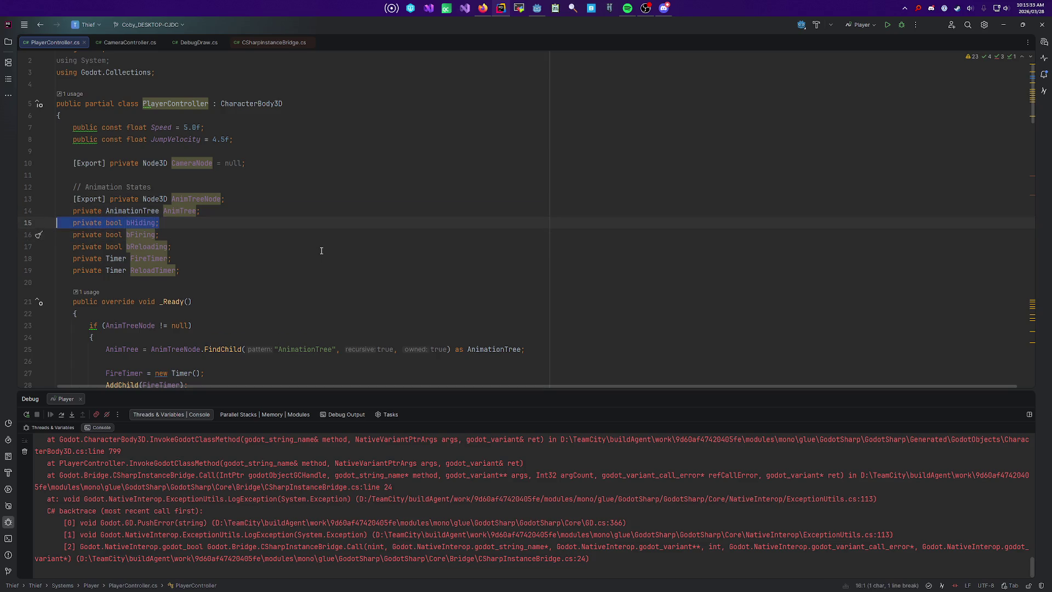
pyautogui.hotkey('ctrl', 'd')
pyautogui.press('End')
pyautogui.press('Left')
pyautogui.hotkey('ctrl', 'shift', 'Left')
pyautogui.write('bDrawn')
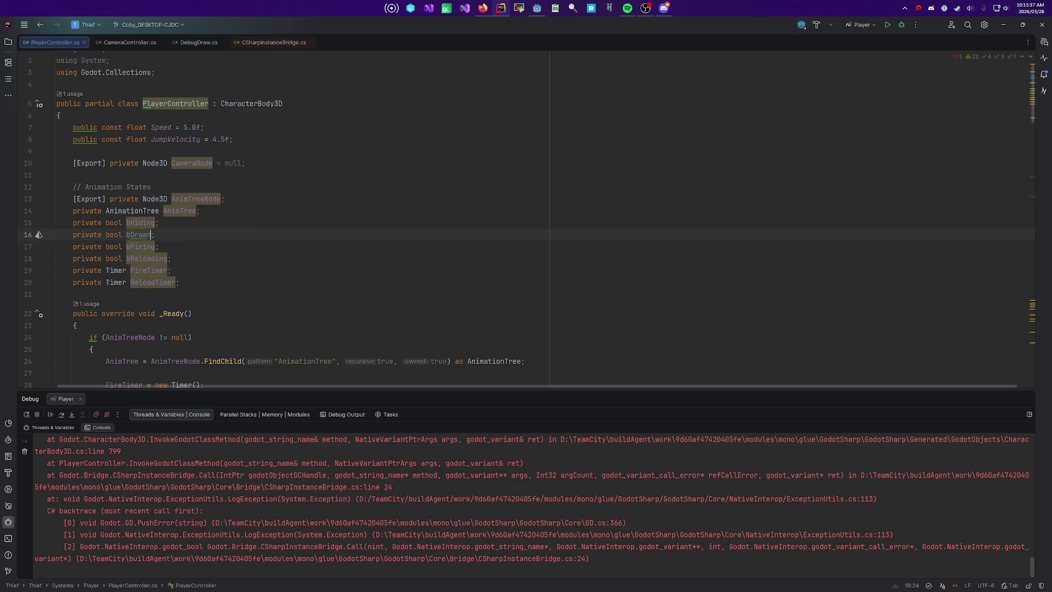
pyautogui.write('=true')
pyautogui.hotkey('ctrl', 'alt', 'l')
pyautogui.scroll(-3, 321, 251)
pyautogui.scroll(2, 512, 101)
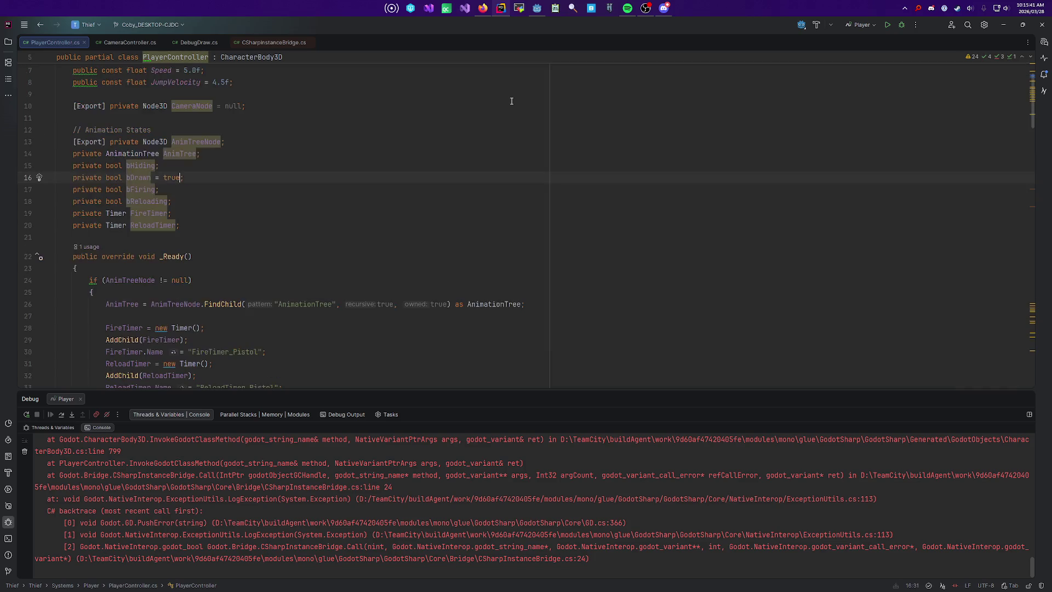
pyautogui.scroll(-9, 439, 246)
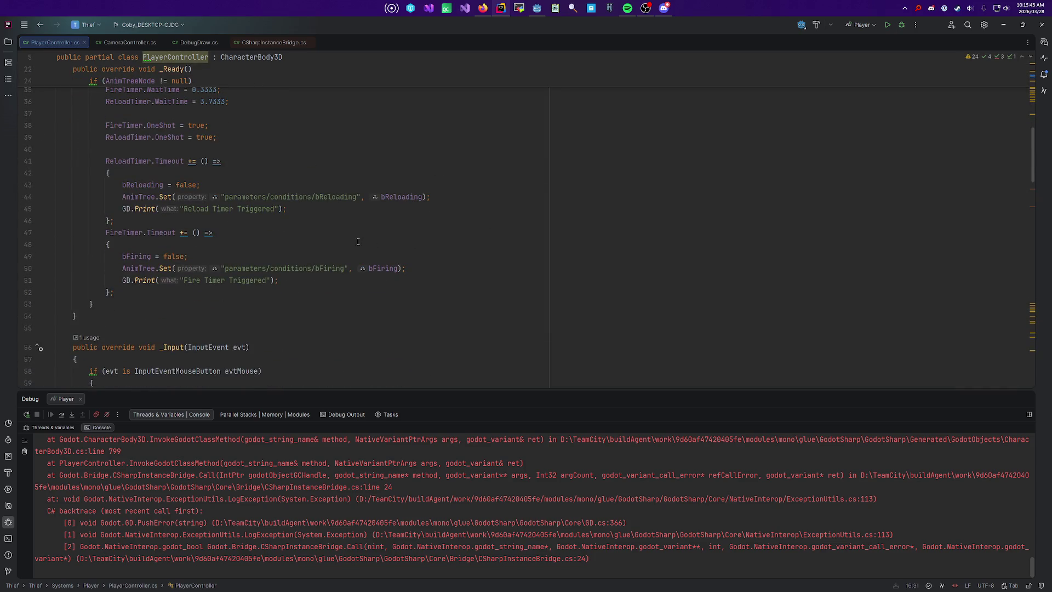
pyautogui.scroll(-4, 345, 241)
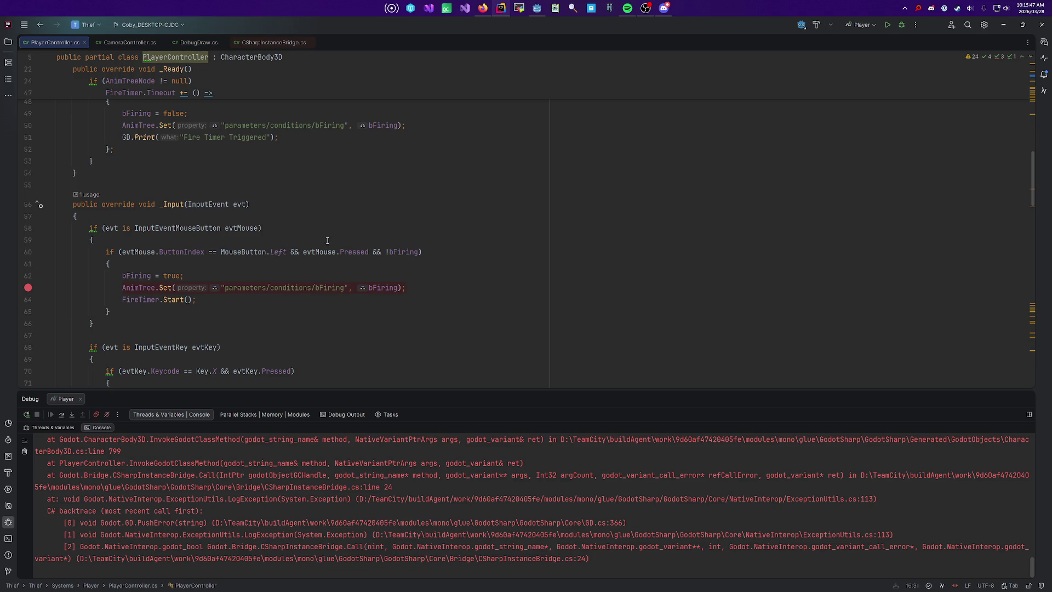
# Step: Search PlayerController.cs for bHiding to locate the X-key toggle line
pyautogui.click(416, 287)
pyautogui.scroll(-2, 417, 287)
pyautogui.scroll(-1, 420, 271)
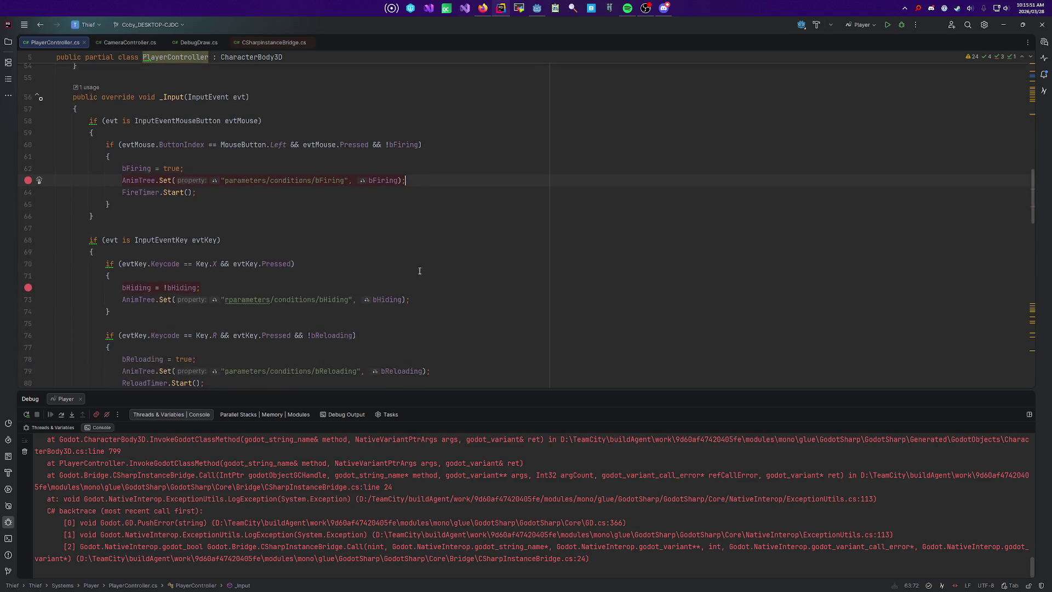
pyautogui.scroll(9, 434, 283)
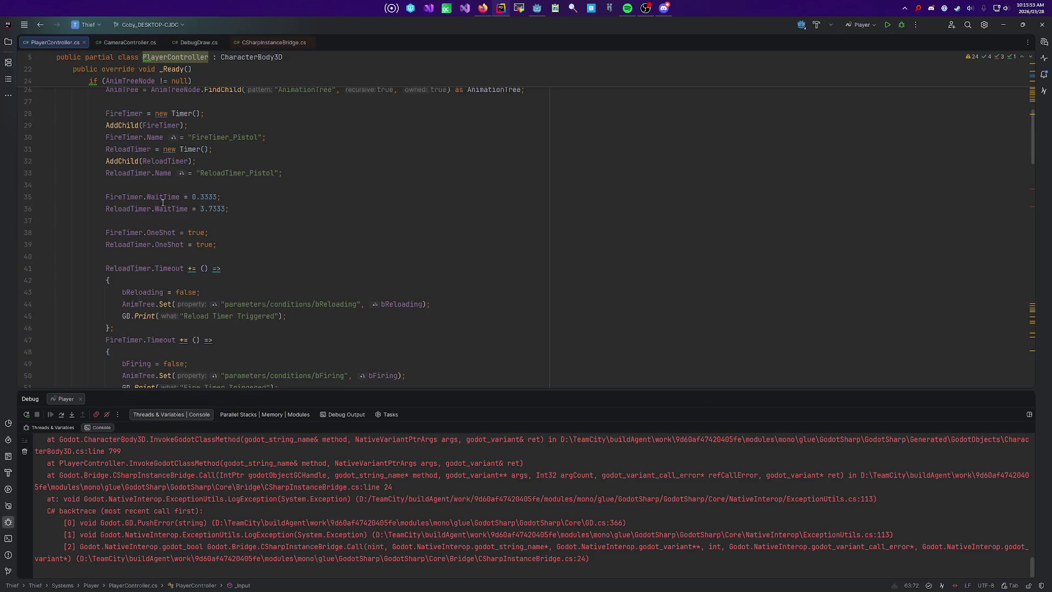
pyautogui.scroll(4, 170, 143)
pyautogui.doubleClick(143, 96)
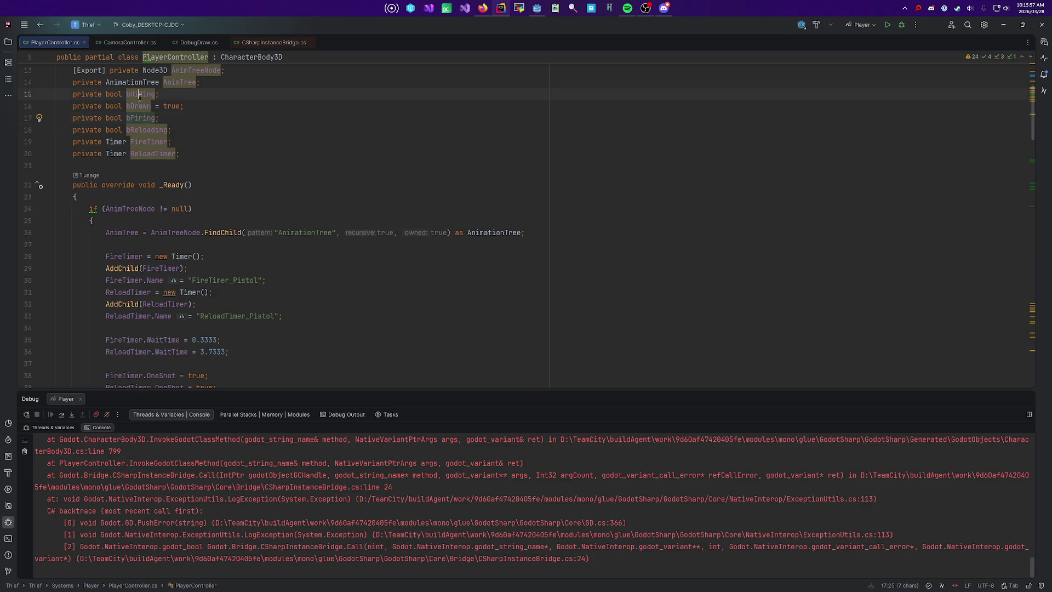
pyautogui.hotkey('ctrl', 'f')
pyautogui.press('Return')
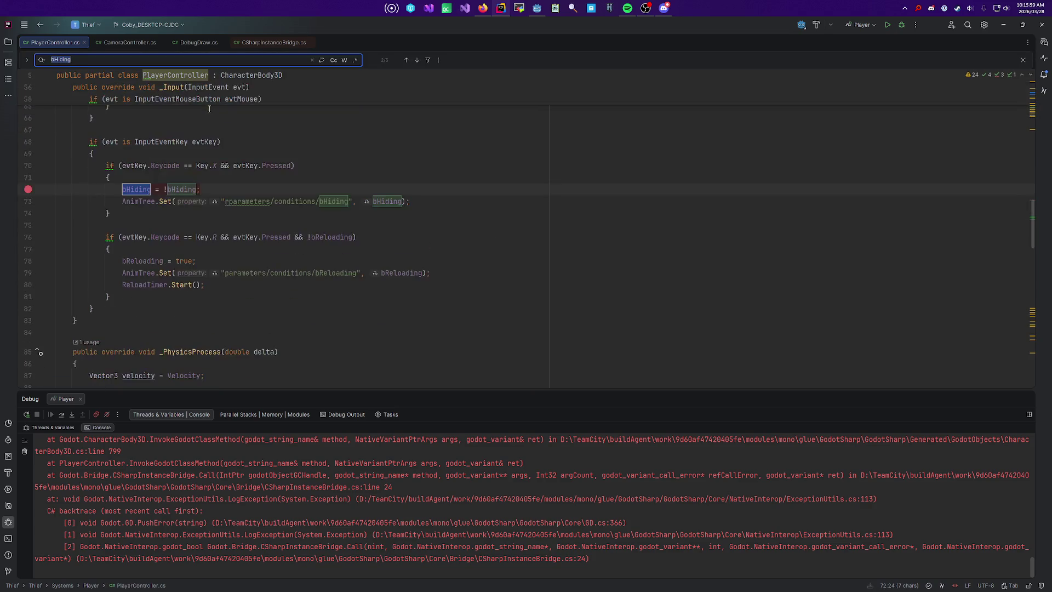
# Step: Rewrite the toggle line as 'bHiding = bDrawn = !bHiding;'
pyautogui.click(230, 188)
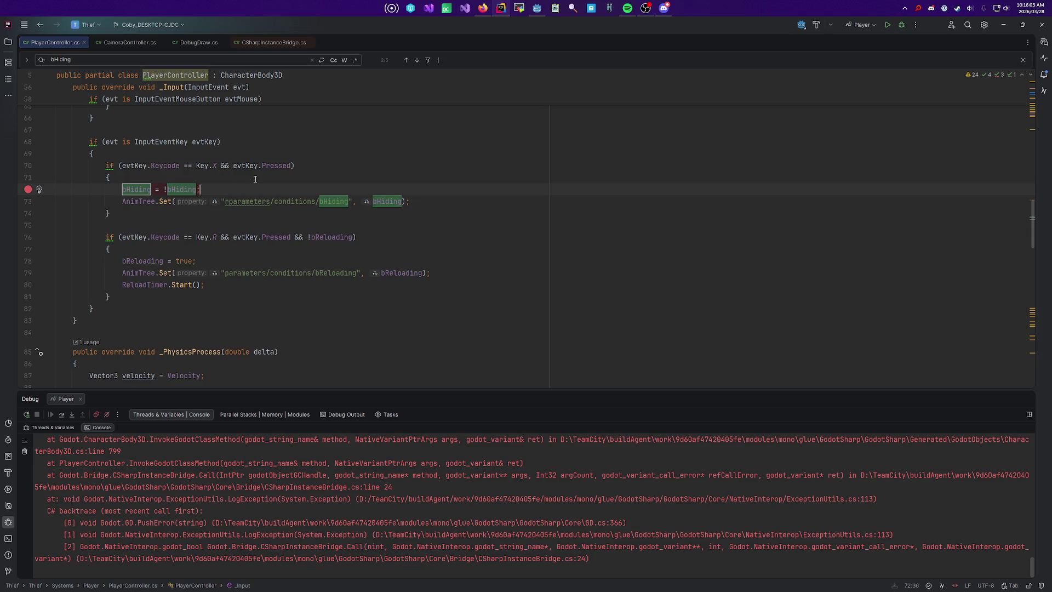
pyautogui.press('Return')
pyautogui.press('Escape')
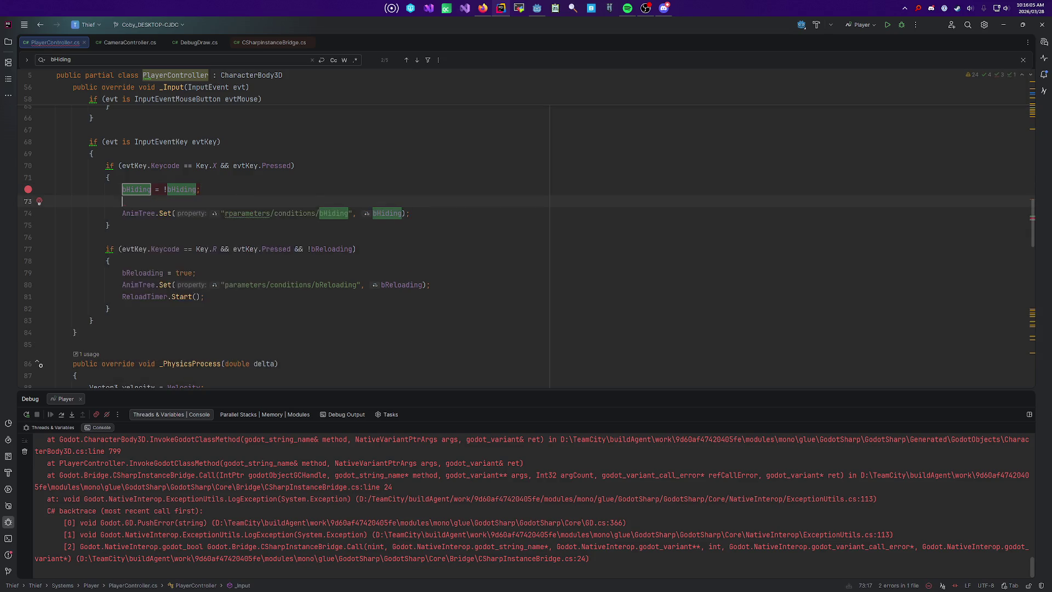
pyautogui.press('BackSpace')
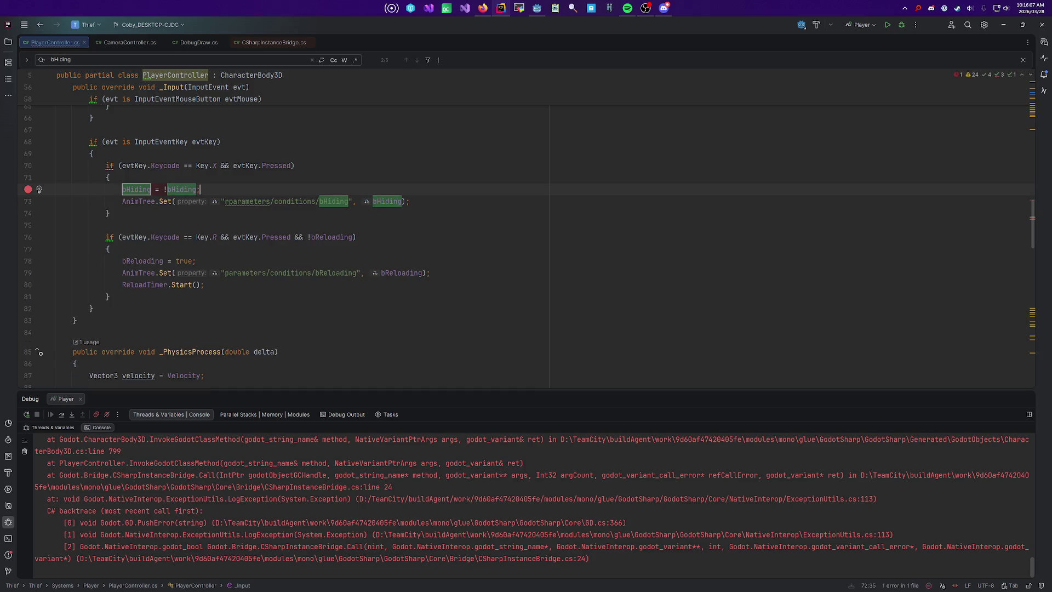
pyautogui.press('F3')
pyautogui.press('BackSpace')
pyautogui.press('BackSpace')
pyautogui.write('bD')
pyautogui.press('Tab')
pyautogui.write('= !bHiding')
pyautogui.press('Escape')
# Step: Start a debug run of the game and continue past the DebugDraw exception
pyautogui.click(201, 189)
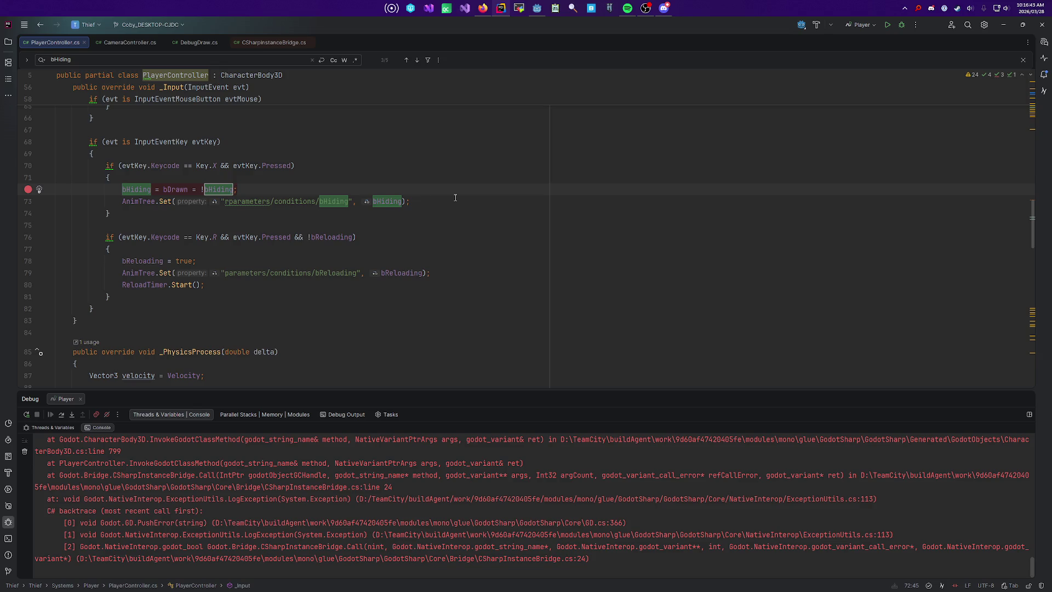
pyautogui.hotkey('shift', 'F9')
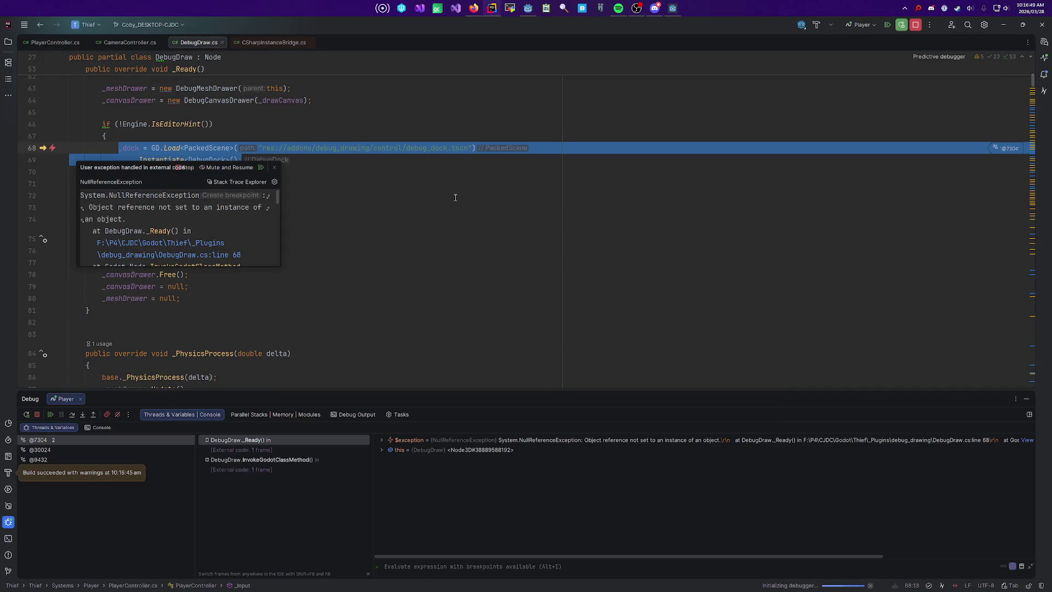
pyautogui.press('F9')
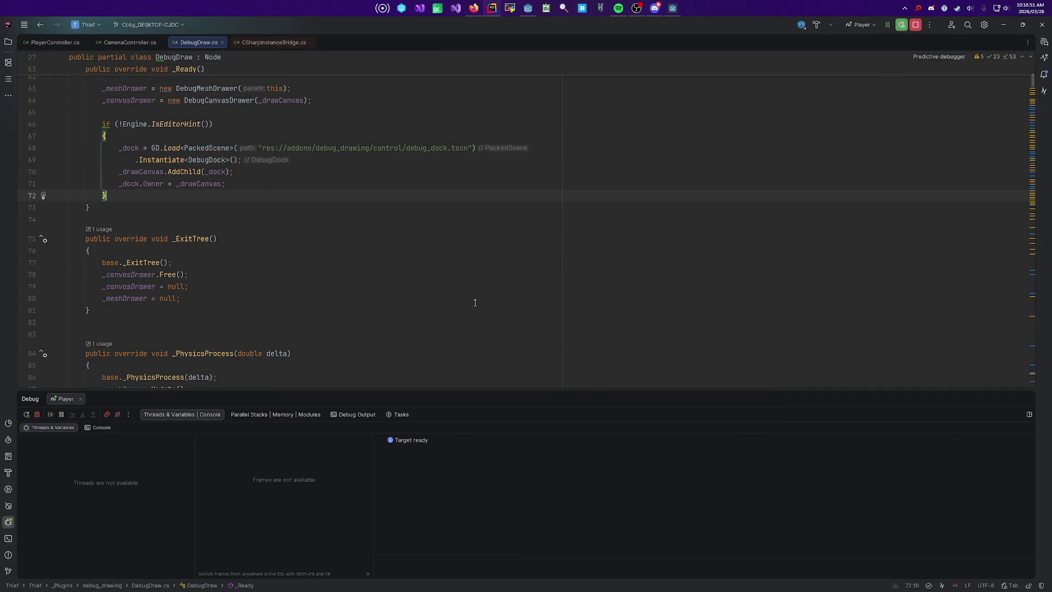
# Step: Press X in game, step over lines 72–73 confirming bHiding turns true, then resume
pyautogui.press('x')
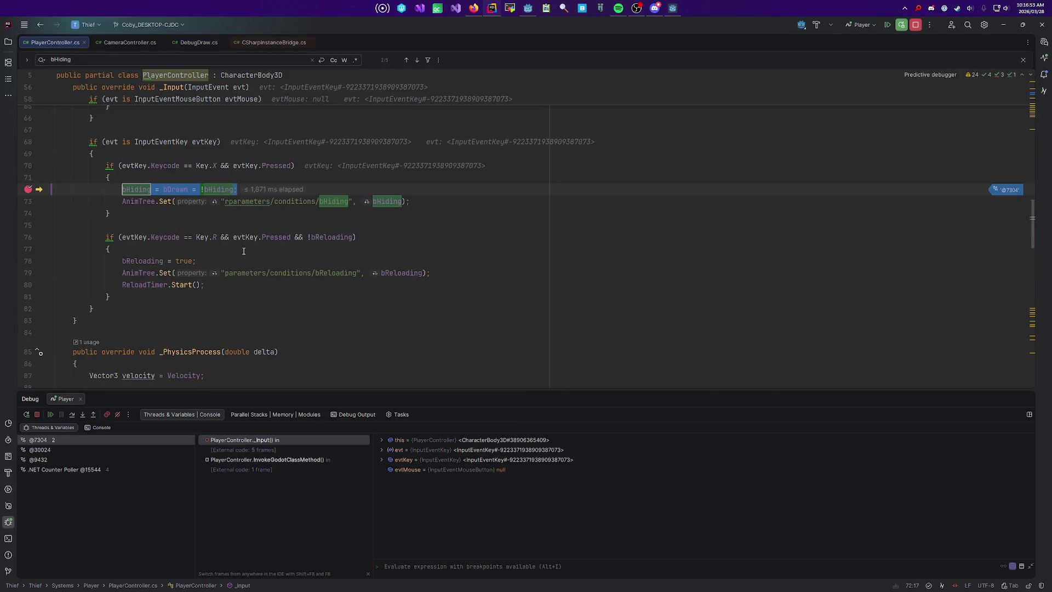
pyautogui.moveTo(134, 189)
pyautogui.moveTo(215, 192)
pyautogui.press('F10')
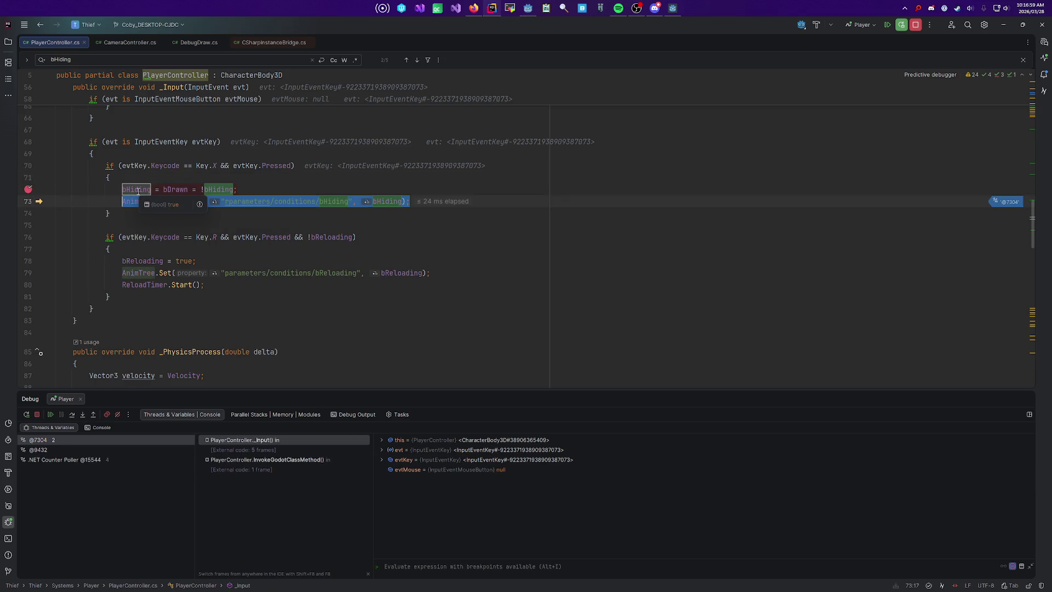
pyautogui.moveTo(179, 190)
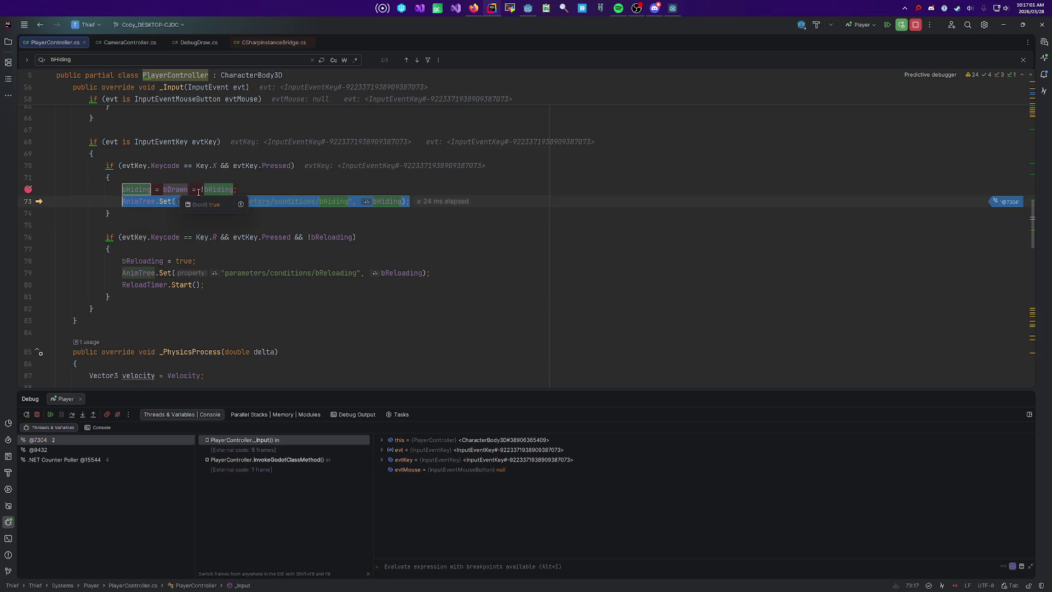
pyautogui.press('F10')
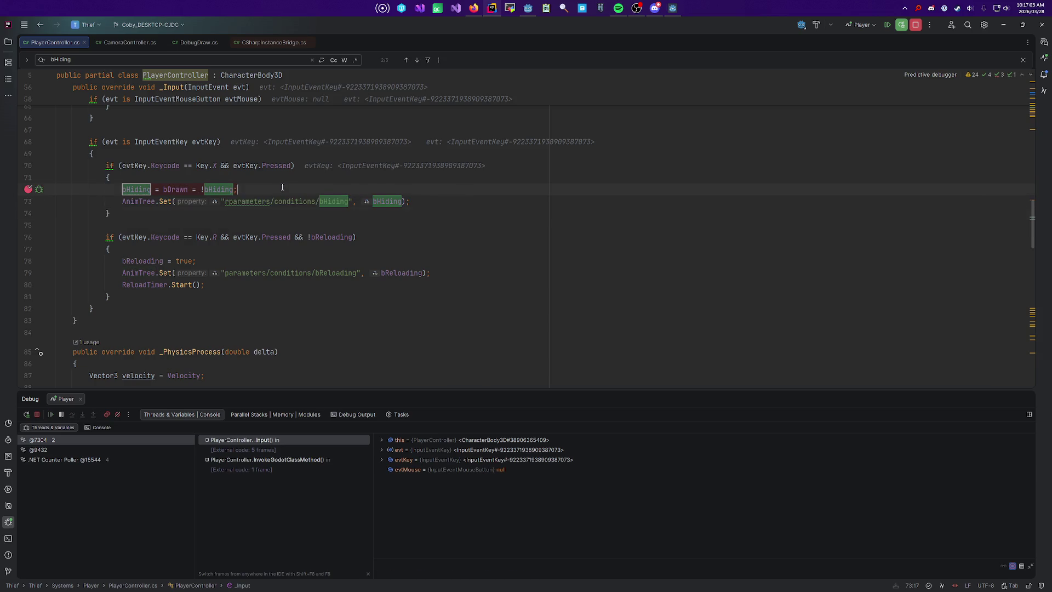
pyautogui.press('F9')
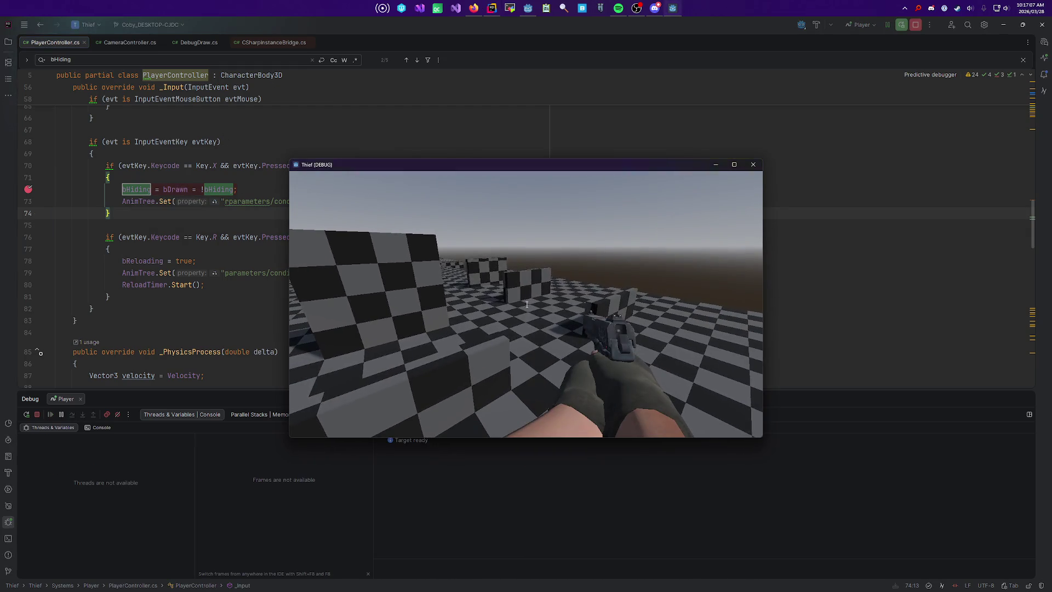
# Step: Split the toggle into 'bHiding = bDrawn;' and a new line 'bDrawn = !bHiding;'
pyautogui.click(196, 189)
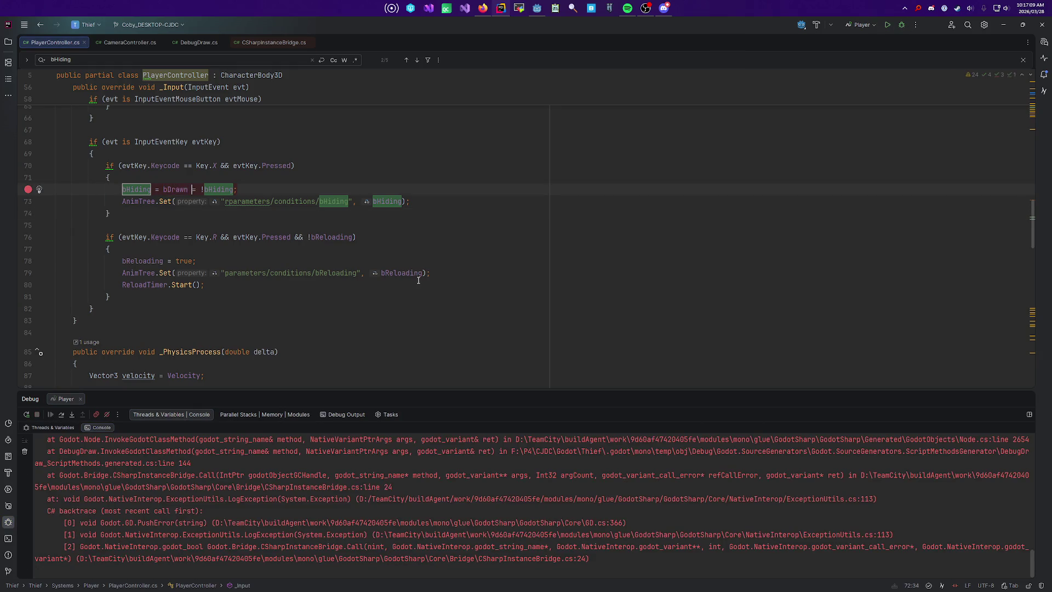
pyautogui.press('BackSpace')
pyautogui.press('Return')
pyautogui.write('bDrawn')
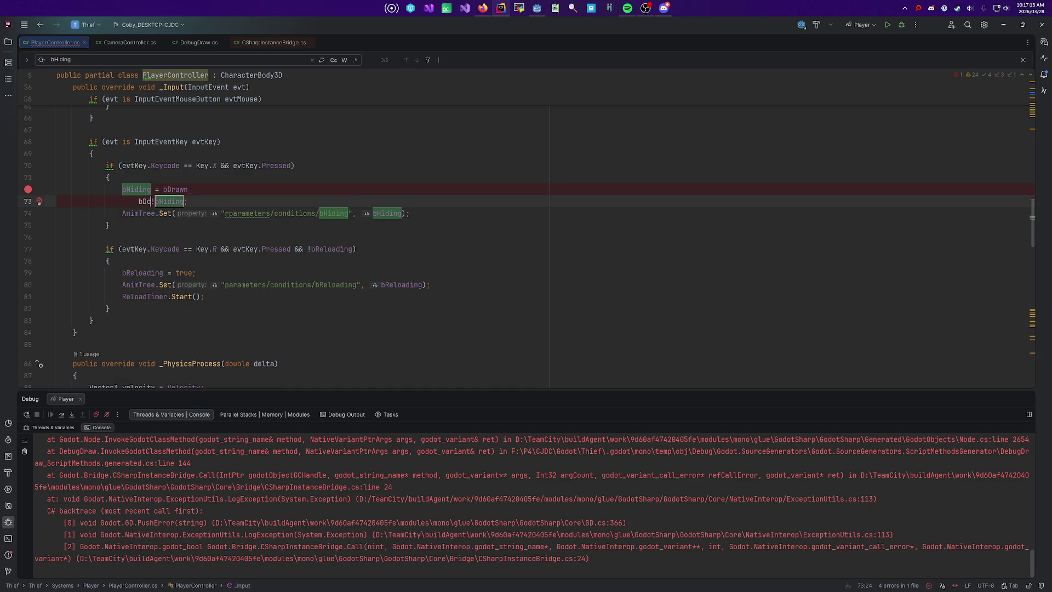
pyautogui.write(' =')
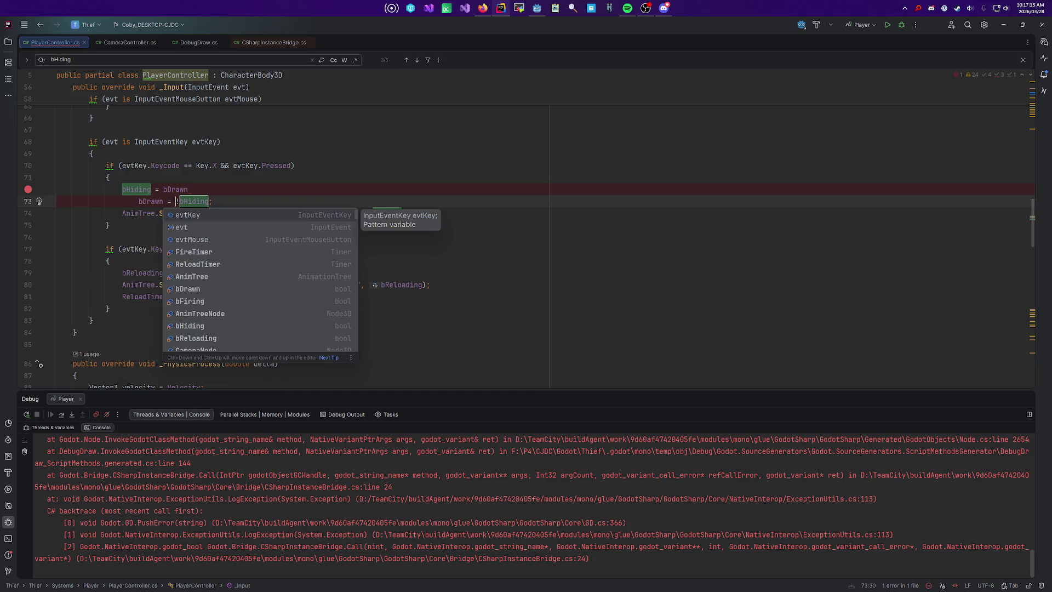
pyautogui.press('Escape')
pyautogui.click(188, 189)
pyautogui.write(';')
pyautogui.click(57, 201)
pyautogui.hotkey('shift', 'Tab')
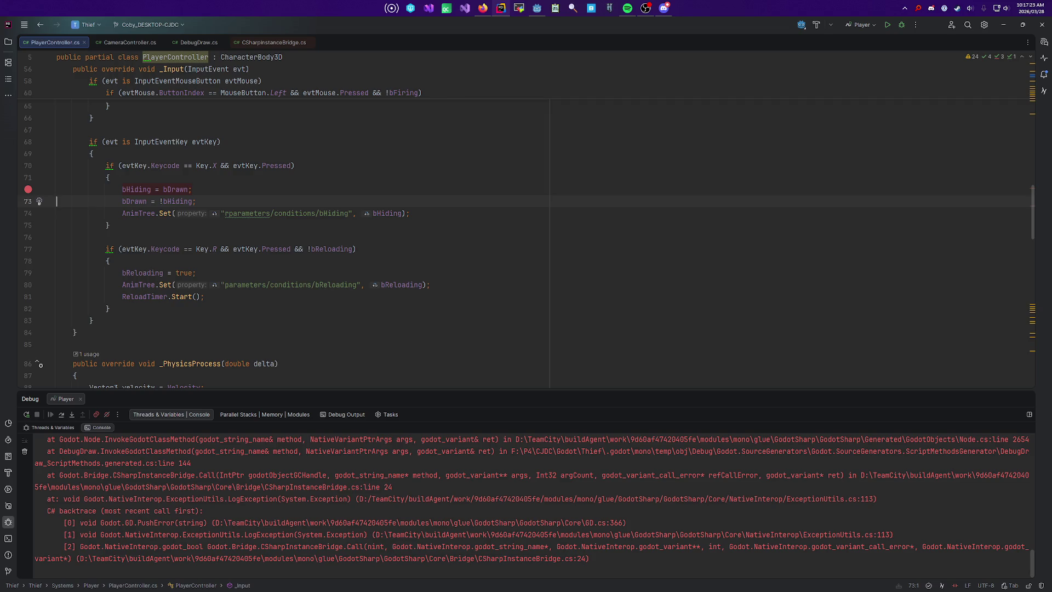
pyautogui.click(284, 203)
# Step: Start a fresh debug run, continue past the exception, and press X to hit the breakpoint
pyautogui.click(286, 181)
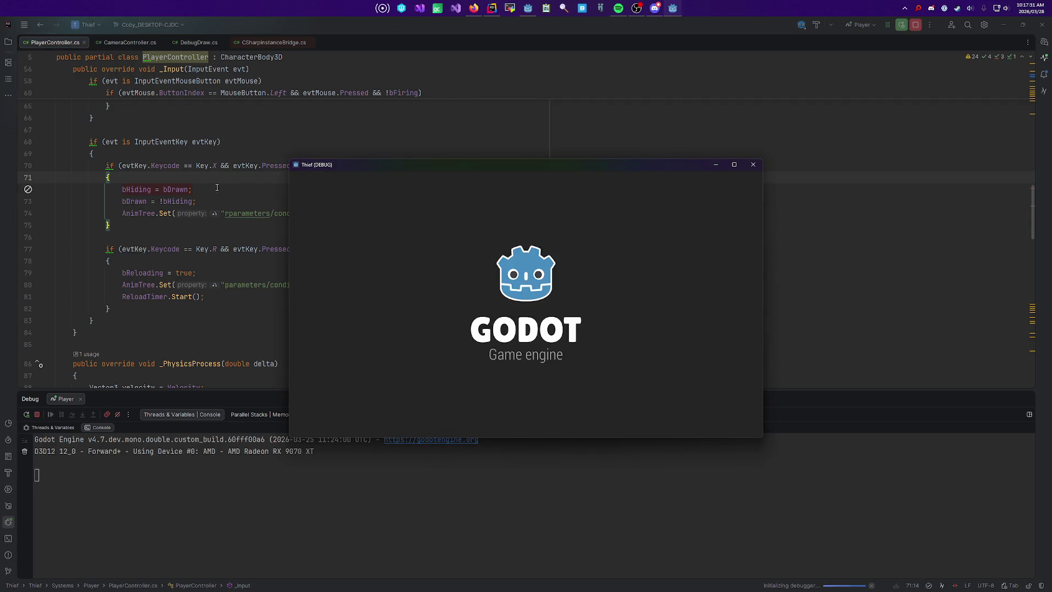
pyautogui.press('F5')
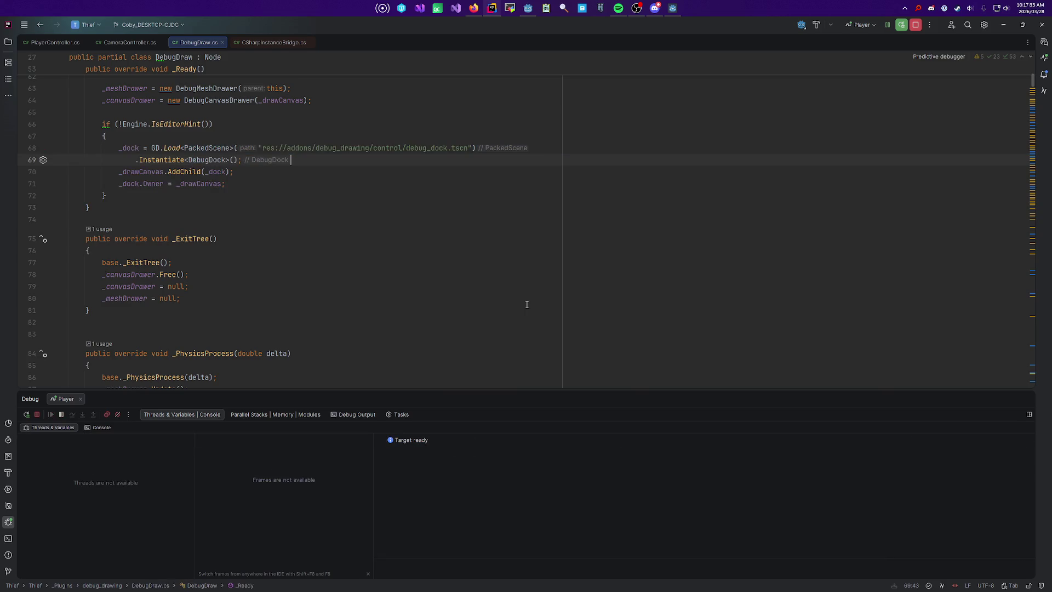
pyautogui.press('x')
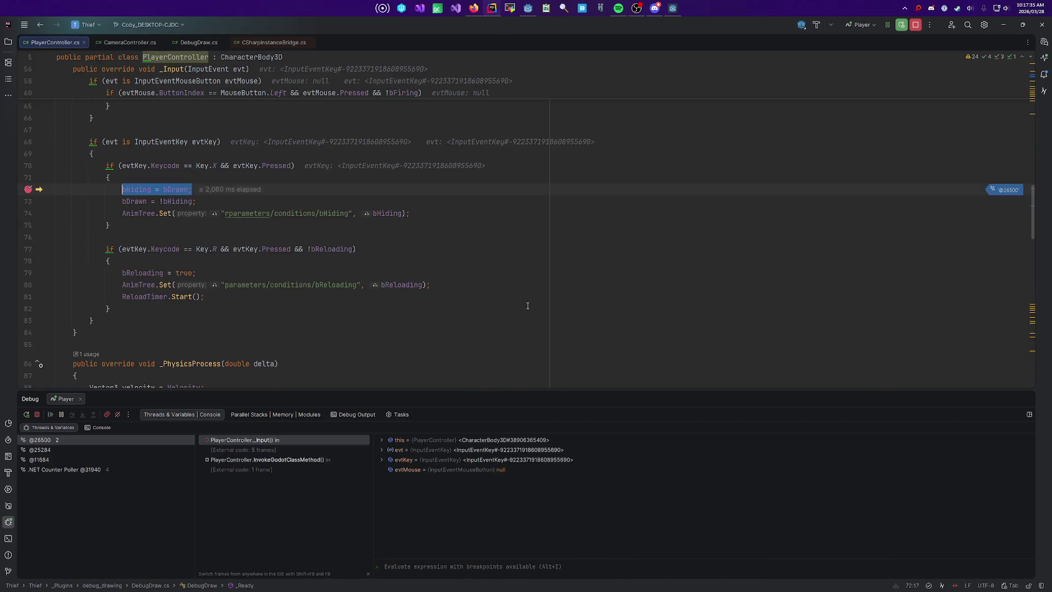
pyautogui.press('F10')
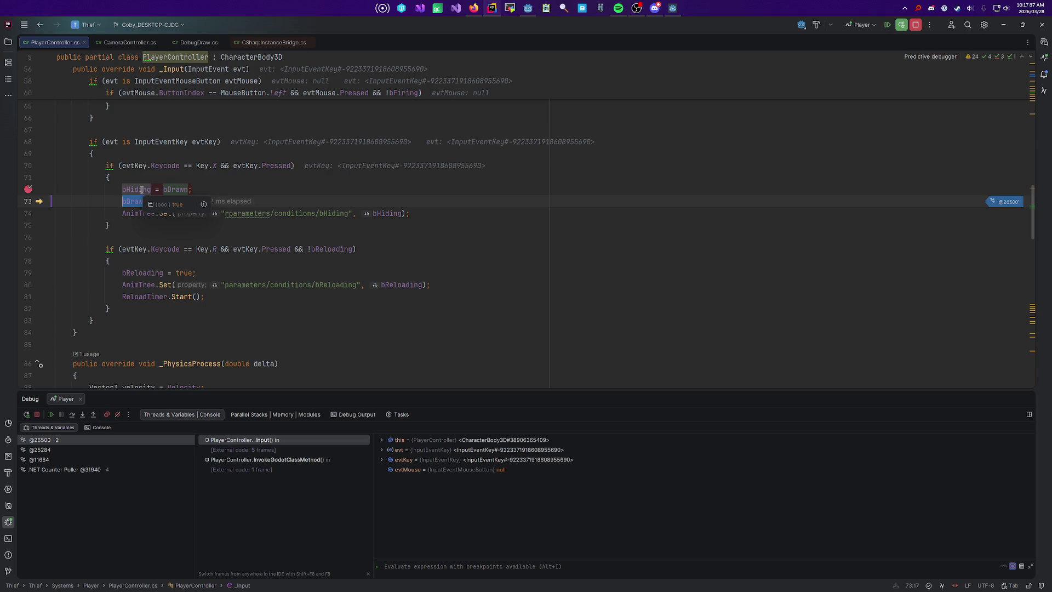
# Step: Step over the bDrawn assignment and animation condition update, then resume the game
pyautogui.moveTo(179, 191)
pyautogui.press('F10')
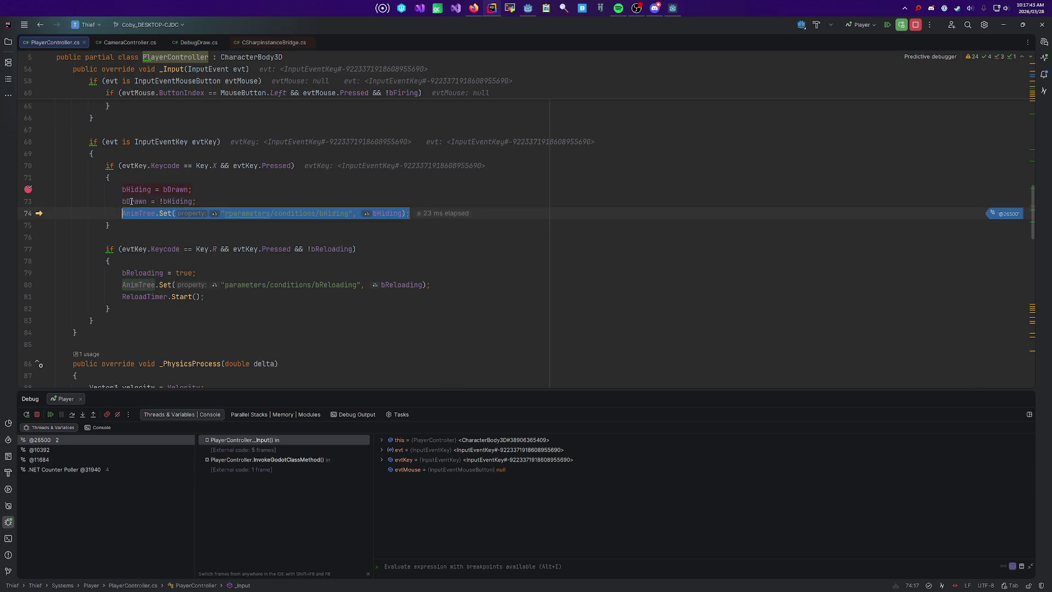
pyautogui.press('F10')
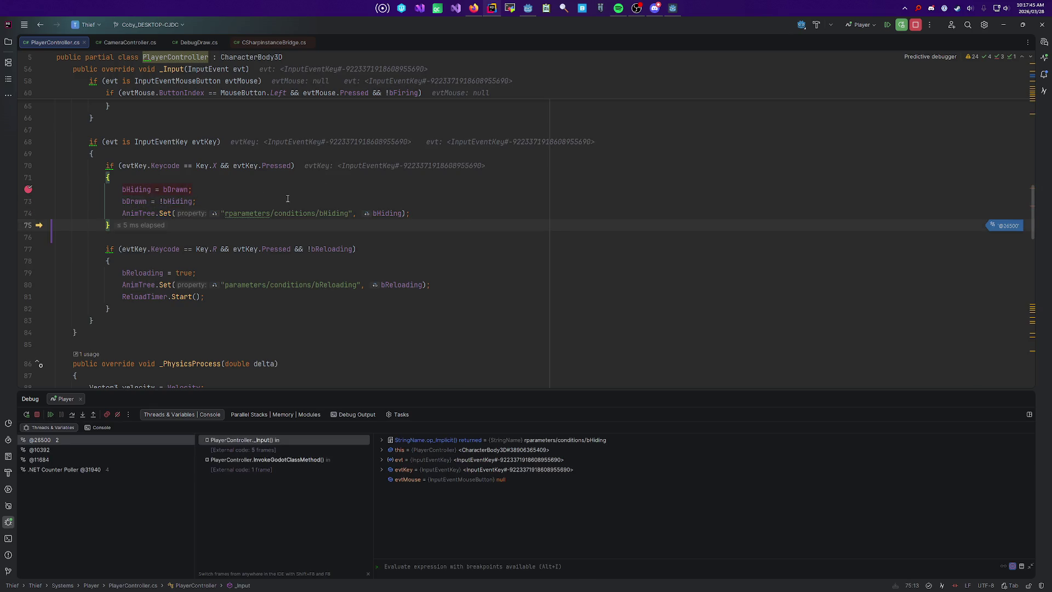
pyautogui.press('F5')
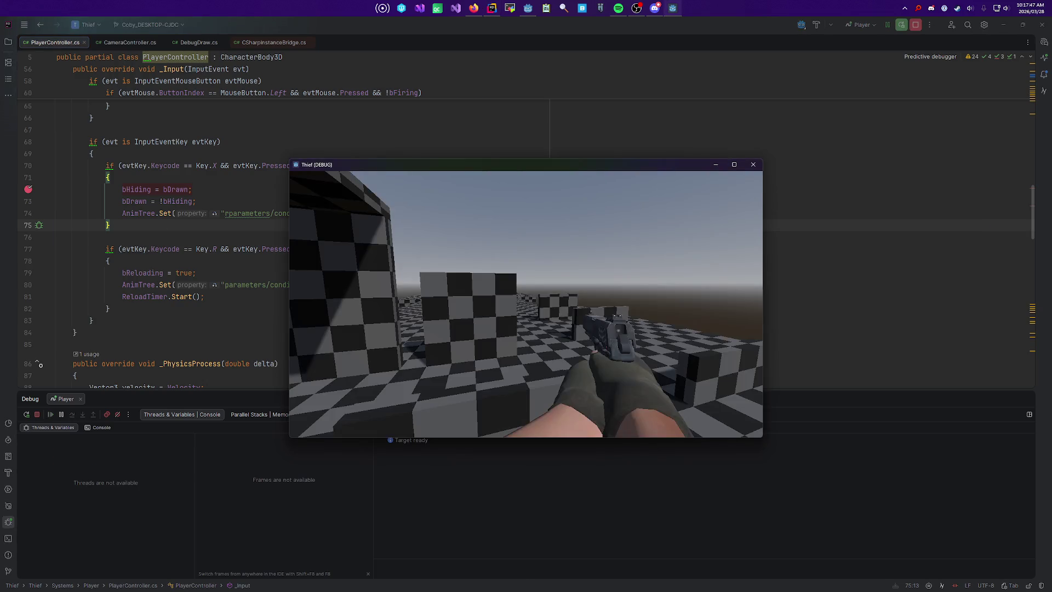
pyautogui.press('x')
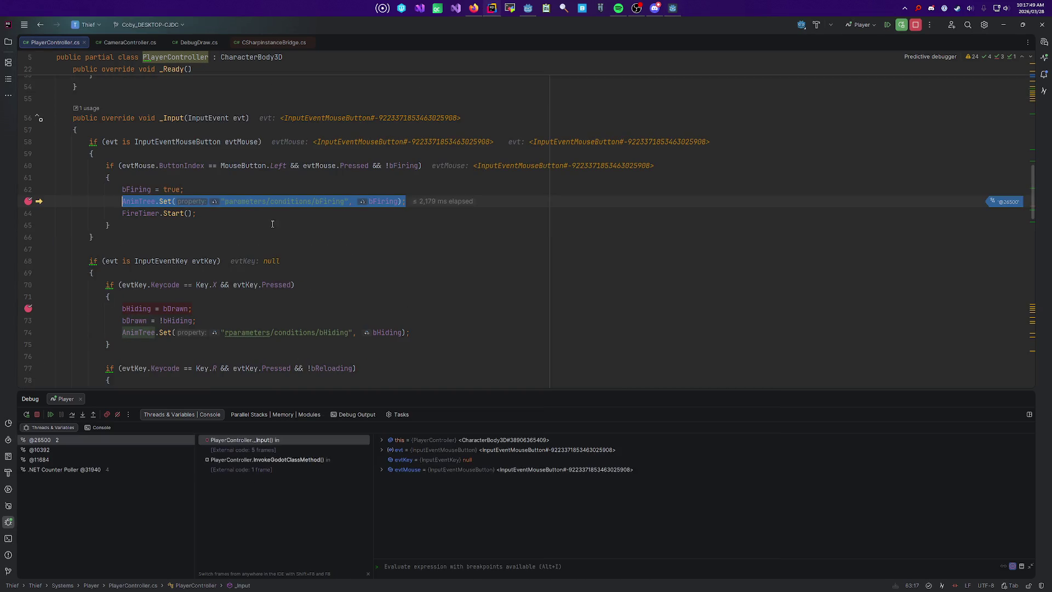
pyautogui.press('F5')
# Step: Fire the pistol, remove the line 63 breakpoint, resume, and close the Thief (DEBUG) game
pyautogui.click(475, 305)
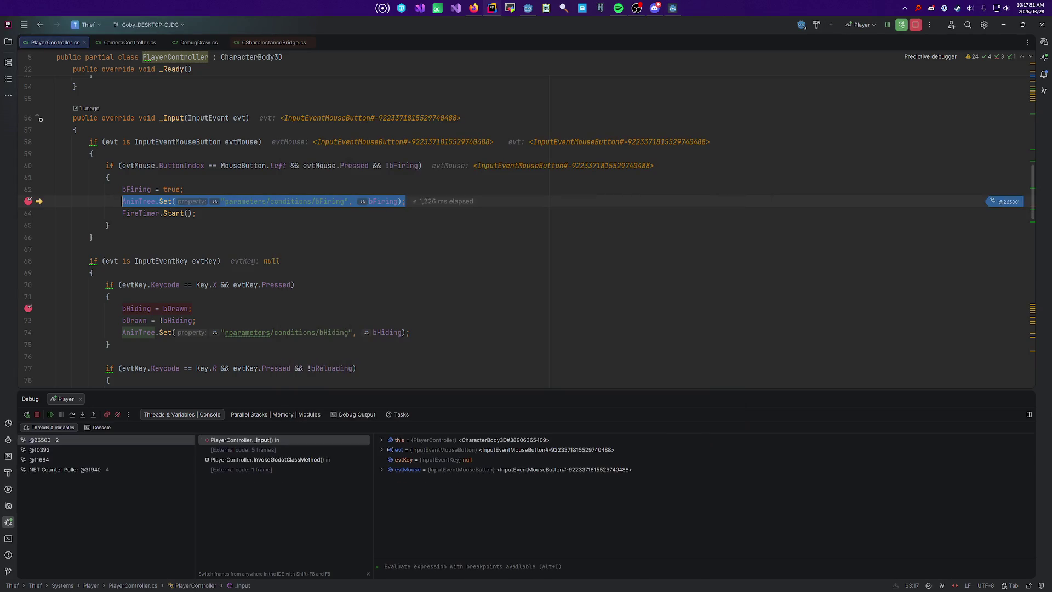
pyautogui.click(28, 201)
pyautogui.press('F5')
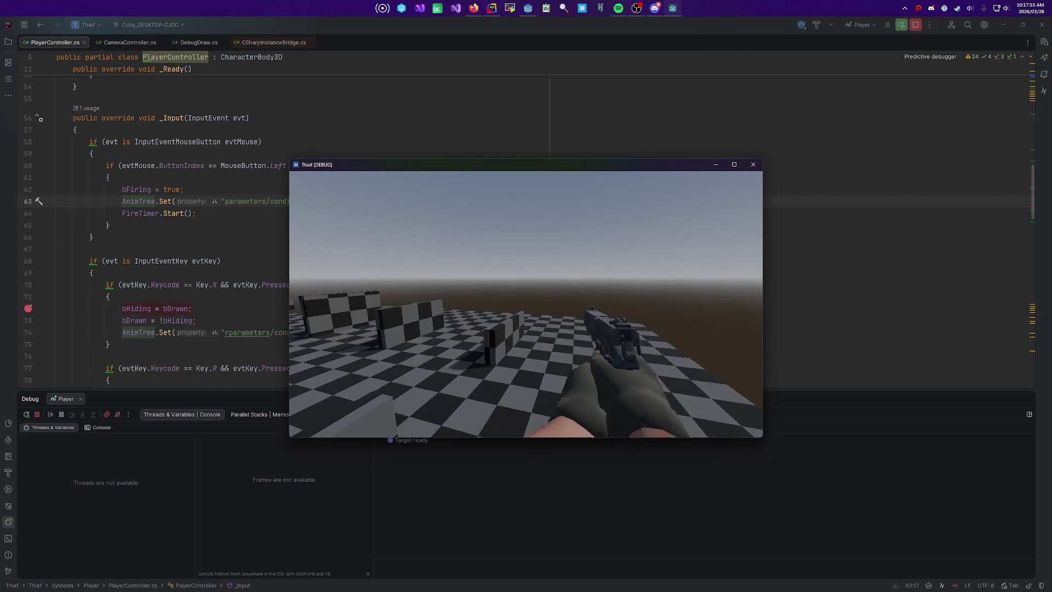
pyautogui.press('w')
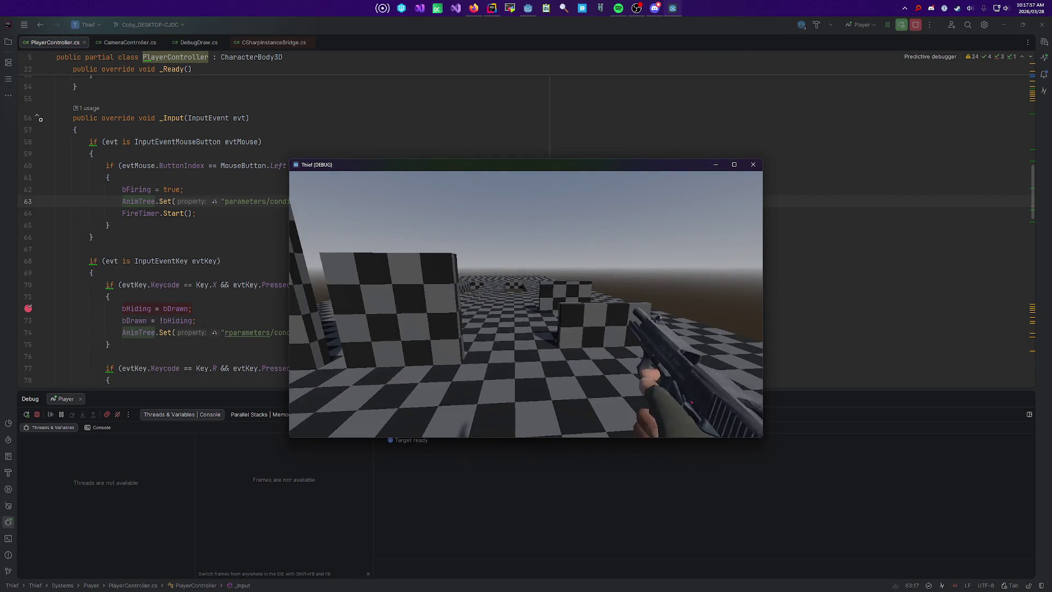
pyautogui.press('Escape')
pyautogui.click(291, 304)
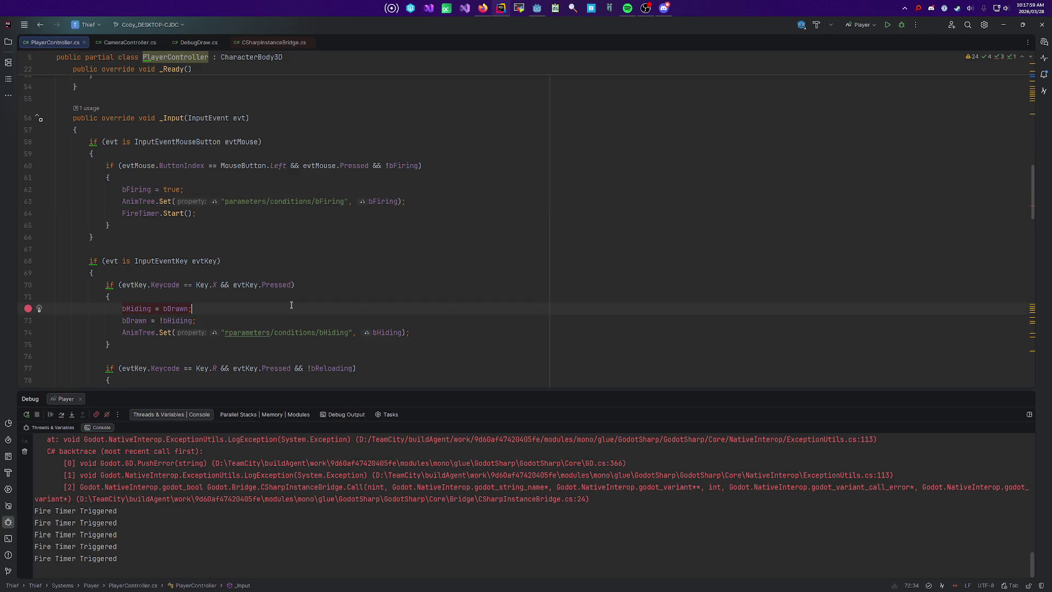
pyautogui.hotkey('ctrl', 'alt', 'Return')
pyautogui.write('///')
pyautogui.press('BackSpace')
pyautogui.write('0000')
pyautogui.press('Return')
pyautogui.write('0001')
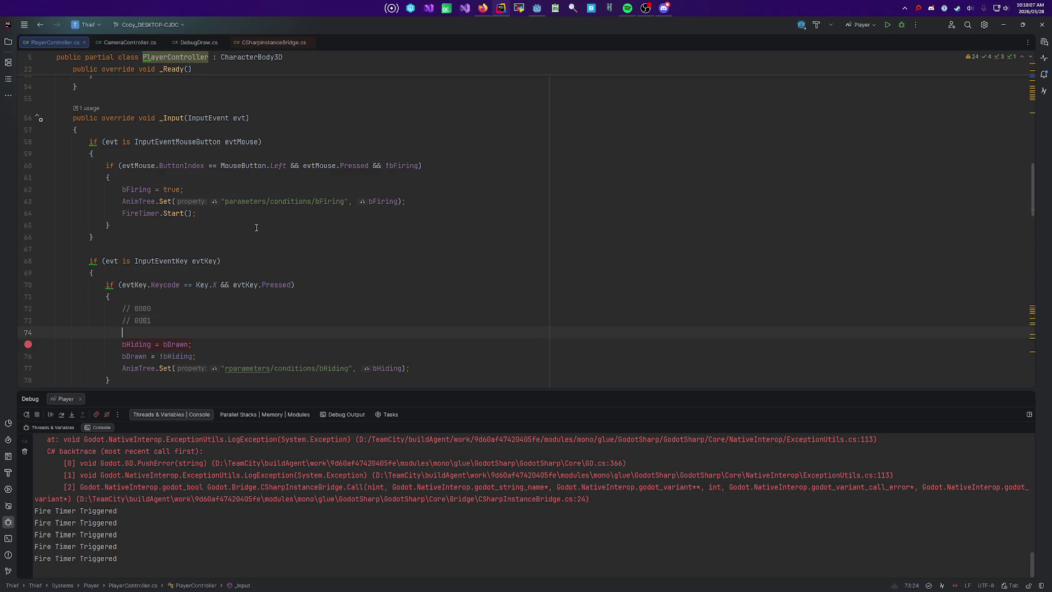
pyautogui.press('Return')
pyautogui.click(207, 319)
pyautogui.hotkey('alt', 'shift', 'Up')
pyautogui.press('Down')
pyautogui.press('BackSpace')
pyautogui.write('0')
pyautogui.press('Up')
pyautogui.hotkey('ctrl', 'y')
pyautogui.hotkey('ctrl', 'y')
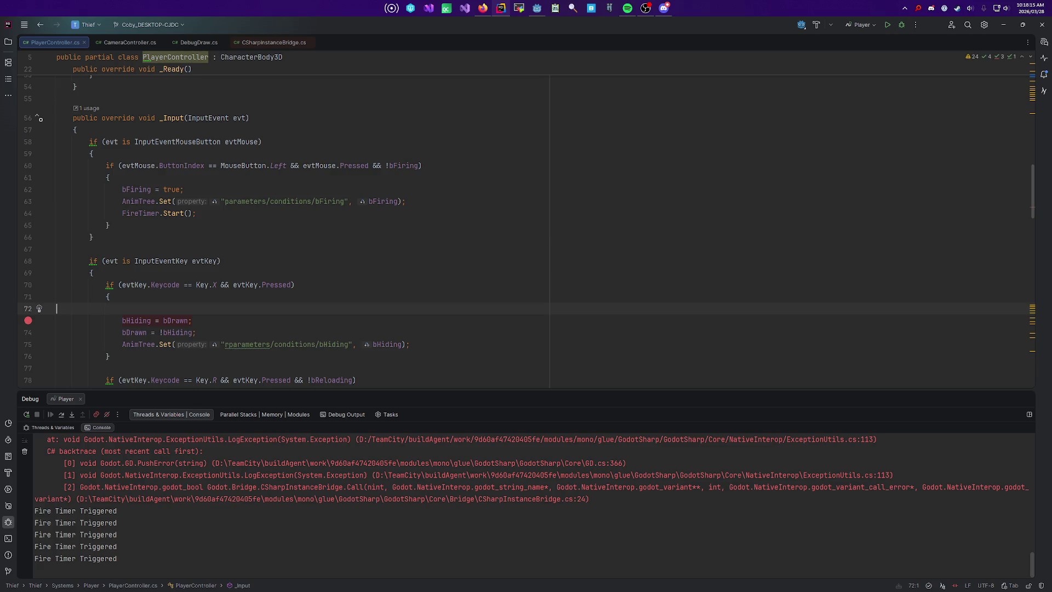
pyautogui.hotkey('ctrl', 'y')
pyautogui.hotkey('shift', 'Down')
pyautogui.hotkey('shift', 'Down')
pyautogui.press('Escape')
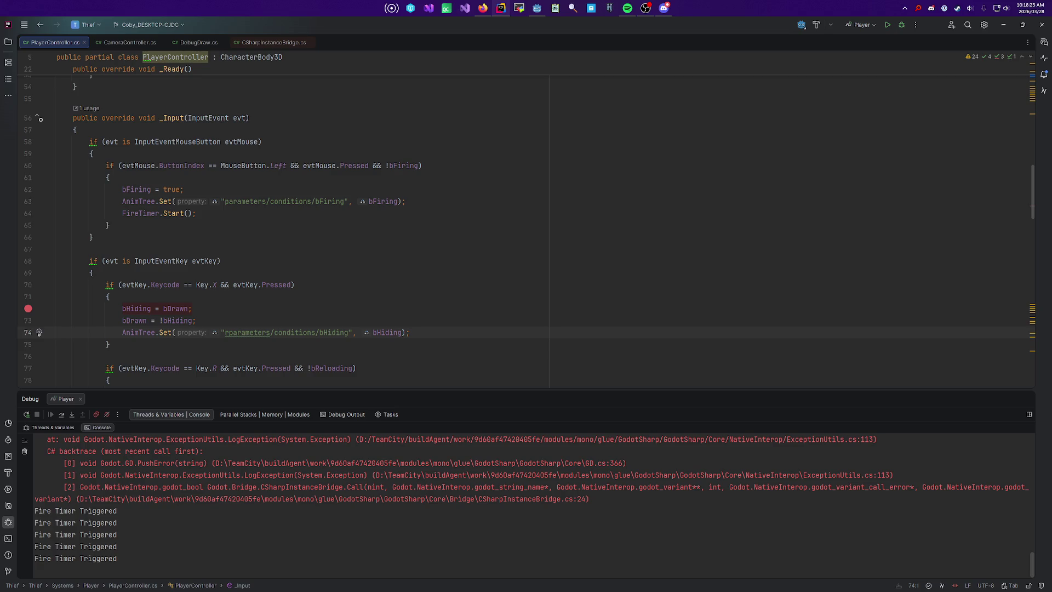
pyautogui.scroll(-1, 310, 242)
pyautogui.click(323, 288)
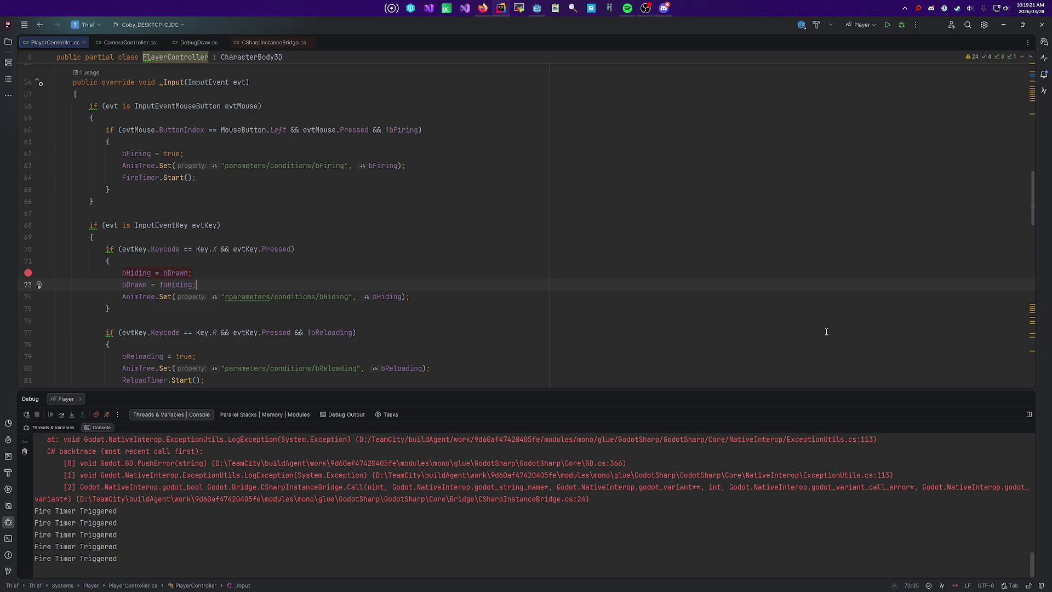
pyautogui.click(624, 159)
pyautogui.hotkey('alt', 'Tab')
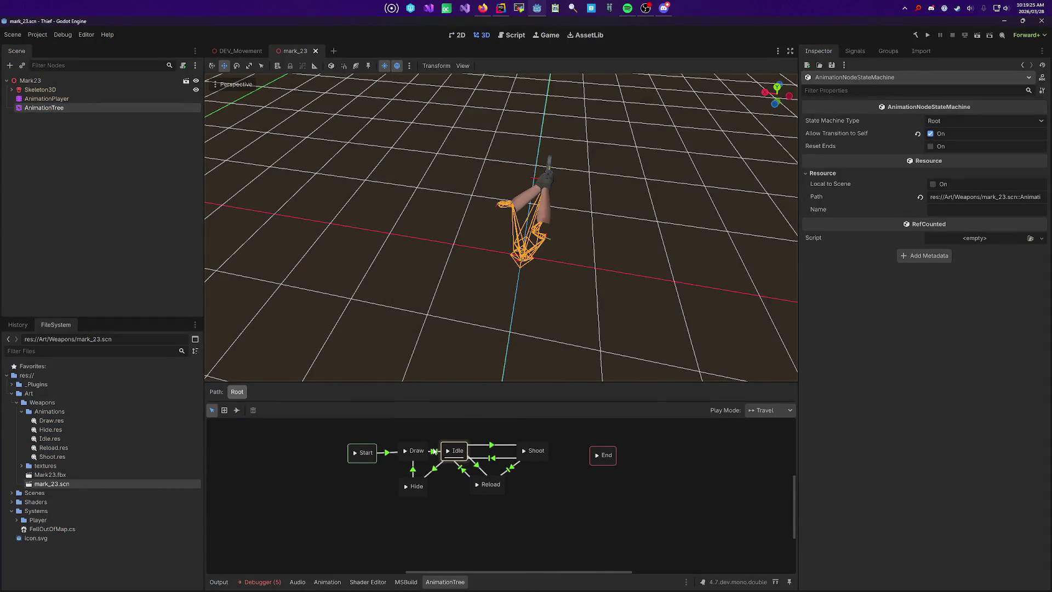
pyautogui.click(416, 471)
pyautogui.click(433, 472)
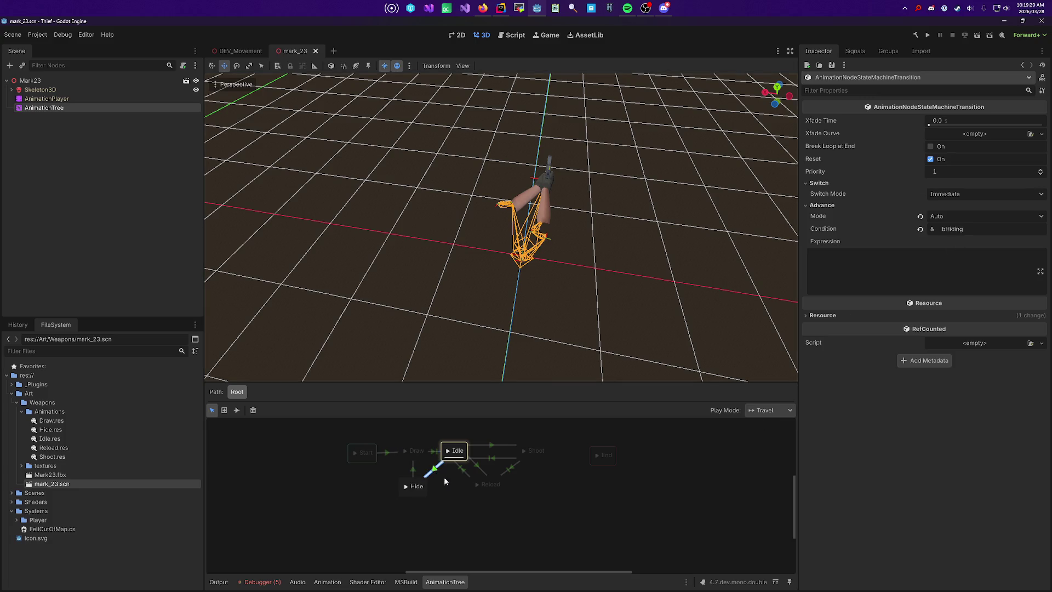
pyautogui.doubleClick(953, 229)
pyautogui.click(413, 471)
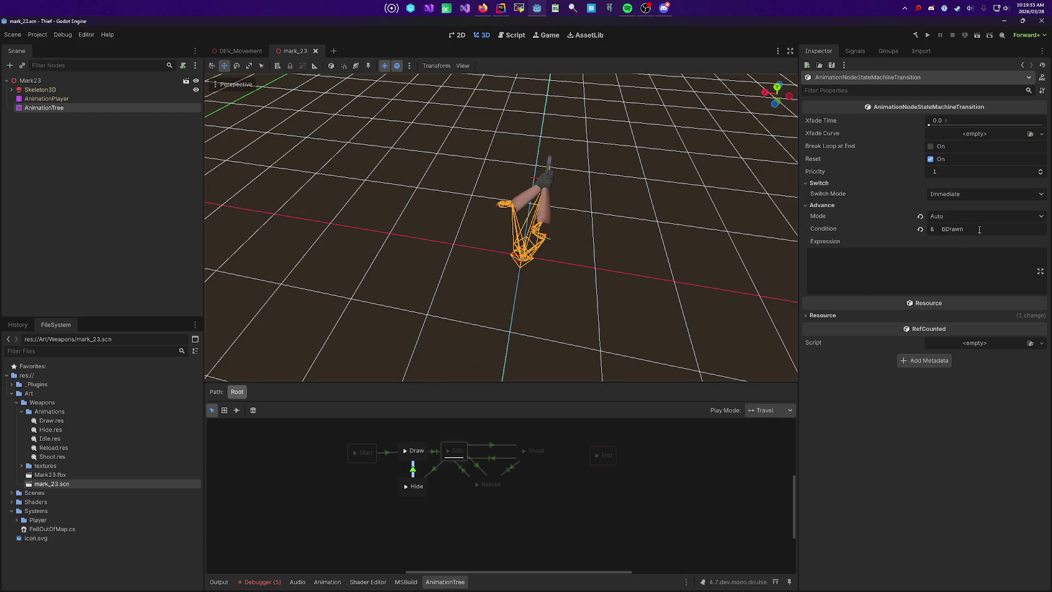
pyautogui.hotkey('alt', 'Tab')
pyautogui.scroll(-3, 171, 217)
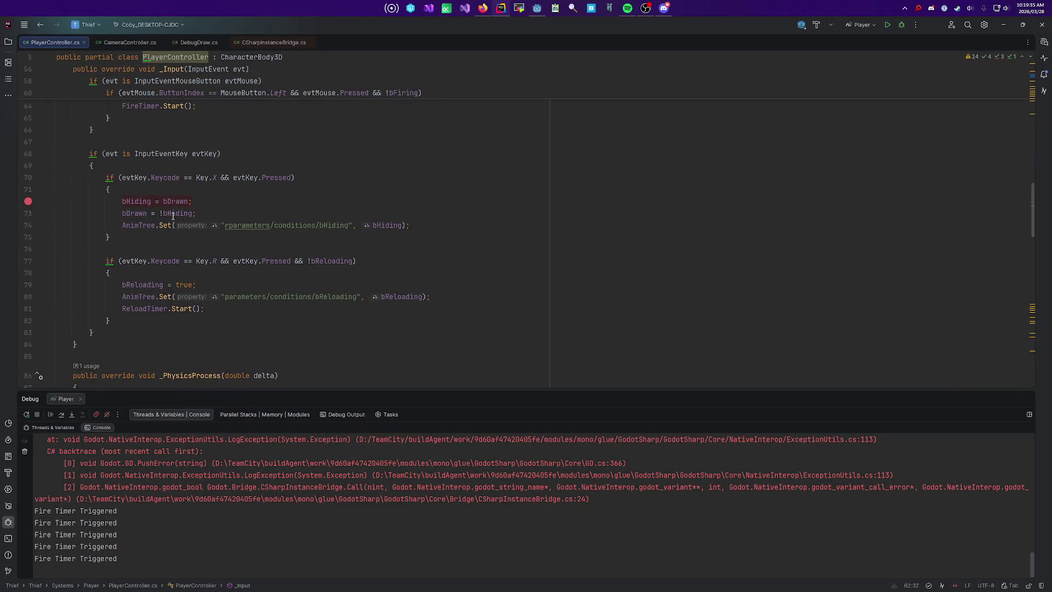
# Step: Duplicate the AnimTree.Set call for a 'conditions/bDrawn' condition with a negated value
pyautogui.click(502, 300)
pyautogui.press('Up')
pyautogui.press('Up')
pyautogui.press('Up')
pyautogui.hotkey('ctrl', 'd')
pyautogui.hotkey('ctrl', 'Left')
pyautogui.hotkey('ctrl', 'Left')
pyautogui.hotkey('ctrl', 'Left')
pyautogui.hotkey('ctrl', 'shift', 'Right')
pyautogui.write('br')
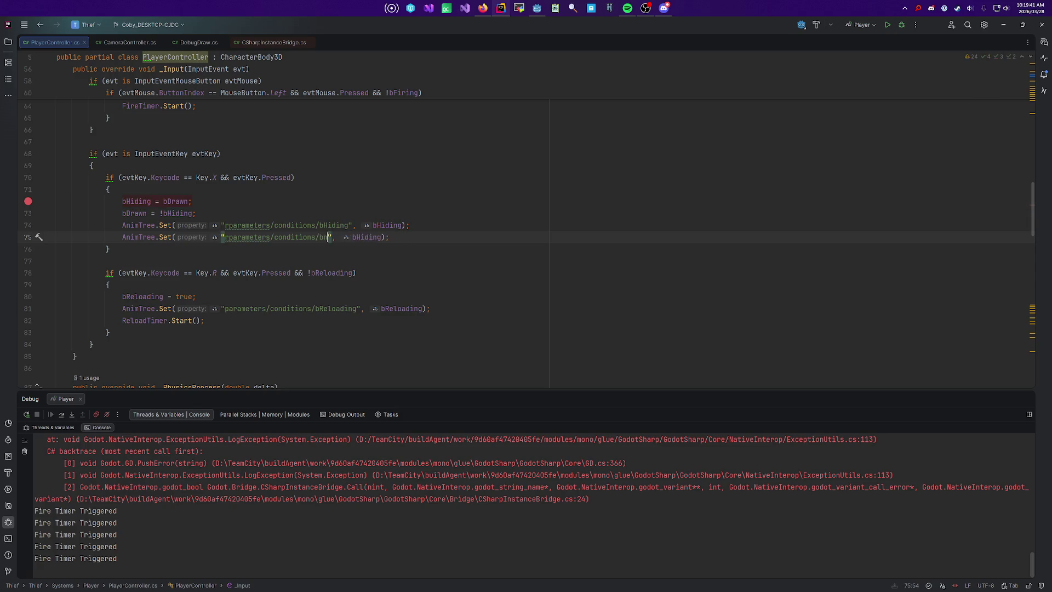
pyautogui.write('rawn')
pyautogui.hotkey('ctrl', 'Right')
pyautogui.hotkey('ctrl', 'Right')
pyautogui.hotkey('ctrl', 'Left')
pyautogui.write('!')
pyautogui.press('Up')
pyautogui.press('Up')
pyautogui.press('Up')
# Step: Change the toggle to 'bHiding = !bHiding;' and delete the bDrawn assignment line
pyautogui.scroll(15, 297, 181)
pyautogui.click(297, 180)
pyautogui.scroll(-1, 297, 181)
pyautogui.scroll(6, 307, 186)
pyautogui.click(321, 188)
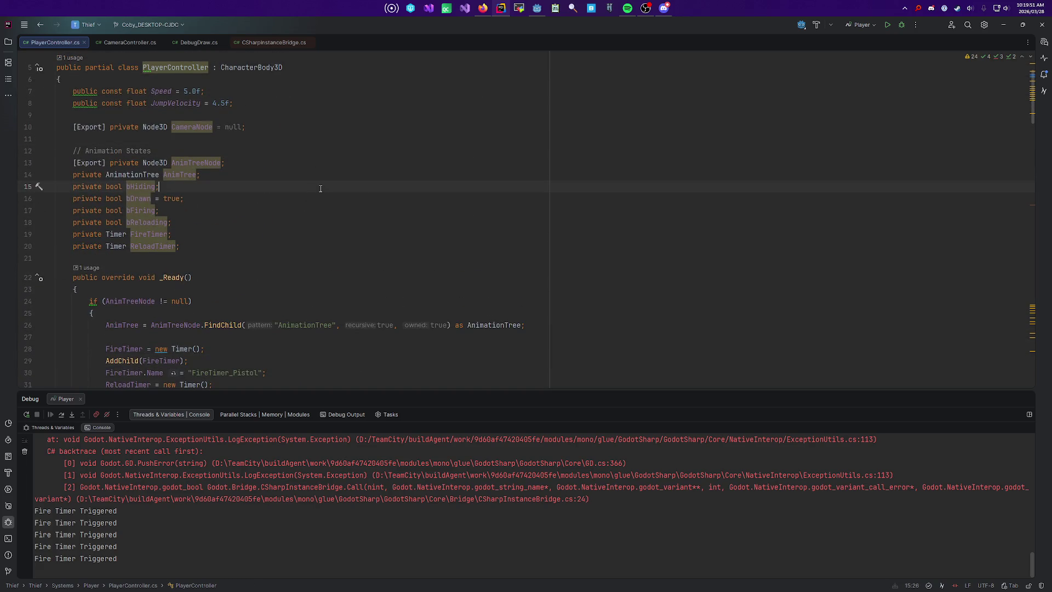
pyautogui.scroll(-14, 315, 189)
pyautogui.scroll(-4, 312, 190)
pyautogui.click(195, 261)
pyautogui.press('BackSpace')
pyautogui.press('BackSpace')
pyautogui.press('BackSpace')
pyautogui.write('!bHiding;')
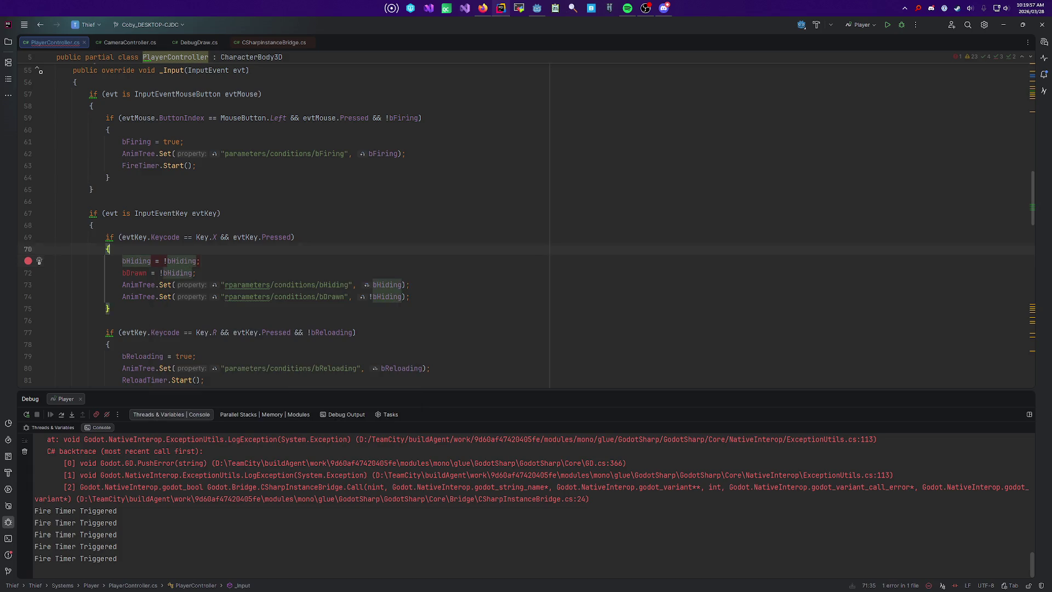
pyautogui.click(57, 273)
pyautogui.hotkey('ctrl', 'x')
# Step: Review the bDrawn condition call and relaunch the game under the debugger
pyautogui.click(457, 280)
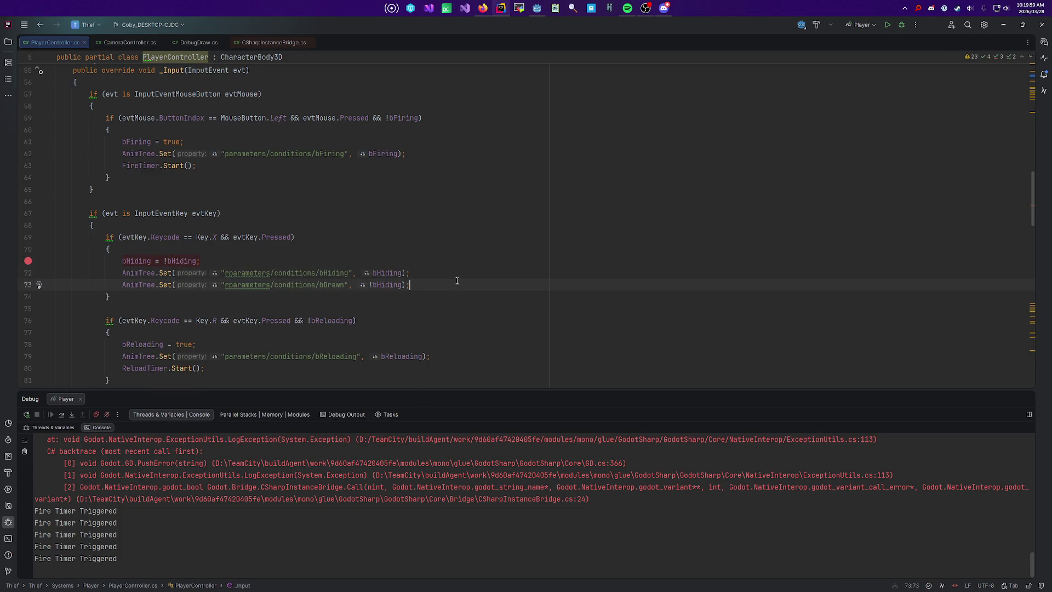
pyautogui.click(384, 285)
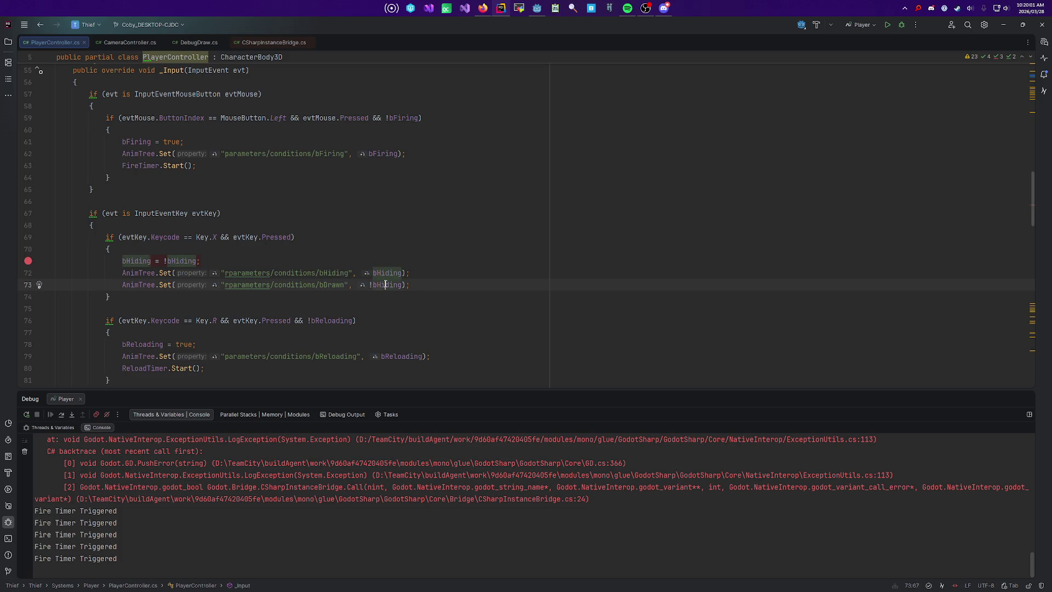
pyautogui.hotkey('shift', 'F9')
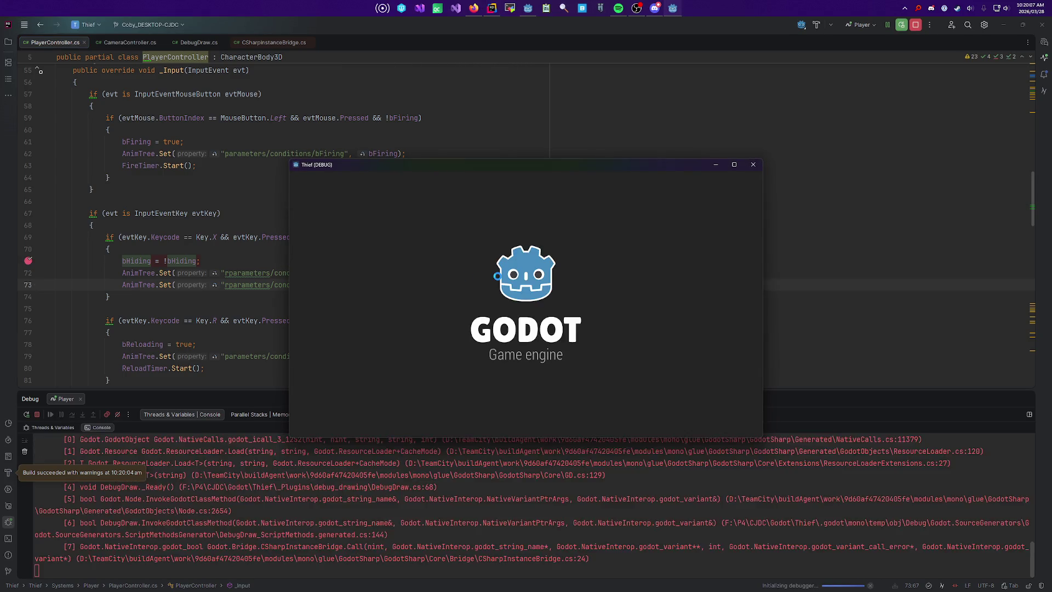
# Step: Hit the X-toggle breakpoint, step through the new toggle, and add '!' before bHiding in the bDrawn call
pyautogui.press('F9')
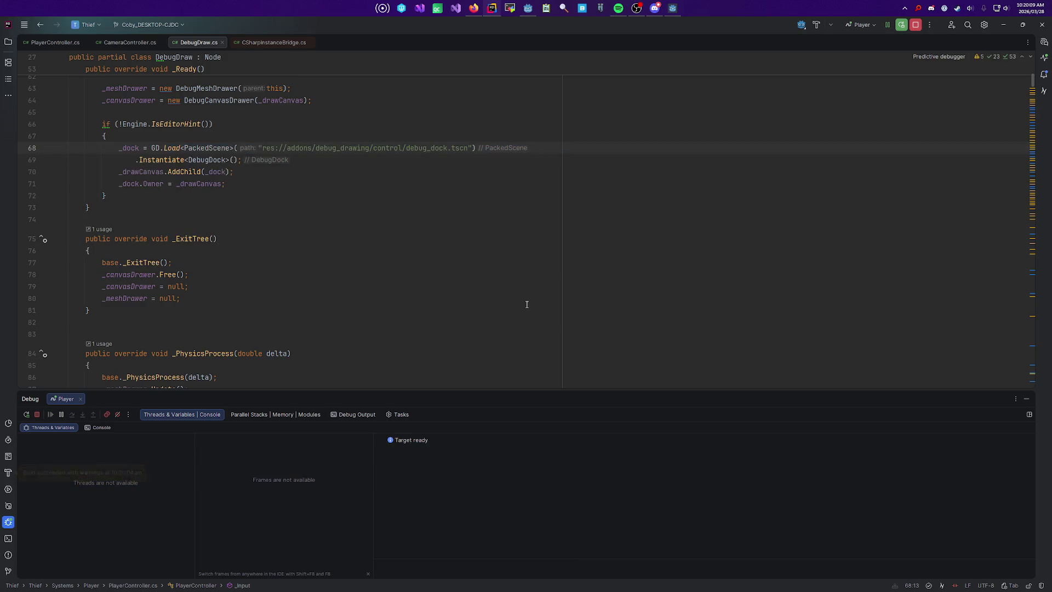
pyautogui.press('x')
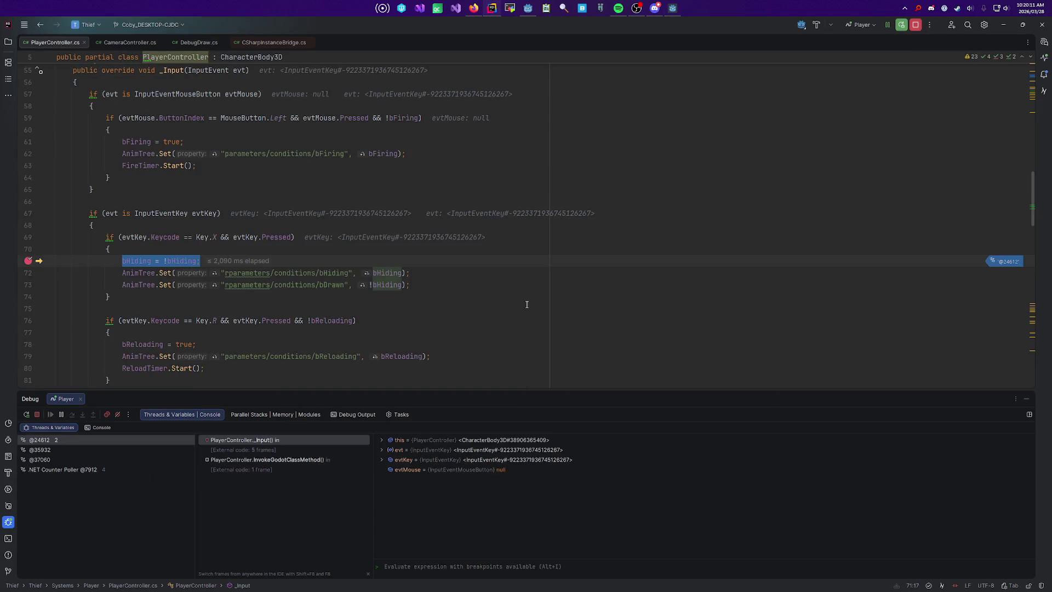
pyautogui.moveTo(132, 260)
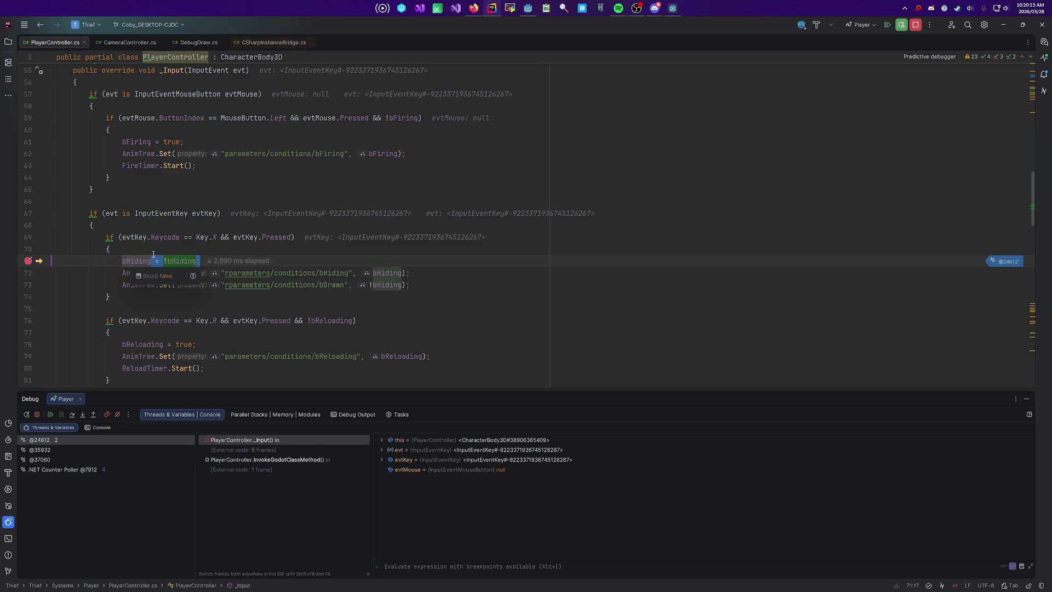
pyautogui.moveTo(180, 262)
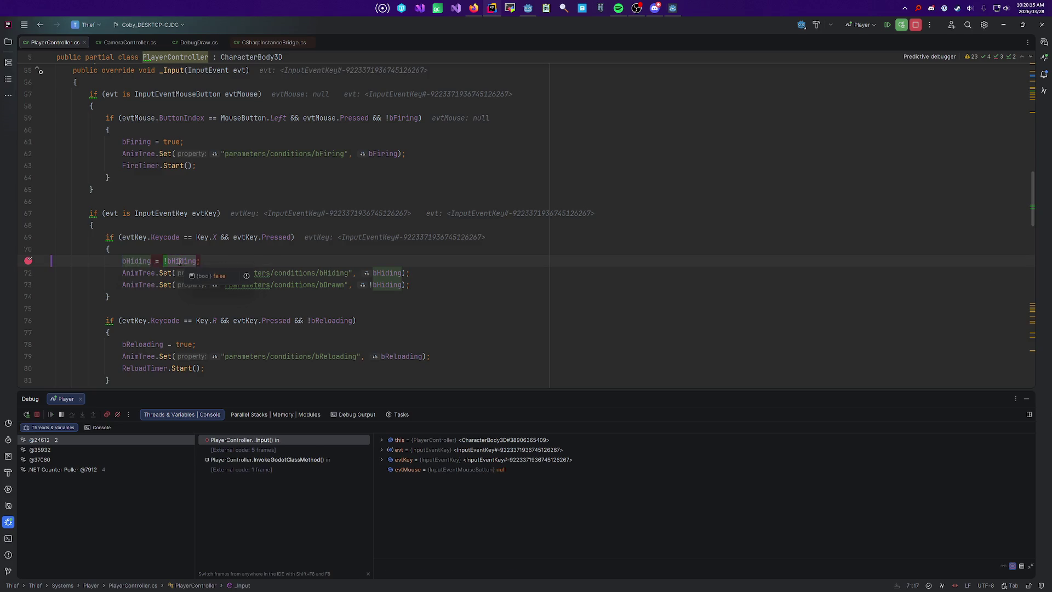
pyautogui.press('F10')
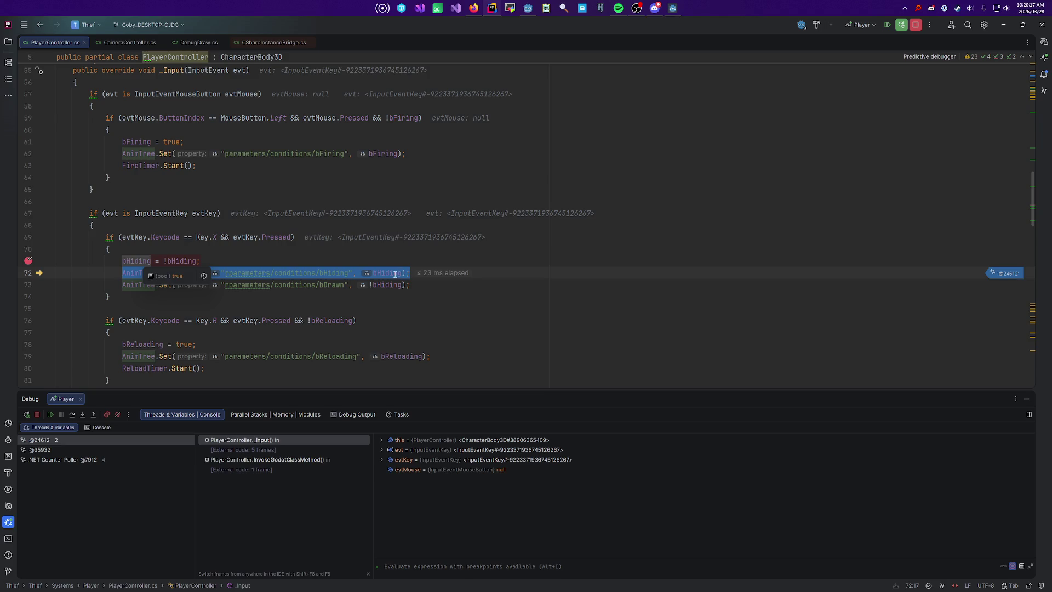
pyautogui.moveTo(393, 272)
pyautogui.press('F10')
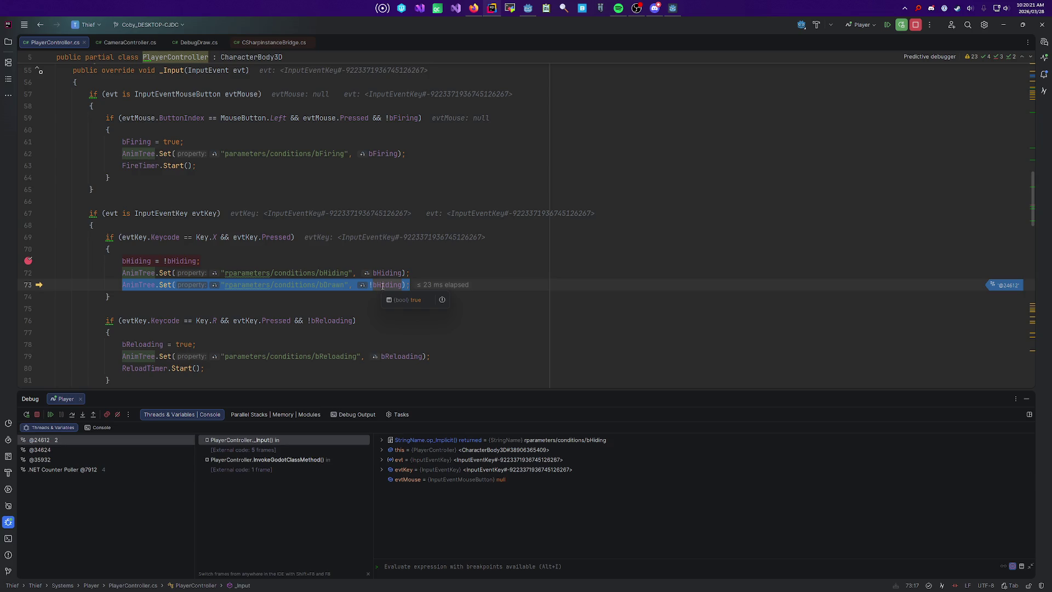
pyautogui.click(371, 285)
pyautogui.write('!')
pyautogui.press('F10')
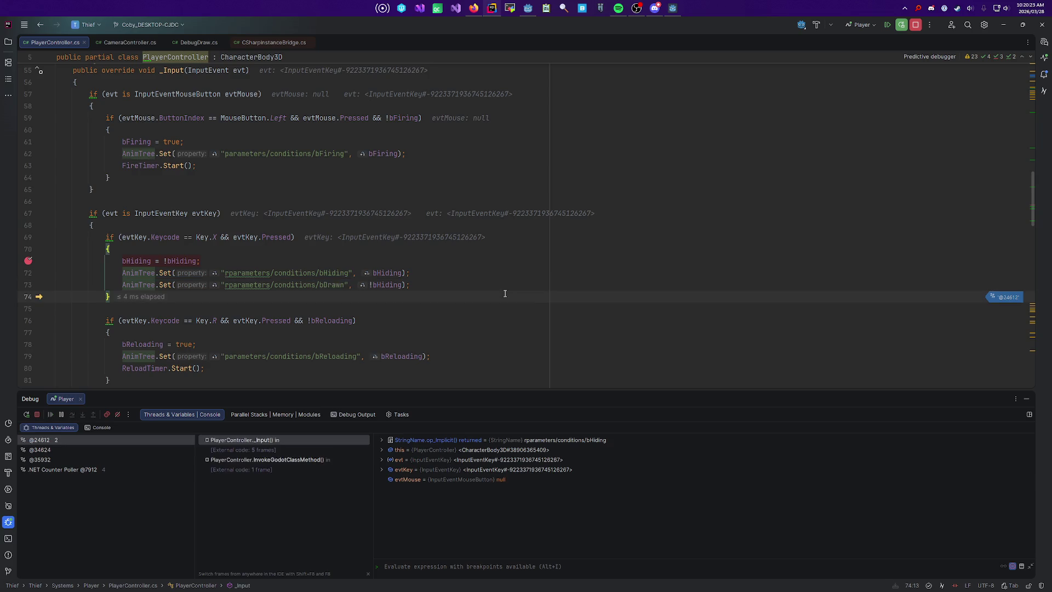
# Step: Resume and close the test game, check line 73's bDrawn call, and return to Godot
pyautogui.press('F5')
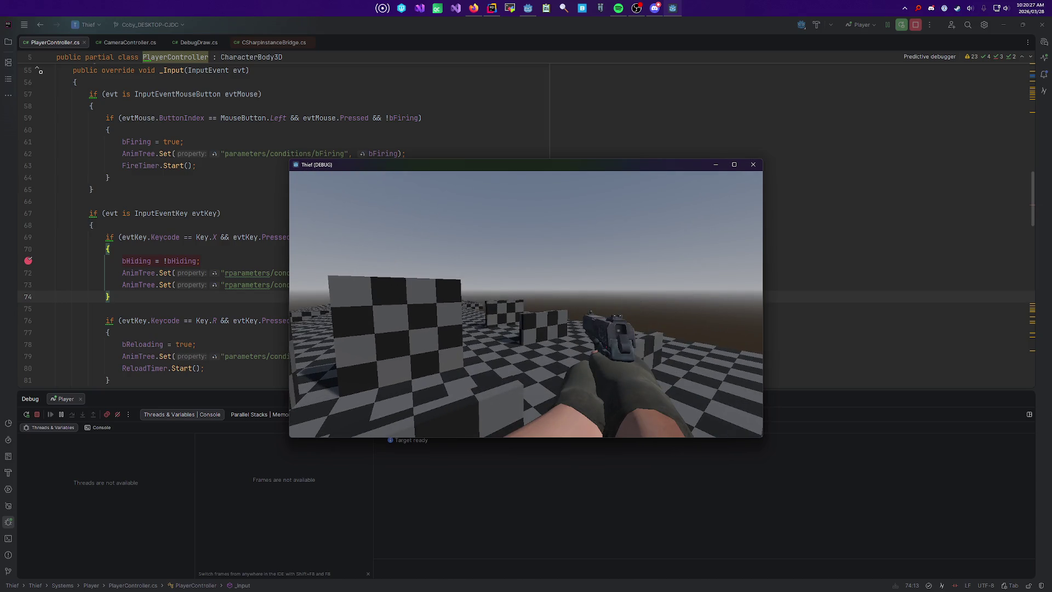
pyautogui.press('Escape')
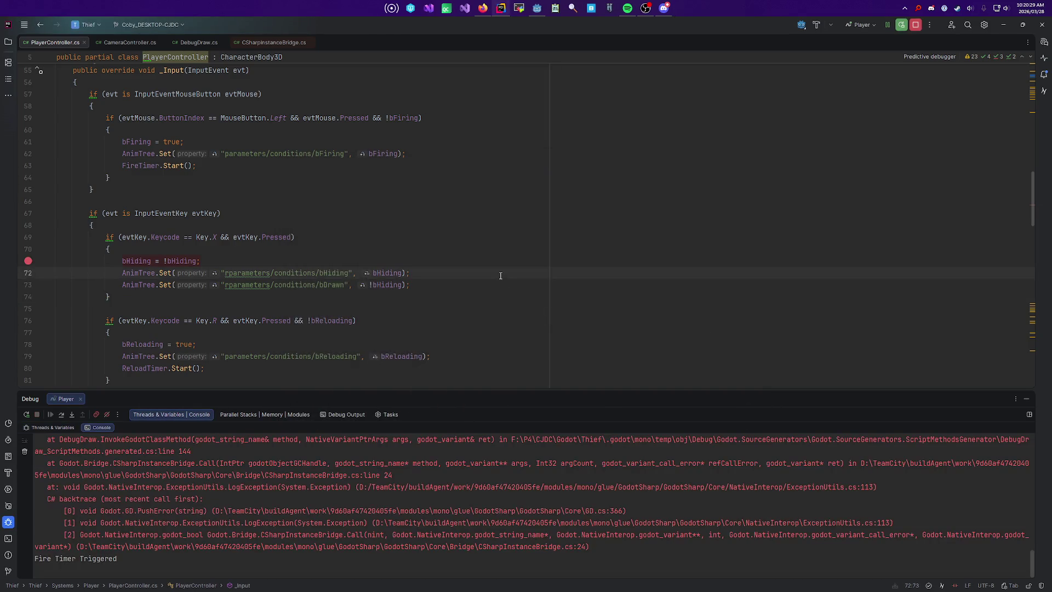
pyautogui.click(376, 284)
pyautogui.click(333, 284)
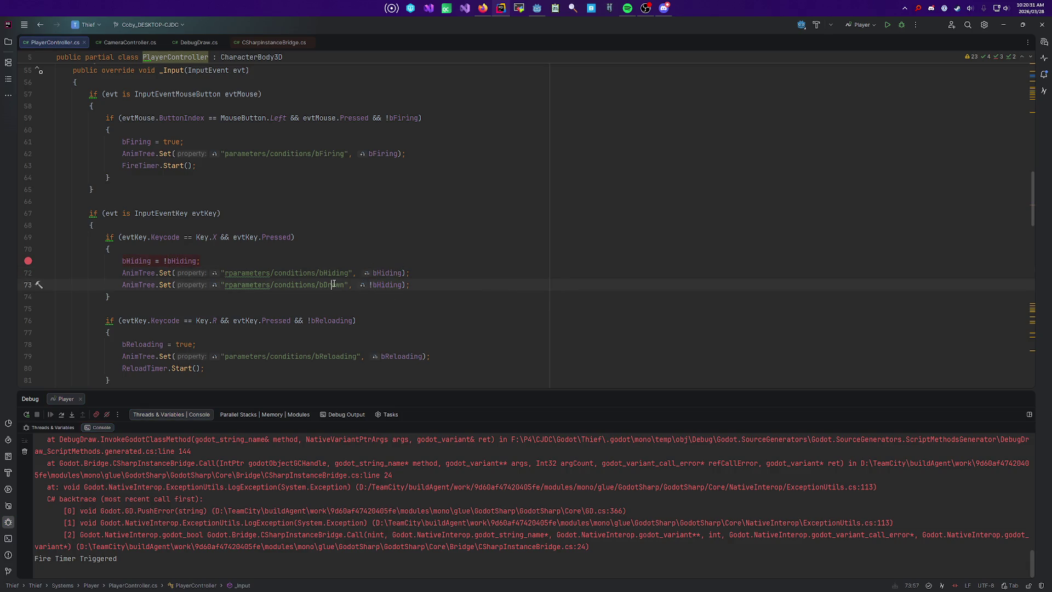
pyautogui.hotkey('alt', 'Tab')
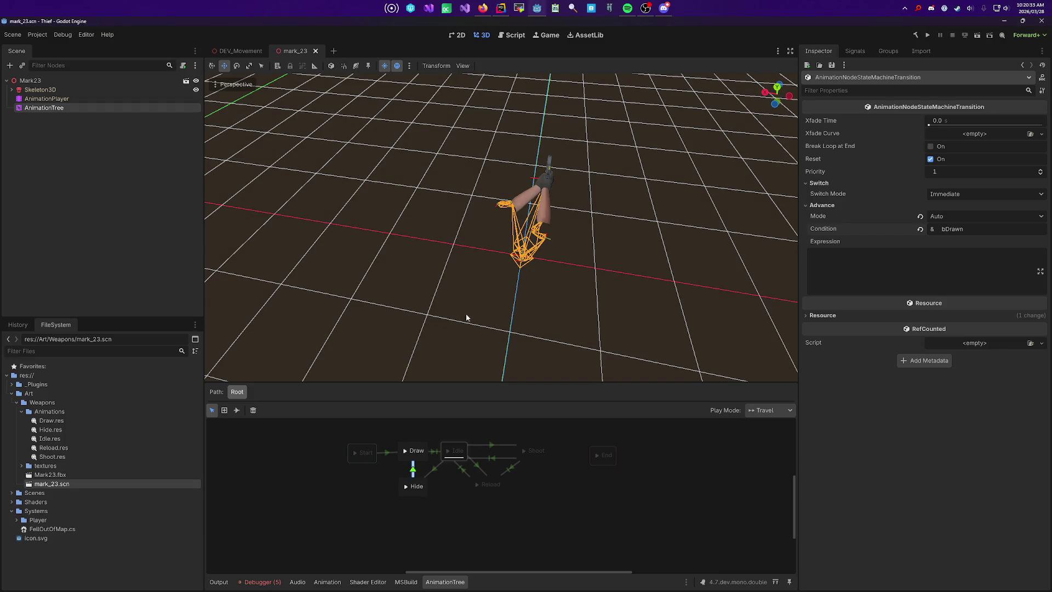
# Step: Inspect the Draw/Hide transitions, preview bHiding in the AnimationTree, and save mark_23 with it off
pyautogui.click(439, 470)
pyautogui.click(434, 471)
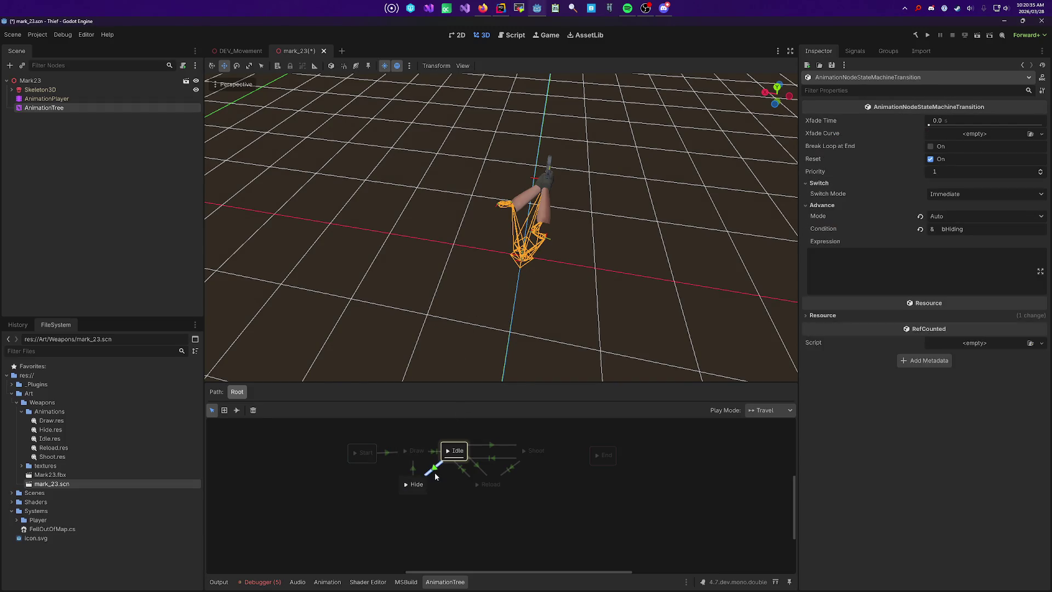
pyautogui.click(433, 476)
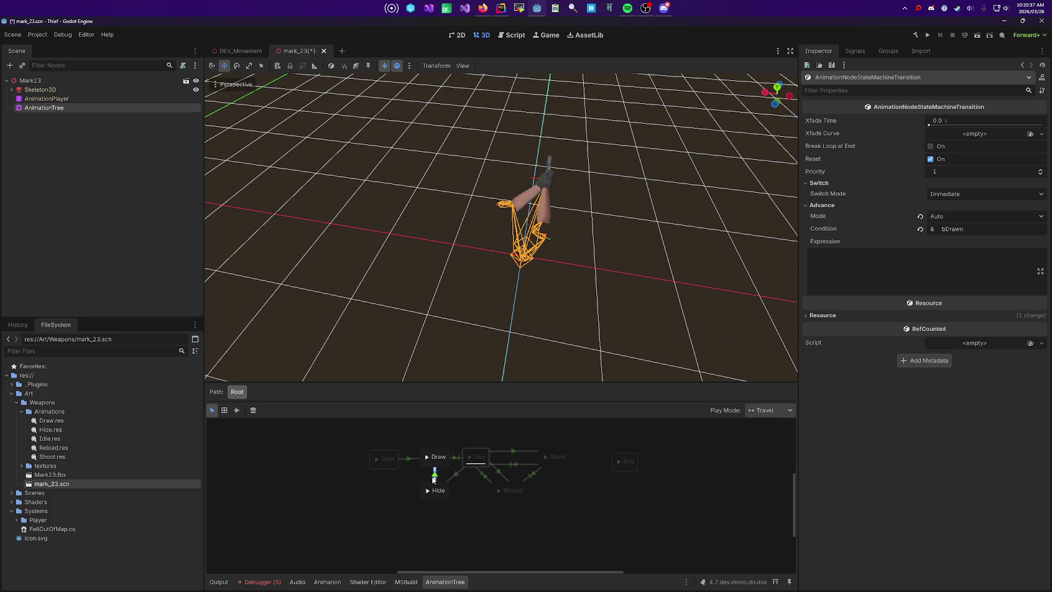
pyautogui.hotkey('ctrl', 'a')
pyautogui.hotkey('ctrl', 's')
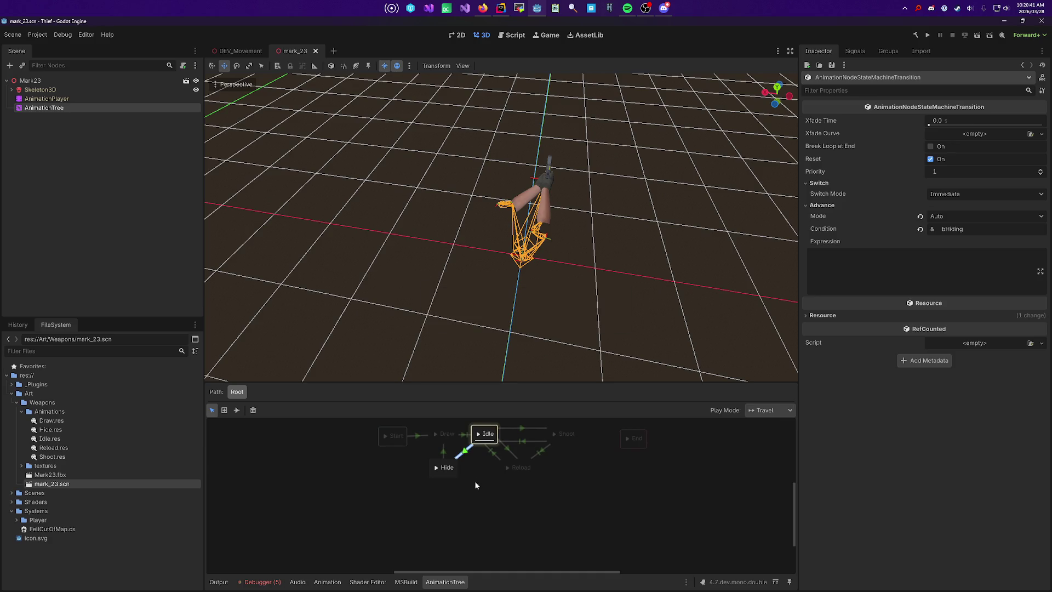
pyautogui.click(387, 504)
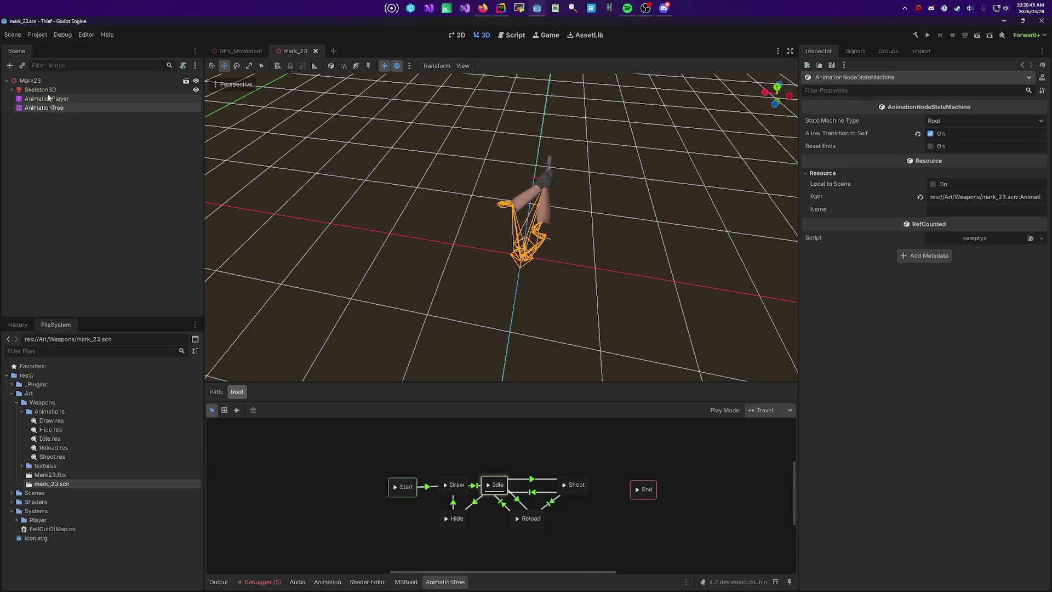
pyautogui.click(60, 107)
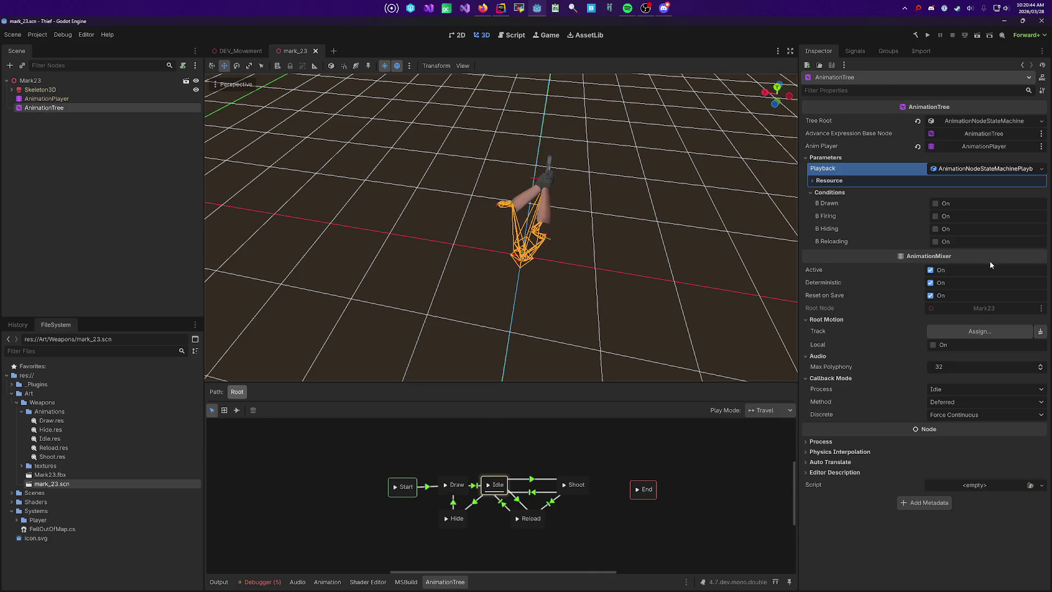
pyautogui.click(945, 230)
pyautogui.click(946, 230)
pyautogui.hotkey('ctrl', 's')
# Step: Run the DEV_Movement test level and press X to hit the hiding breakpoint
pyautogui.click(241, 50)
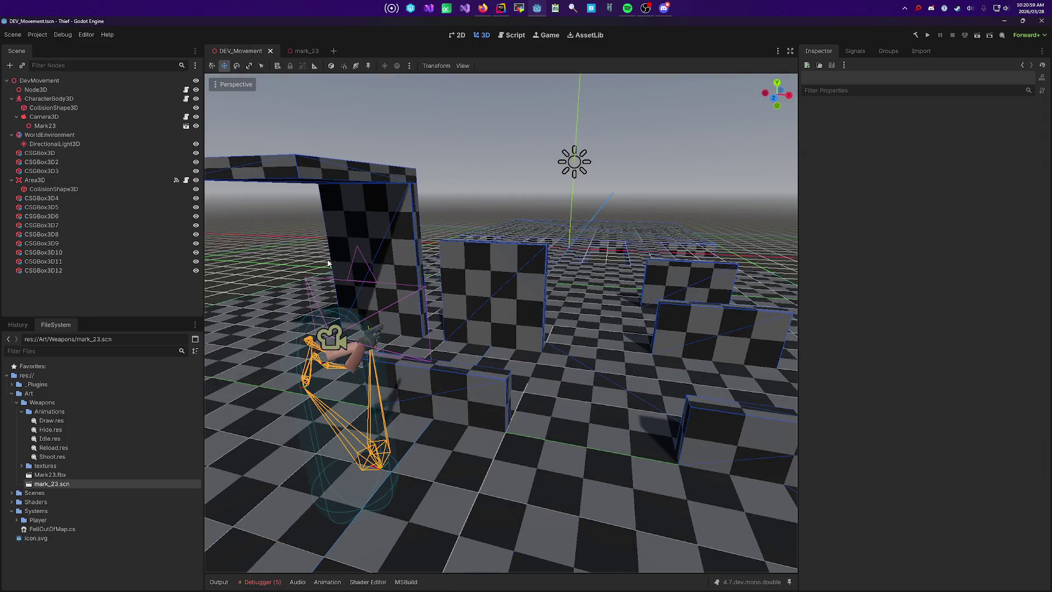
pyautogui.press('F6')
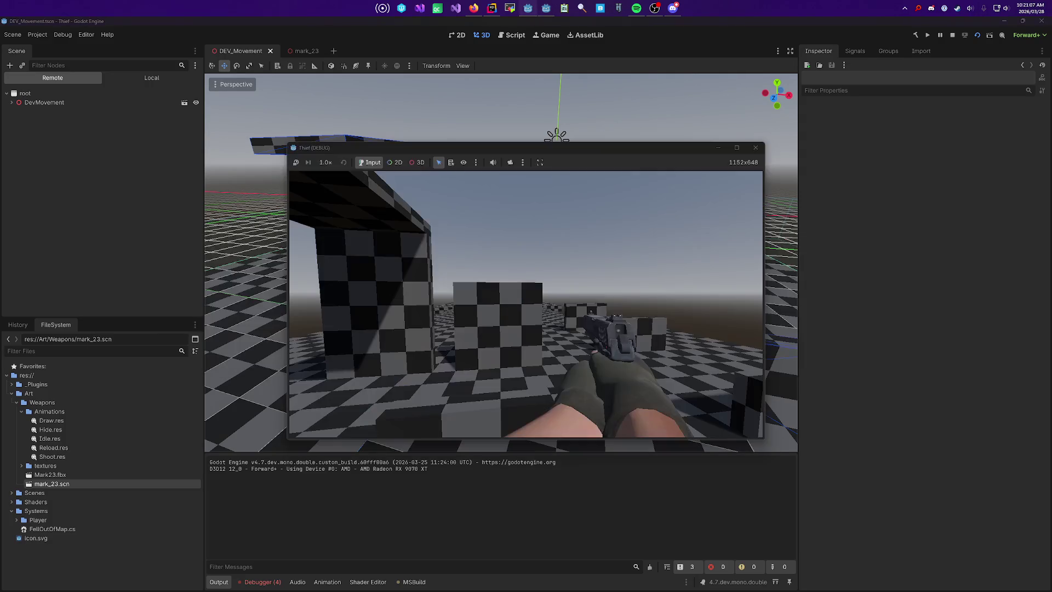
pyautogui.press('x')
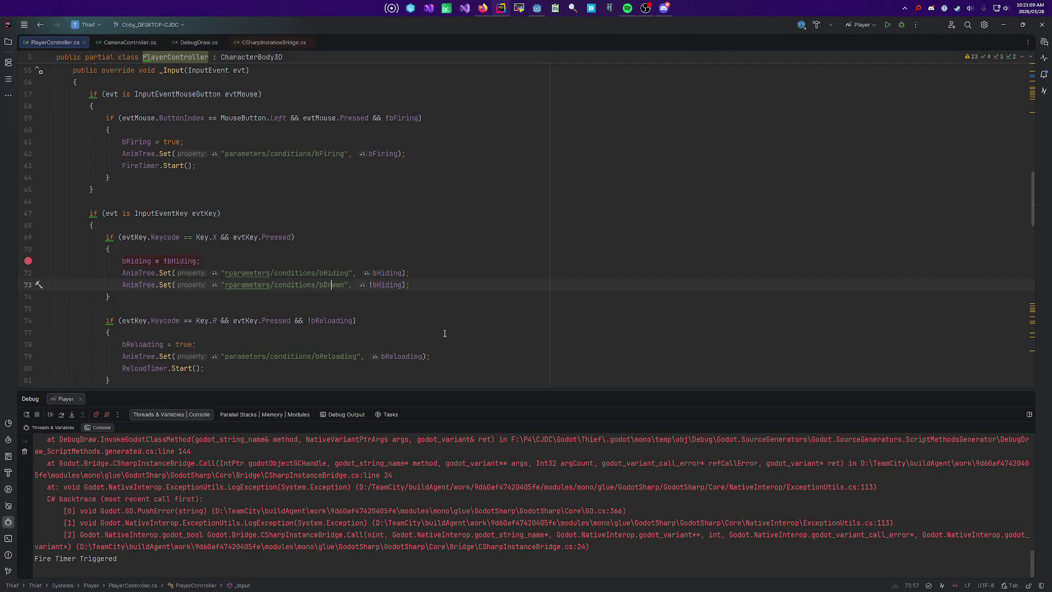
# Step: Add 'GD.Print($"Hiding: {bHiding}, Drawn: {!bHiding}");' above the toggle and rerun the game from Godot
pyautogui.click(455, 273)
pyautogui.hotkey('ctrl', 'alt', 'Return')
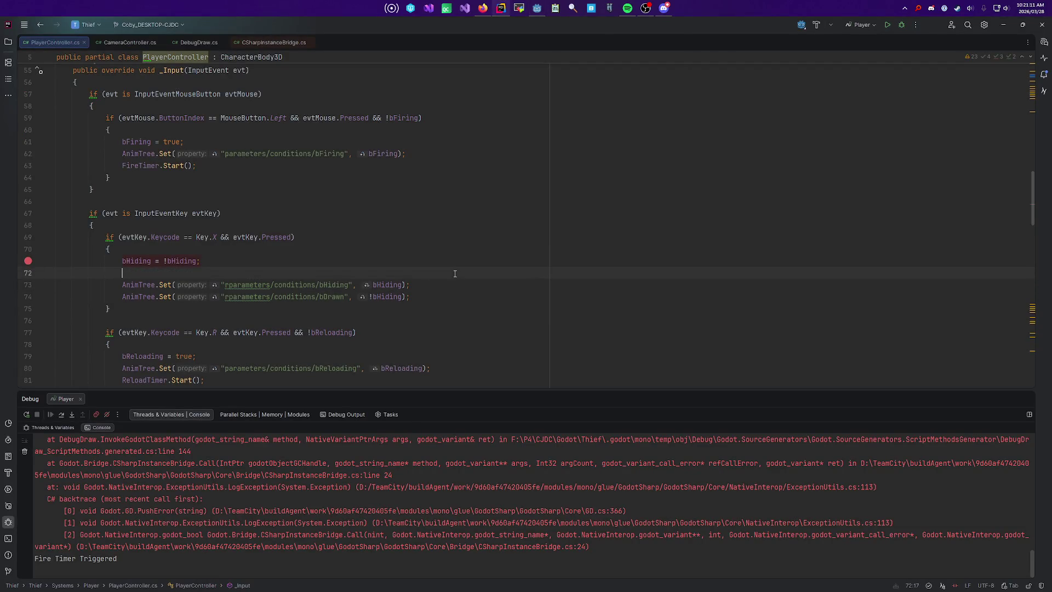
pyautogui.write('GD.print')
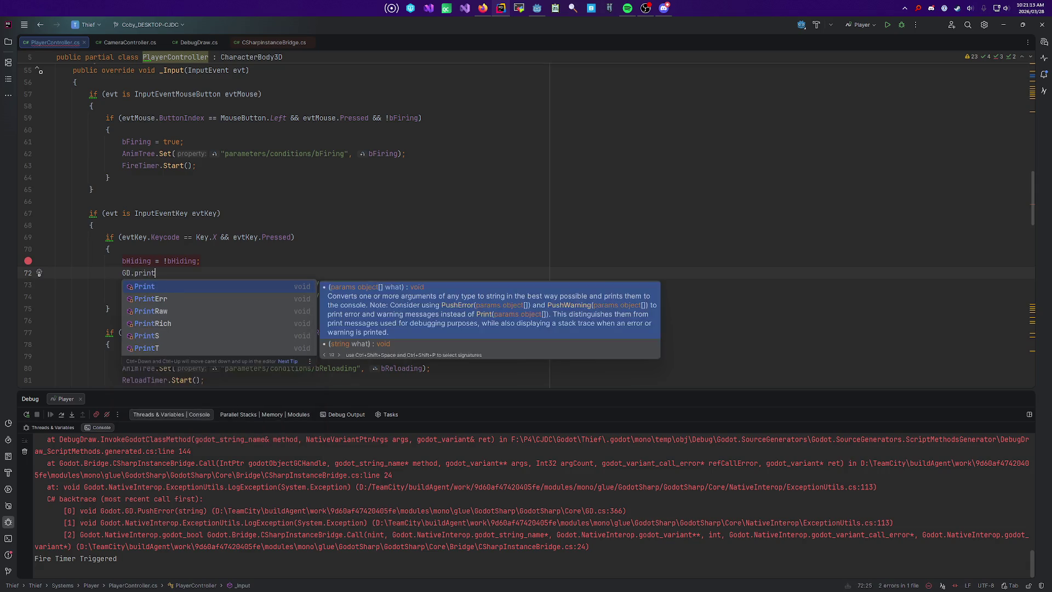
pyautogui.press('Return')
pyautogui.write('$"')
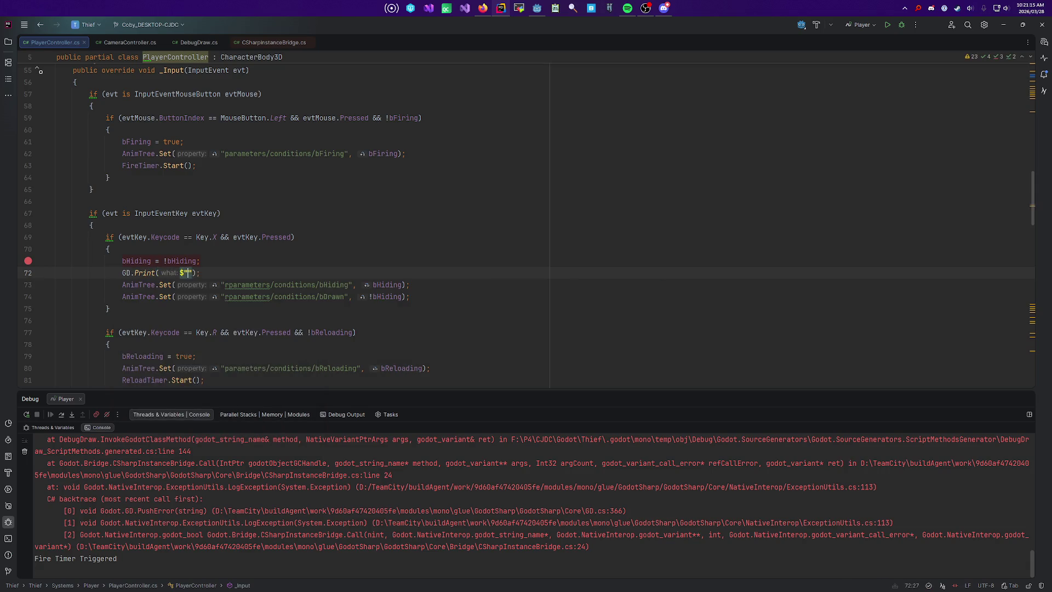
pyautogui.write('Hiding: {}')
pyautogui.write(', Drawn: {')
pyautogui.click(223, 273)
pyautogui.write('bHiding')
pyautogui.click(299, 273)
pyautogui.write('!bHiding')
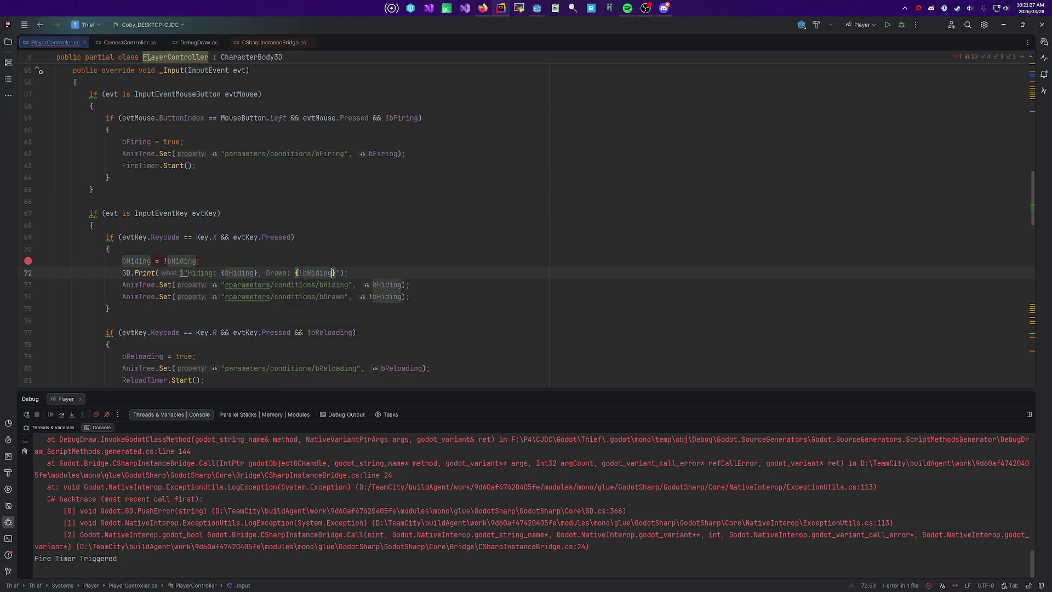
pyautogui.click(510, 277)
pyautogui.hotkey('alt', 'Tab')
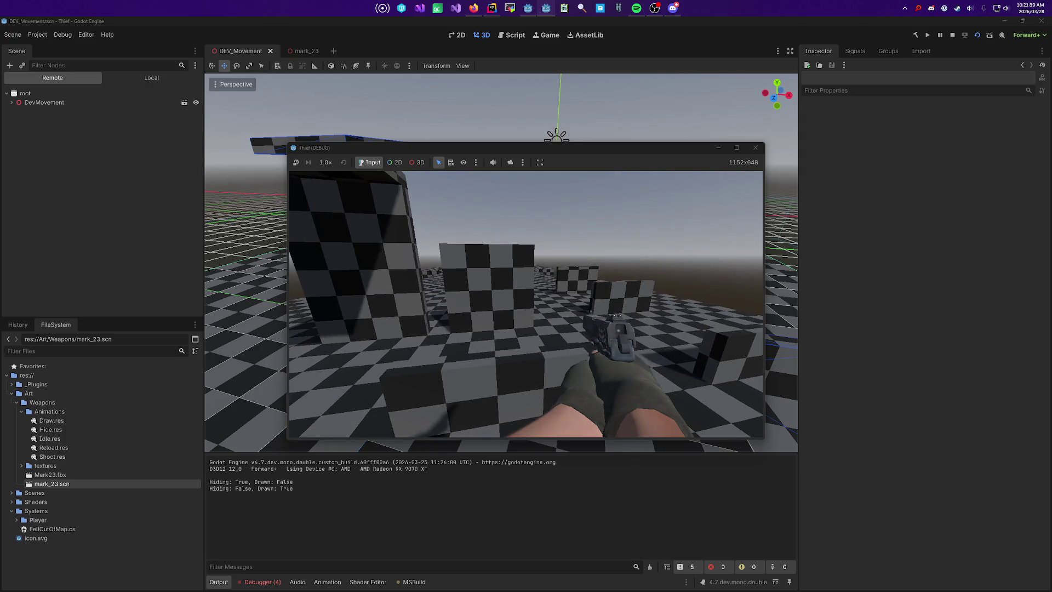
# Step: Stop the game and inspect mark_23's Idle→Hide transition, keeping its advance mode on Auto
pyautogui.press('F8')
pyautogui.click(304, 51)
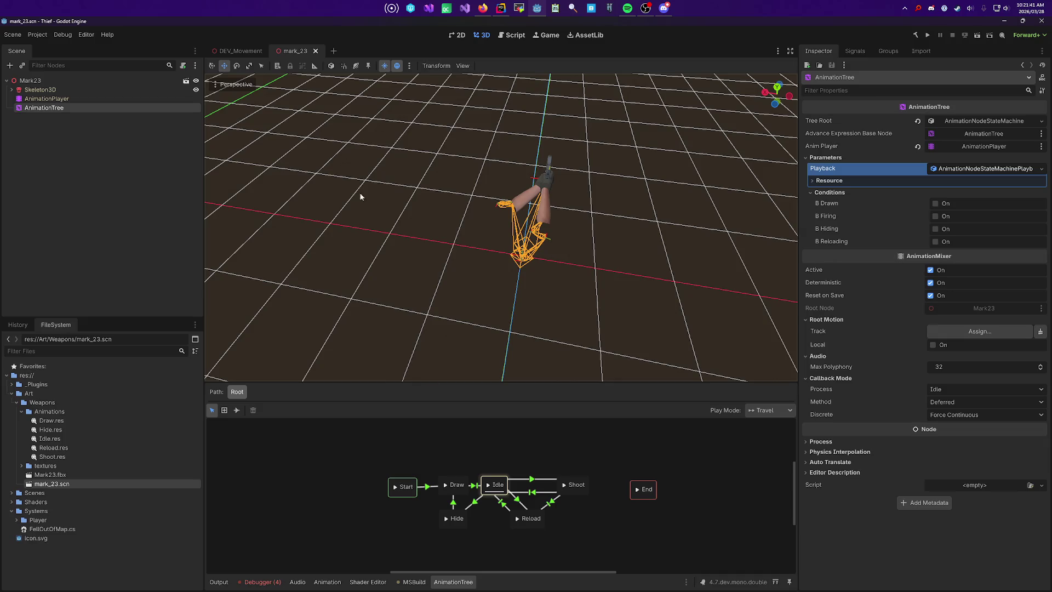
pyautogui.click(475, 504)
pyautogui.click(969, 213)
pyautogui.click(961, 251)
pyautogui.click(948, 184)
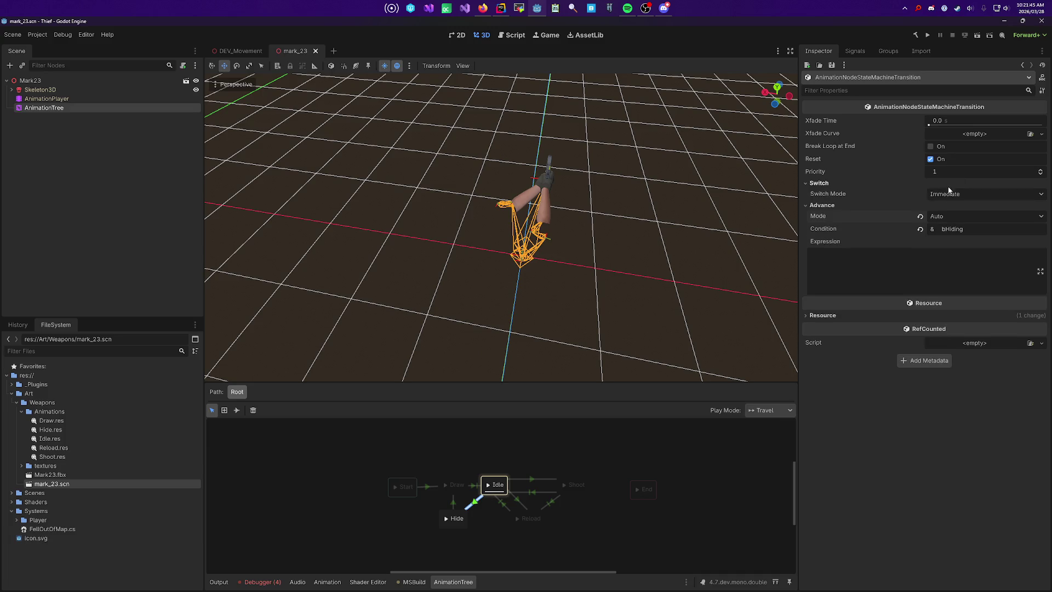
pyautogui.click(962, 268)
pyautogui.click(964, 217)
pyautogui.click(857, 232)
# Step: Preview the bHiding and bDrawn AnimationTree conditions, leave both off, and save mark_23
pyautogui.click(353, 507)
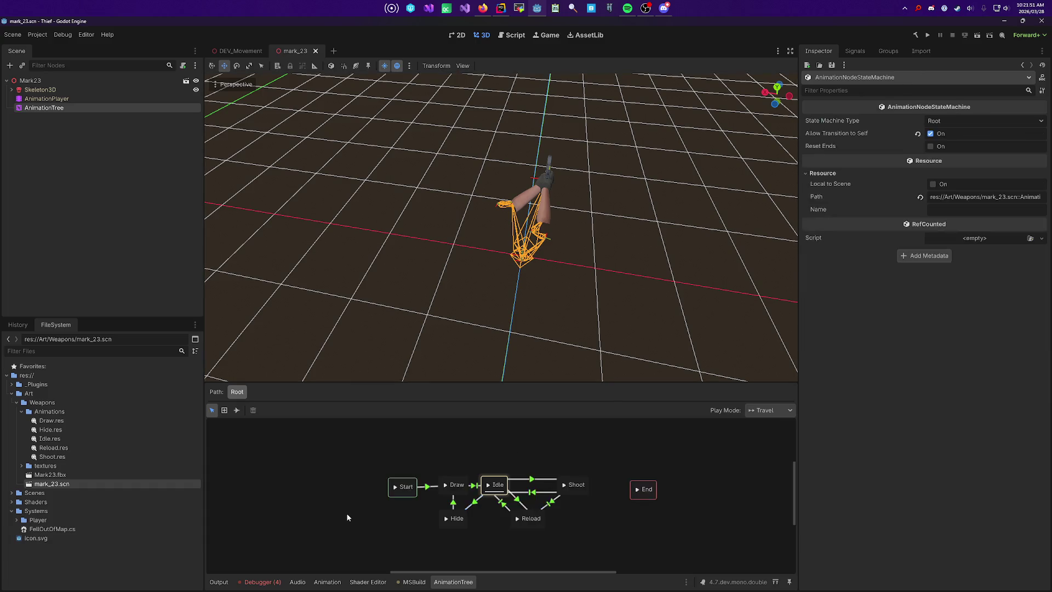
pyautogui.click(414, 487)
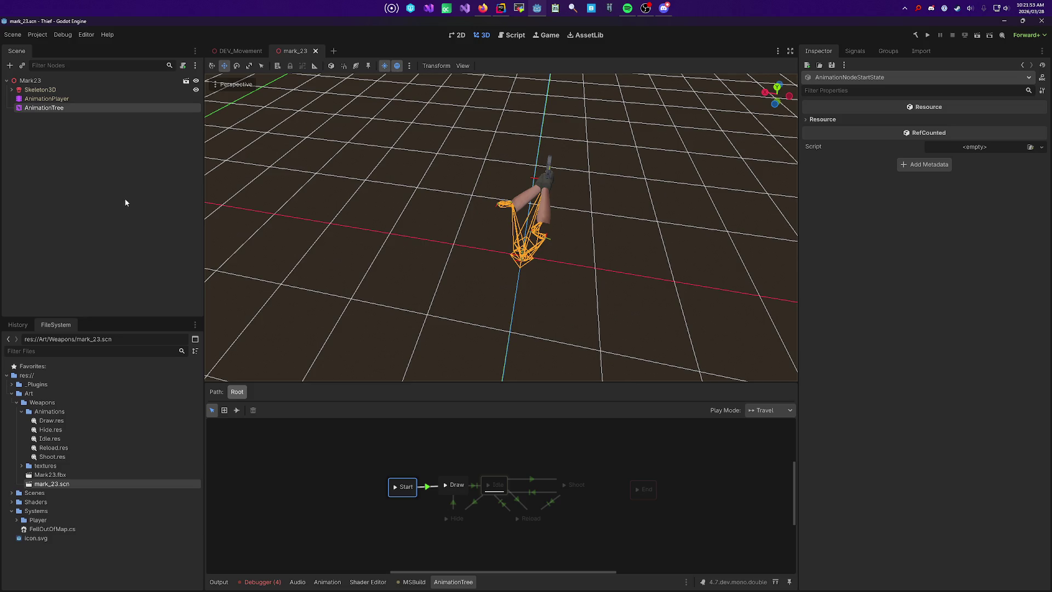
pyautogui.click(64, 108)
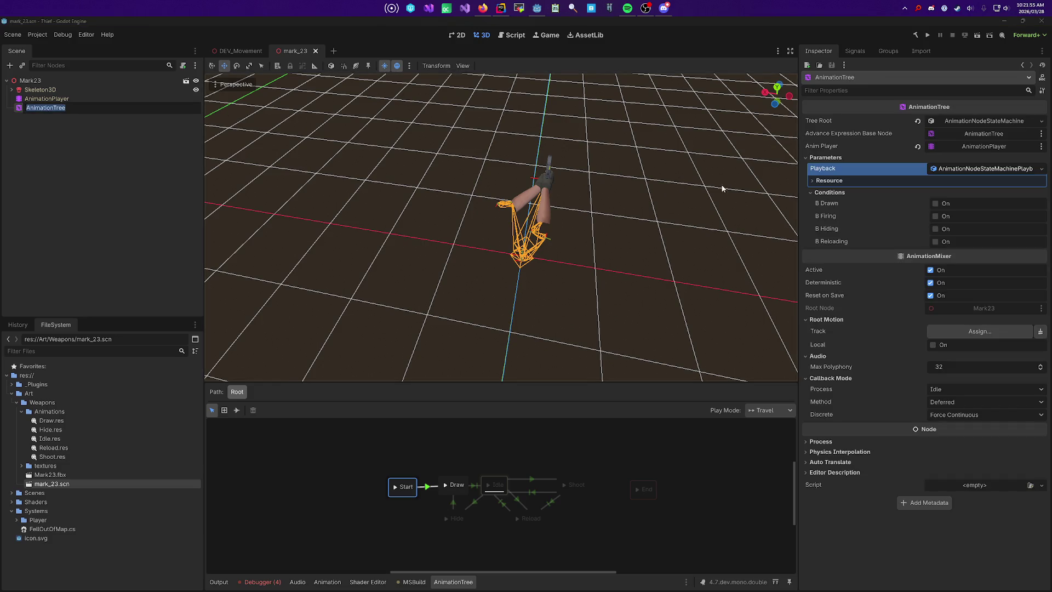
pyautogui.click(935, 229)
pyautogui.click(935, 203)
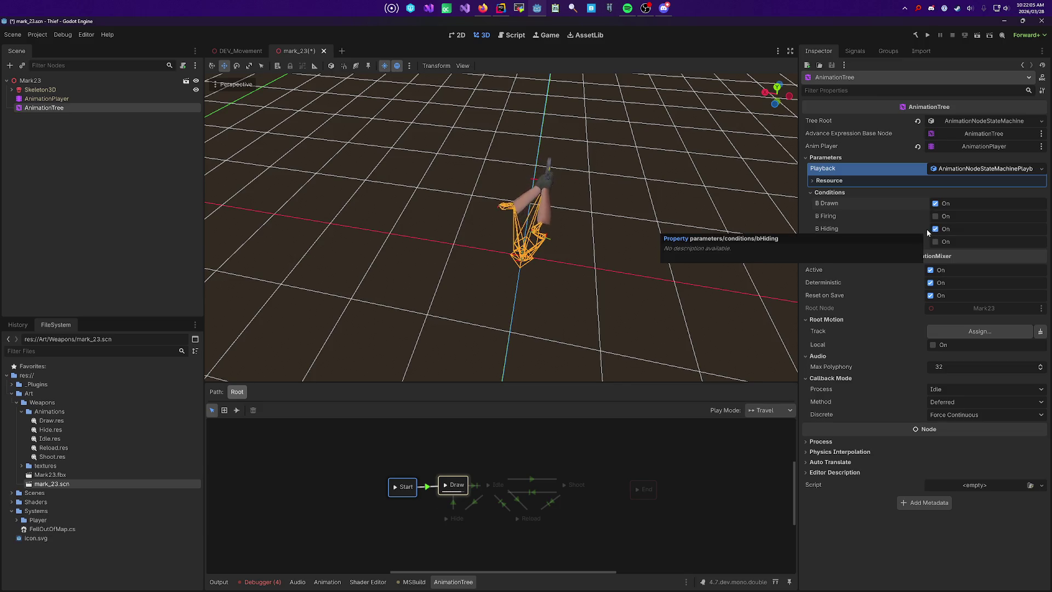
pyautogui.click(936, 229)
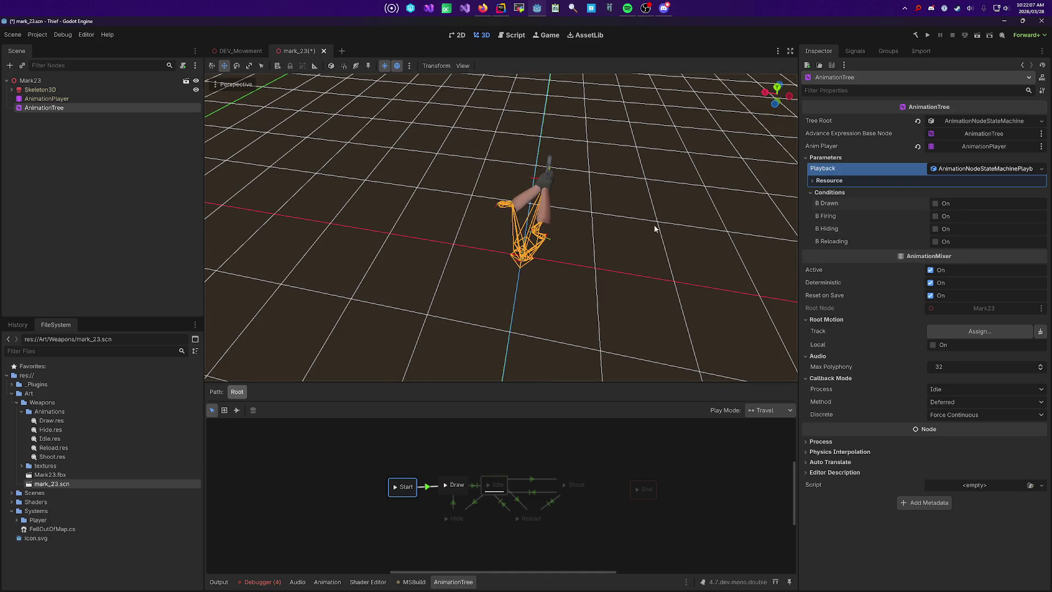
pyautogui.click(651, 229)
pyautogui.hotkey('ctrl', 's')
pyautogui.hotkey('alt', 'Tab')
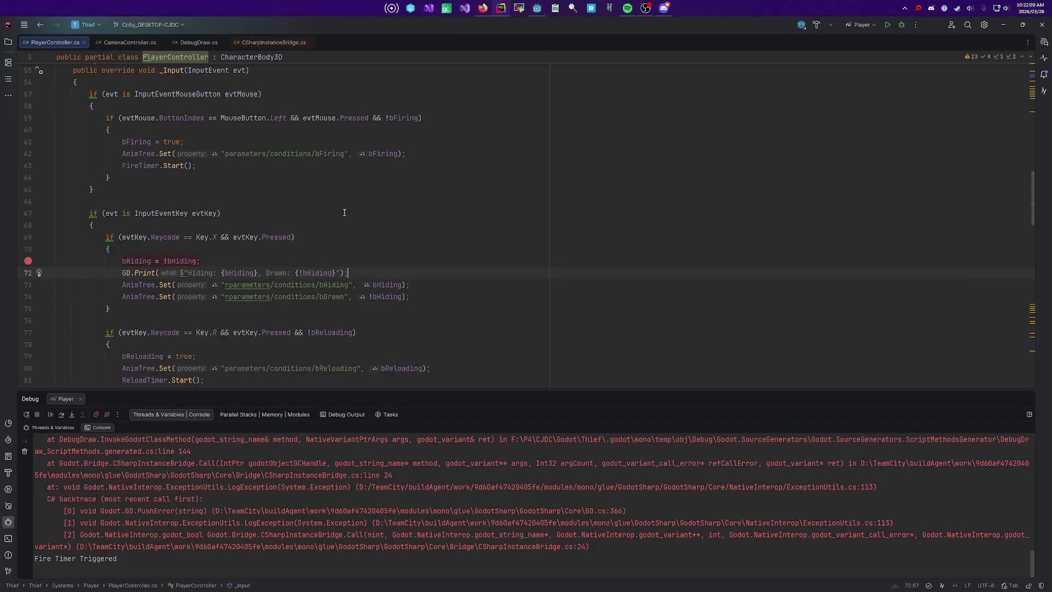
# Step: Fix 'rparameters' to 'parameters' on the bHiding and bDrawn lines 73–74 using a multi-caret delete
pyautogui.click(254, 296)
pyautogui.scroll(-3, 250, 285)
pyautogui.doubleClick(234, 188)
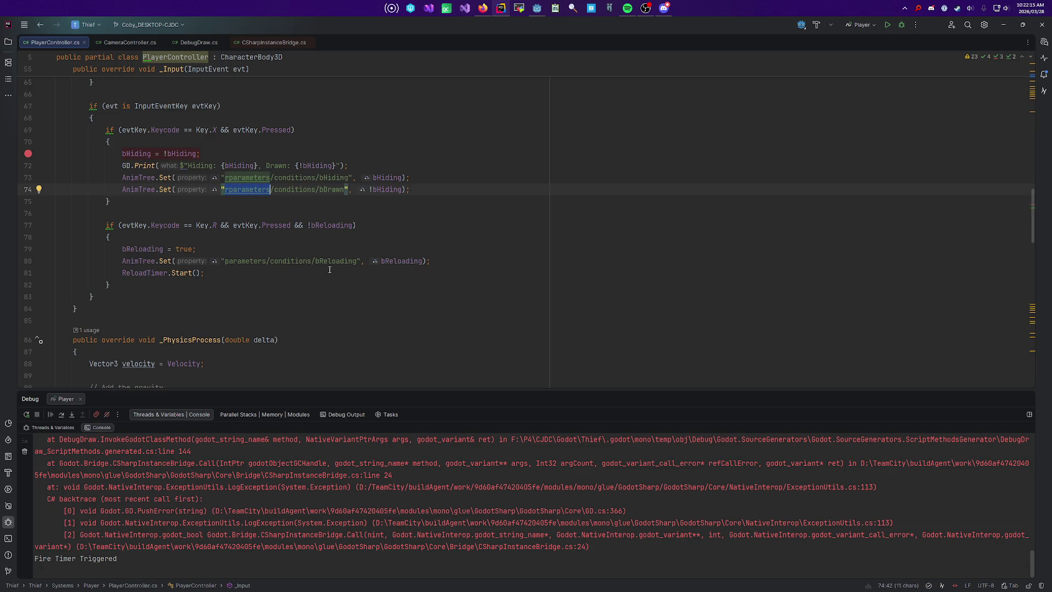
pyautogui.press('Left')
pyautogui.press('alt+shift+Insert')
pyautogui.hotkey('shift', 'Up')
pyautogui.press('Delete')
pyautogui.press('alt+shift+Insert')
pyautogui.hotkey('ctrl', 'Right')
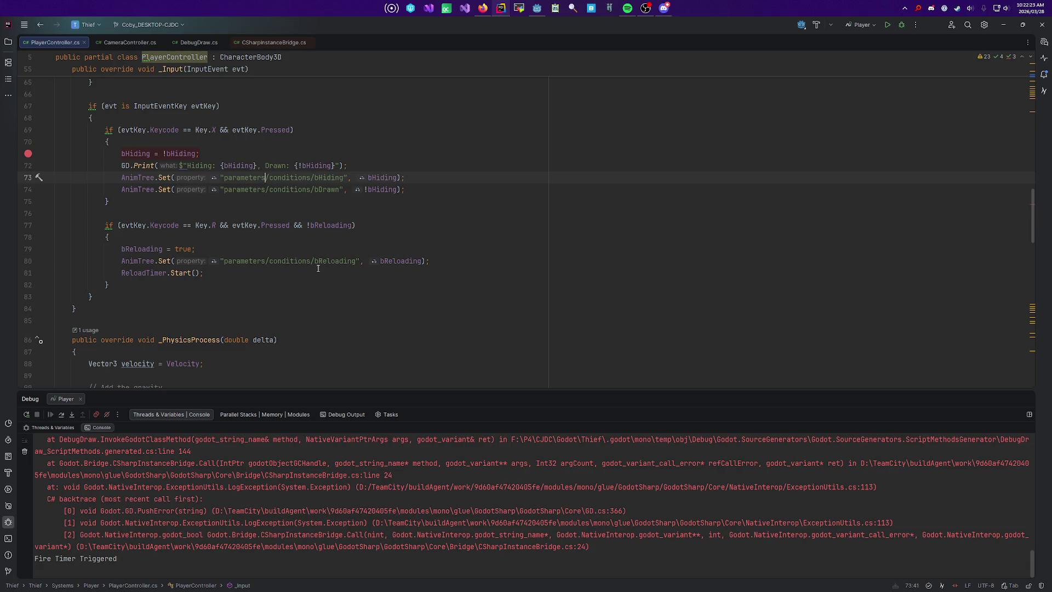
pyautogui.hotkey('alt', 'Tab')
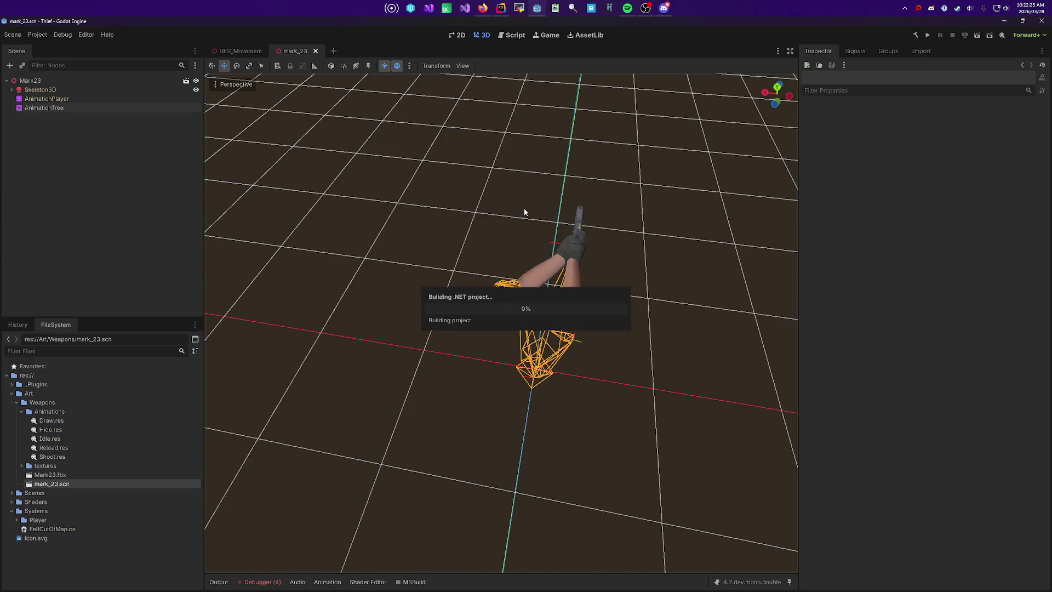
# Step: Run DEV_Movement and toggle the pistol repeatedly with H while Output logs Hiding/Drawn
pyautogui.click(249, 51)
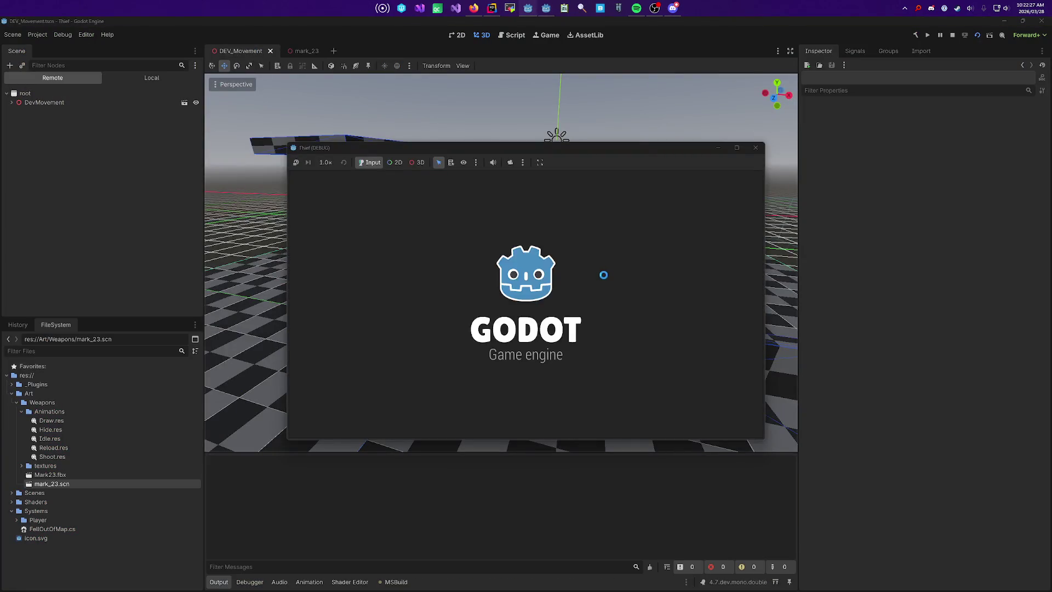
pyautogui.press('F6')
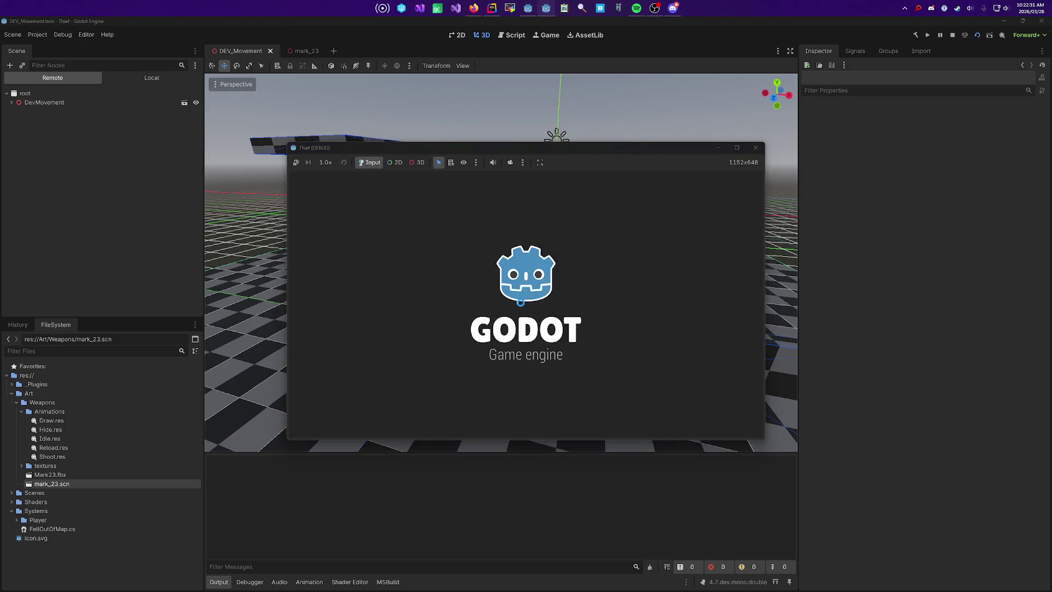
pyautogui.press('h')
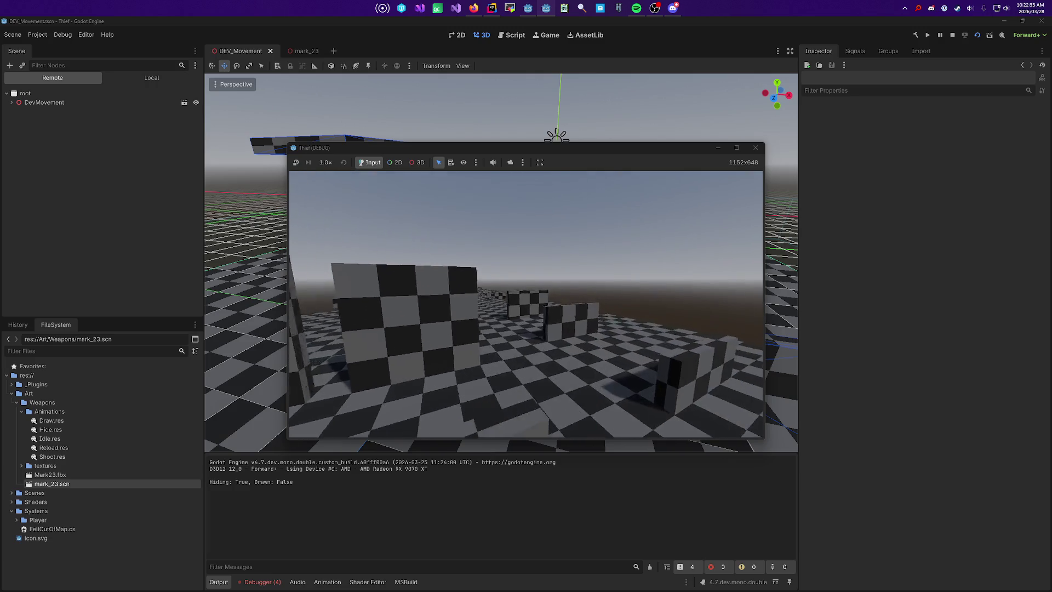
pyautogui.press('h')
pyautogui.press('h')
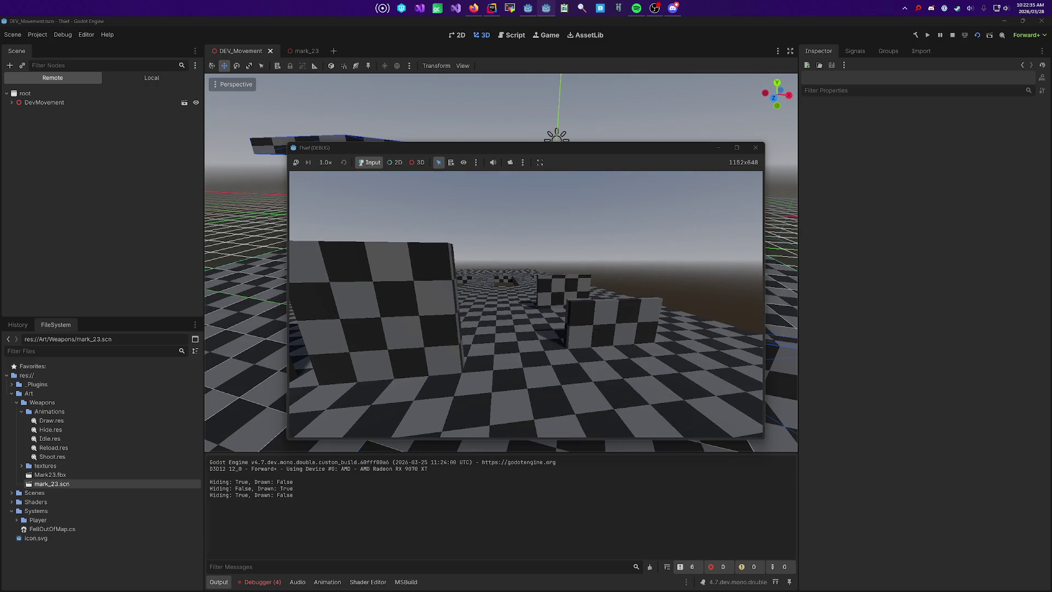
pyautogui.press('h')
pyautogui.press('h')
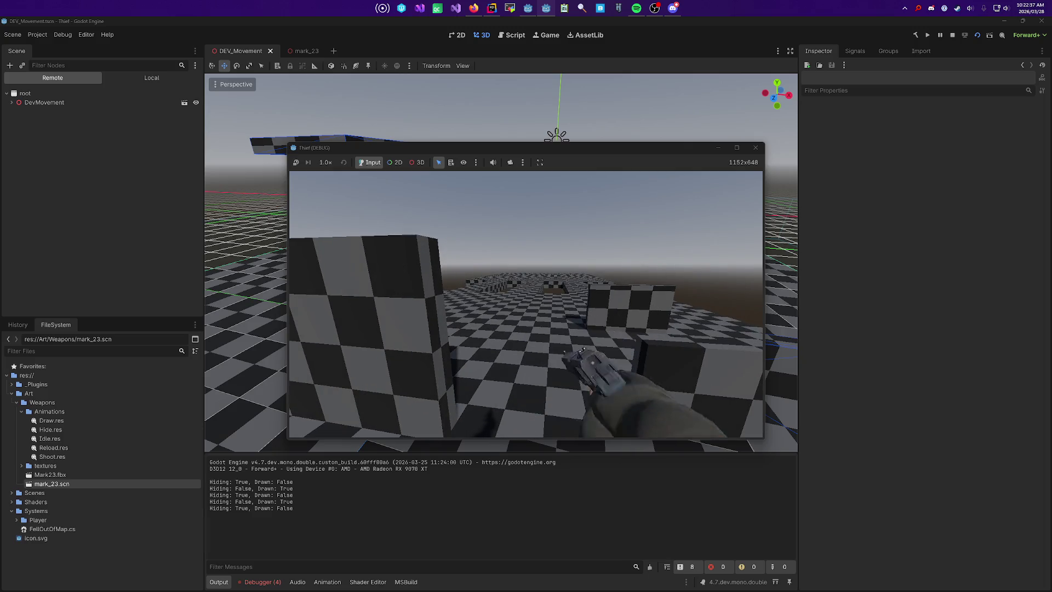
pyautogui.press('h')
pyautogui.press('h')
pyautogui.press('h')
pyautogui.press('h')
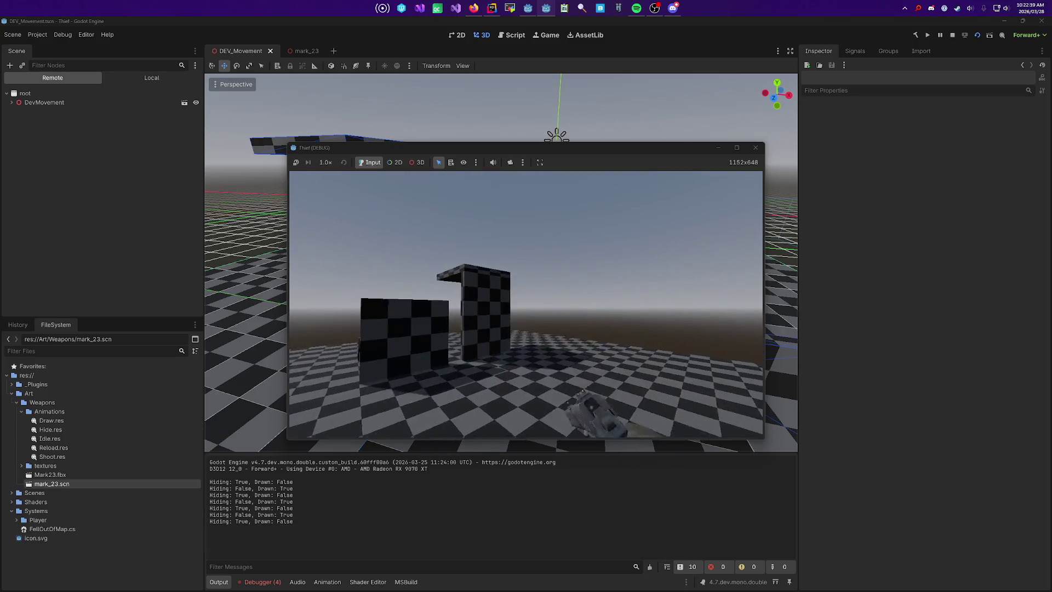
pyautogui.press('h')
pyautogui.press('h')
pyautogui.press('h')
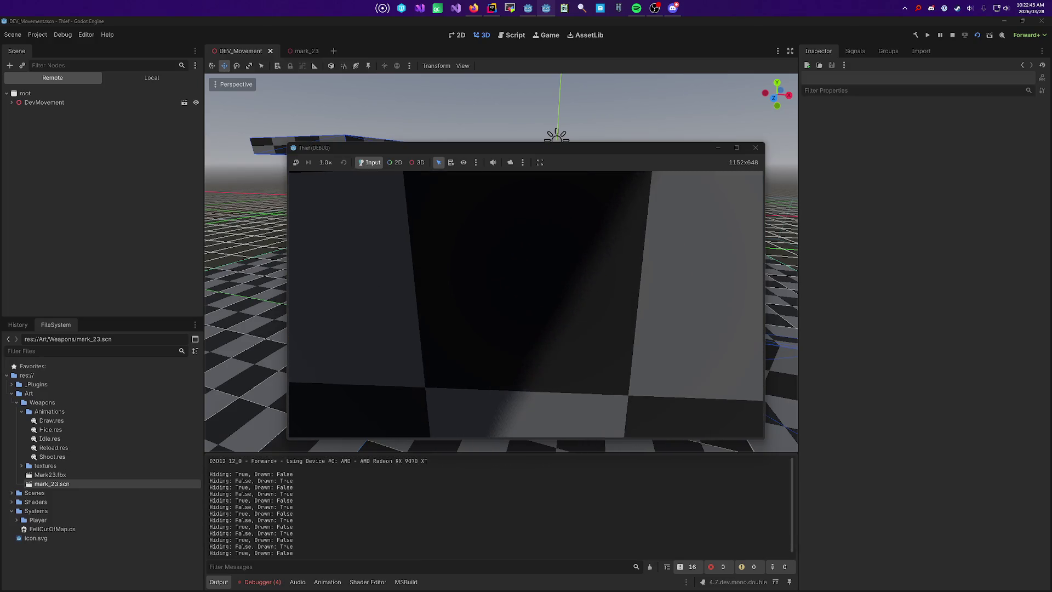
pyautogui.press('h')
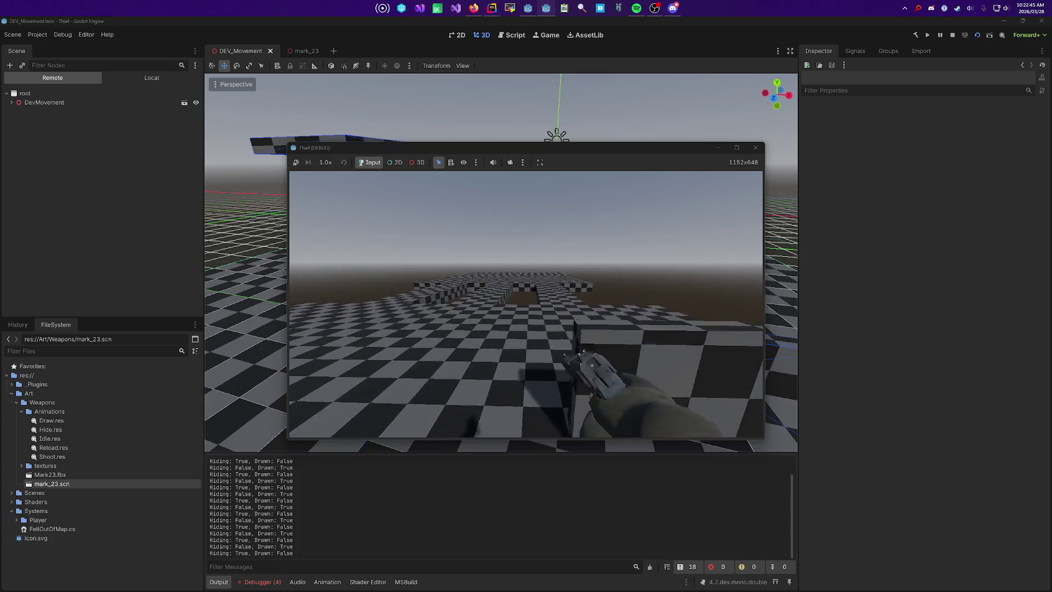
pyautogui.press('h')
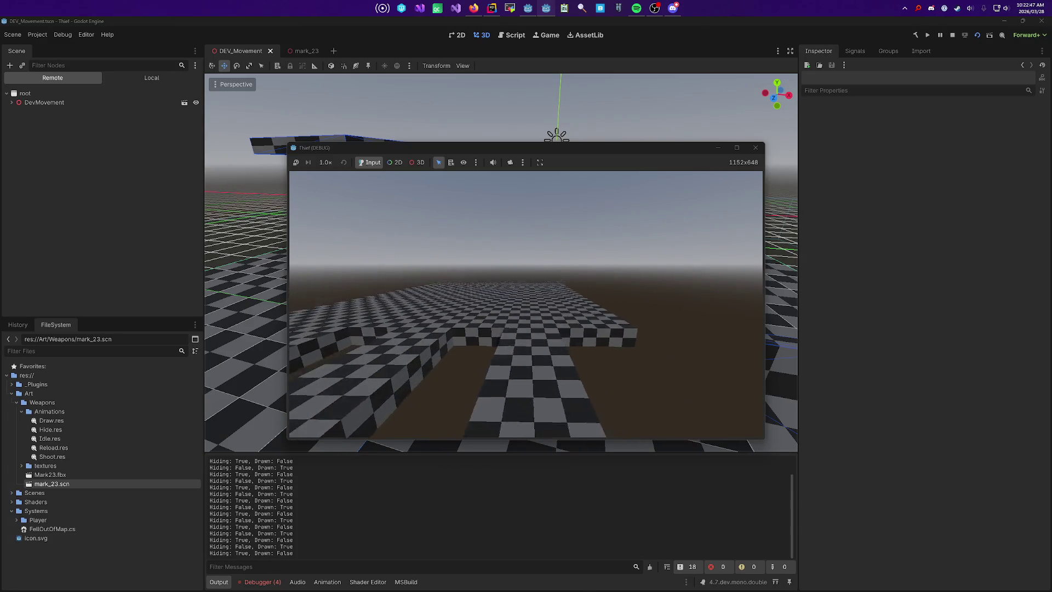
pyautogui.press('h')
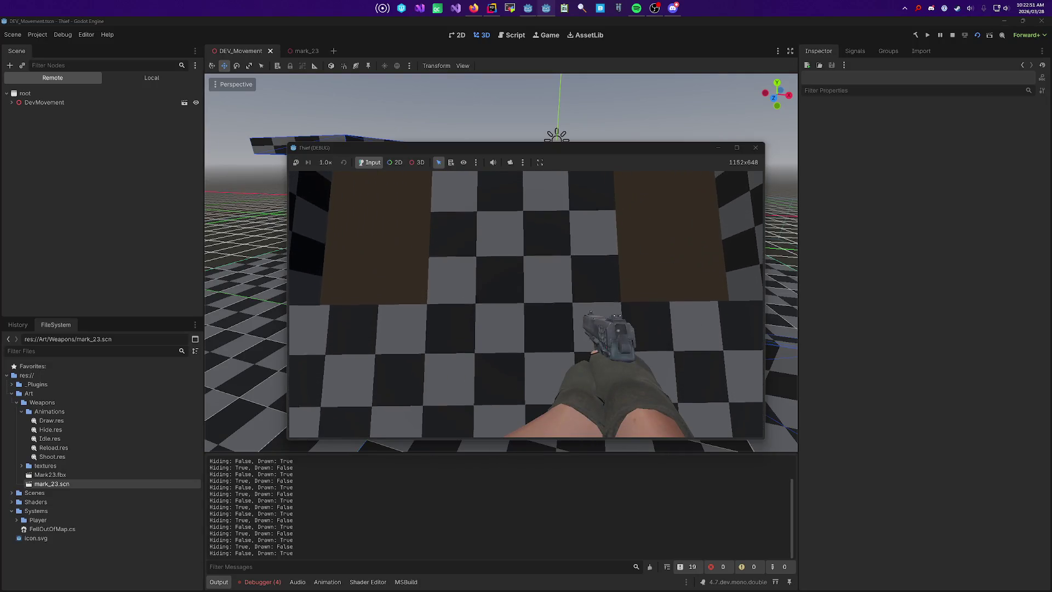
pyautogui.press('h')
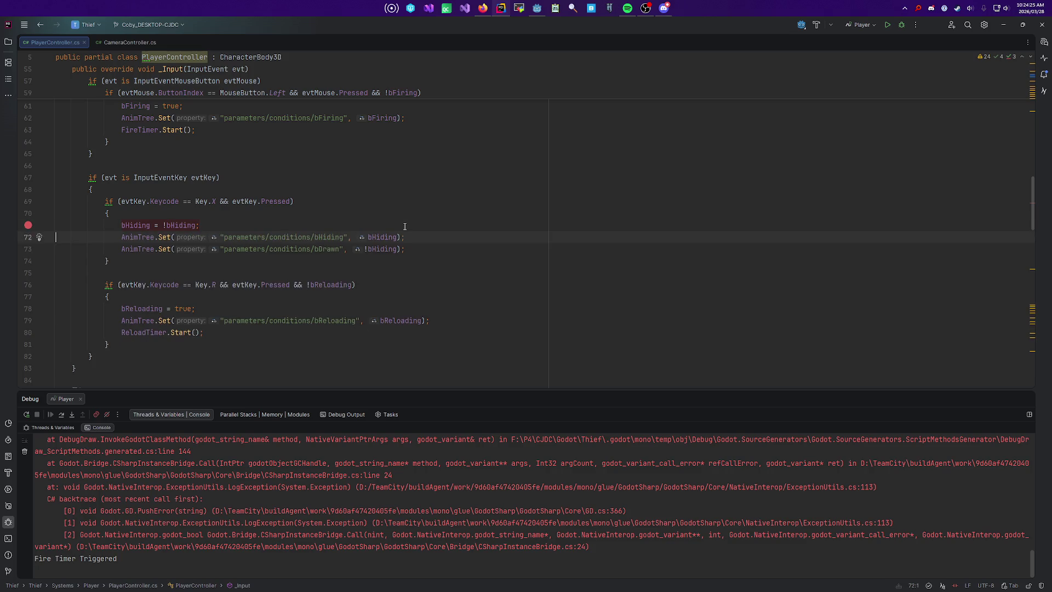
pyautogui.scroll(-5, 403, 223)
pyautogui.hotkey('ctrl', 'f')
# Step: Find the GD.Print calls and delete the Reload Timer and Fire Timer print lines
pyautogui.write('GD.')
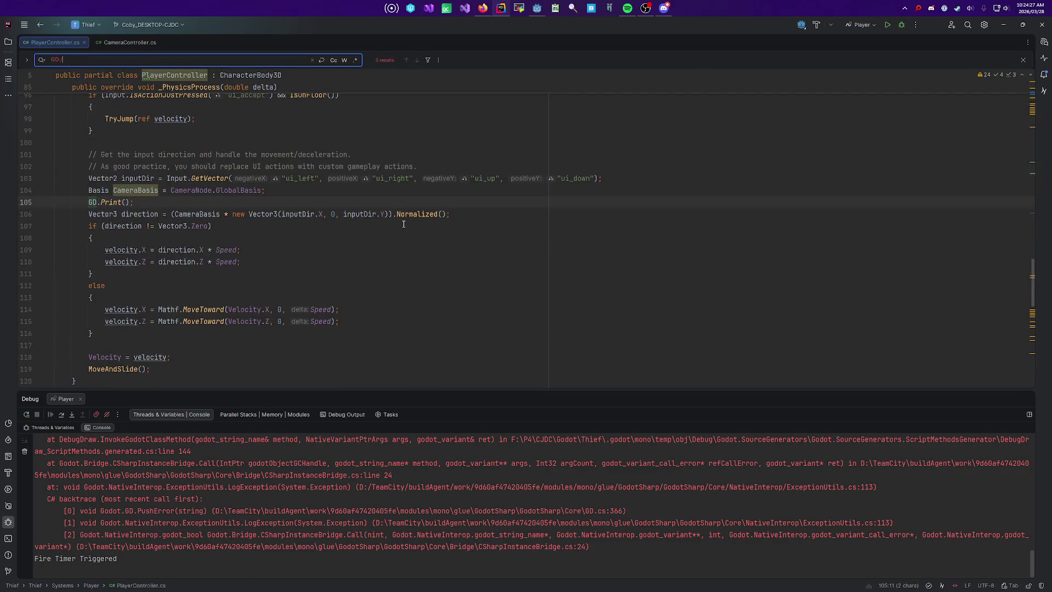
pyautogui.write('Print')
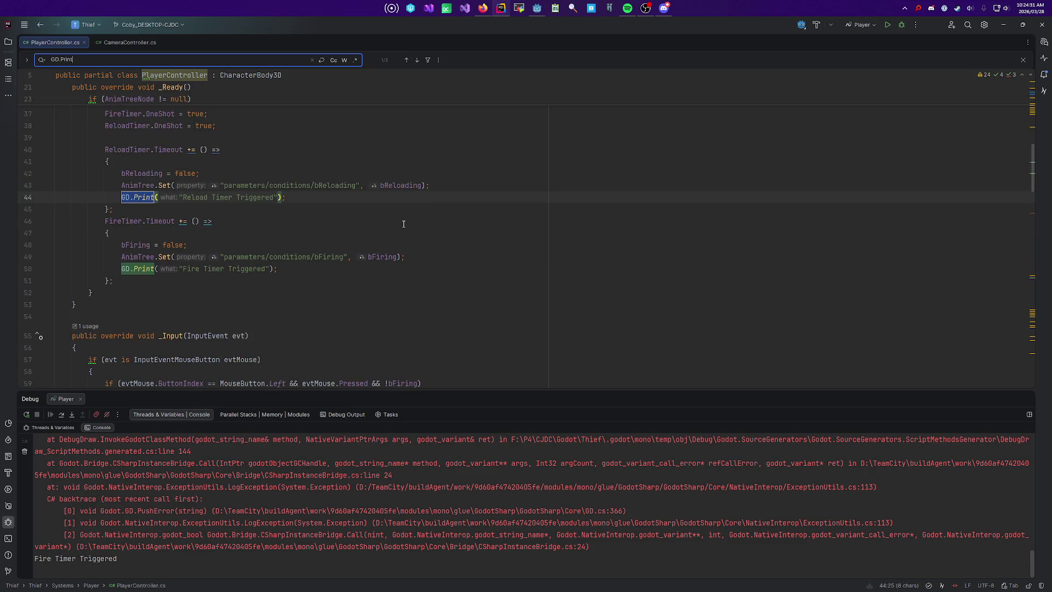
pyautogui.click(362, 195)
pyautogui.hotkey('ctrl', 'y')
pyautogui.press('Down')
pyautogui.press('Down')
pyautogui.press('Down')
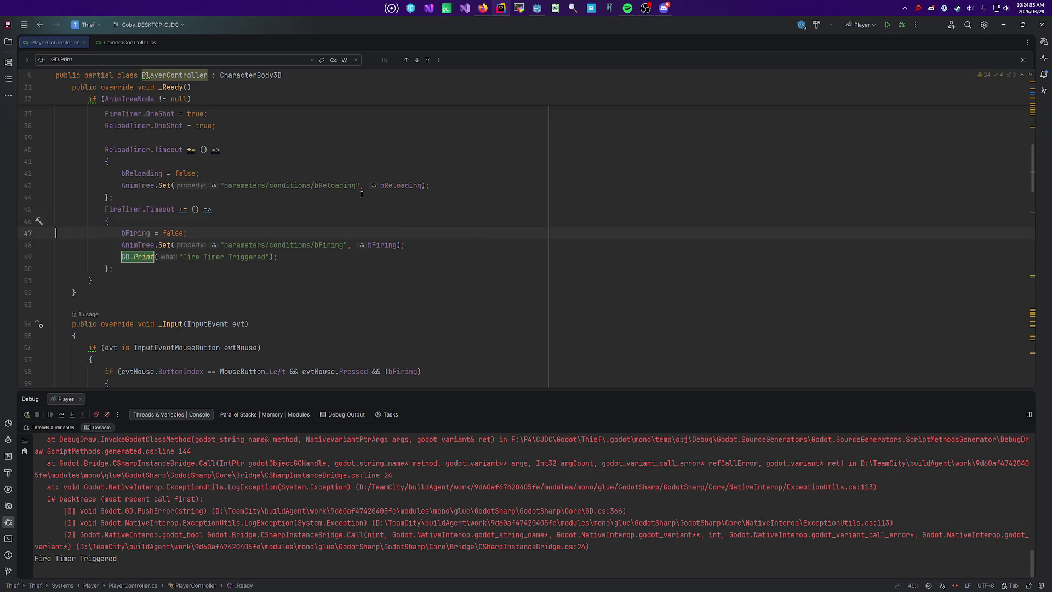
pyautogui.hotkey('ctrl', 'y')
pyautogui.scroll(-10, 158, 311)
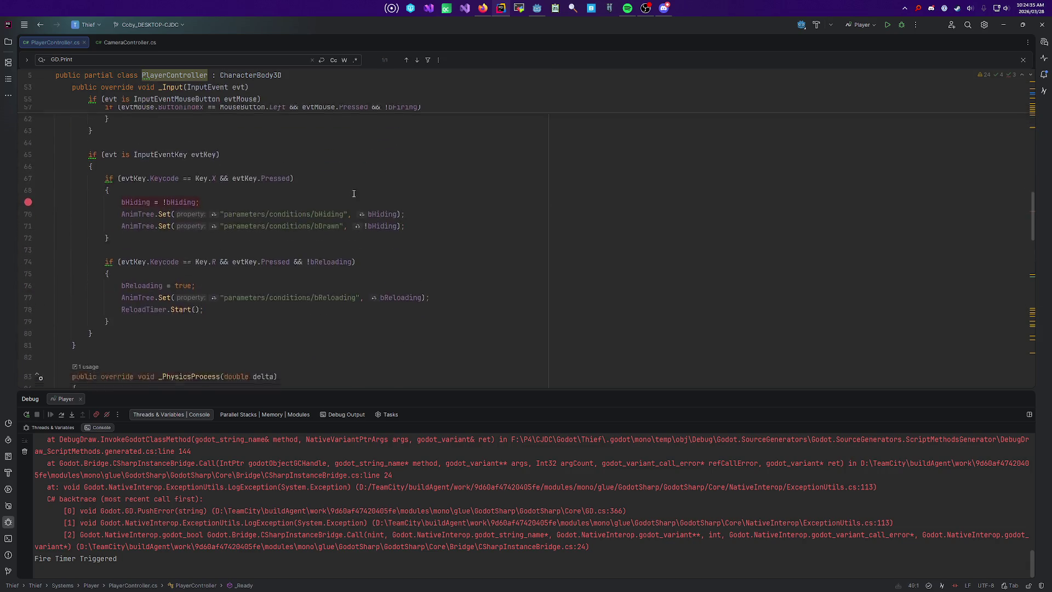
pyautogui.scroll(-12, 158, 311)
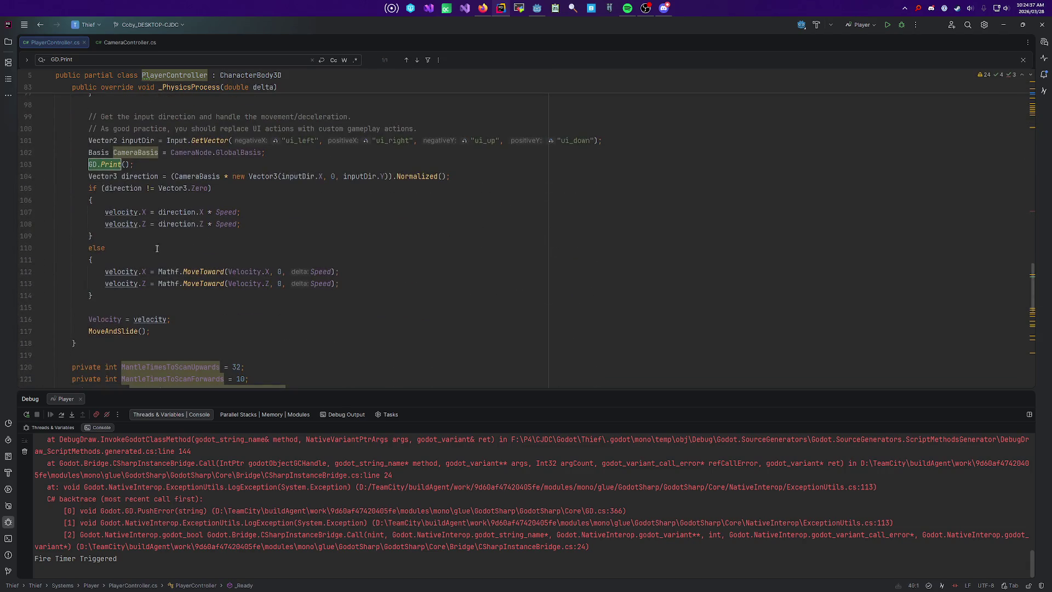
pyautogui.scroll(4, 169, 285)
# Step: Fill line 103's GD.Print with {CameraBasis.X}, {CameraBasis.Y} and {CameraBasis.Z} placeholders
pyautogui.click(164, 237)
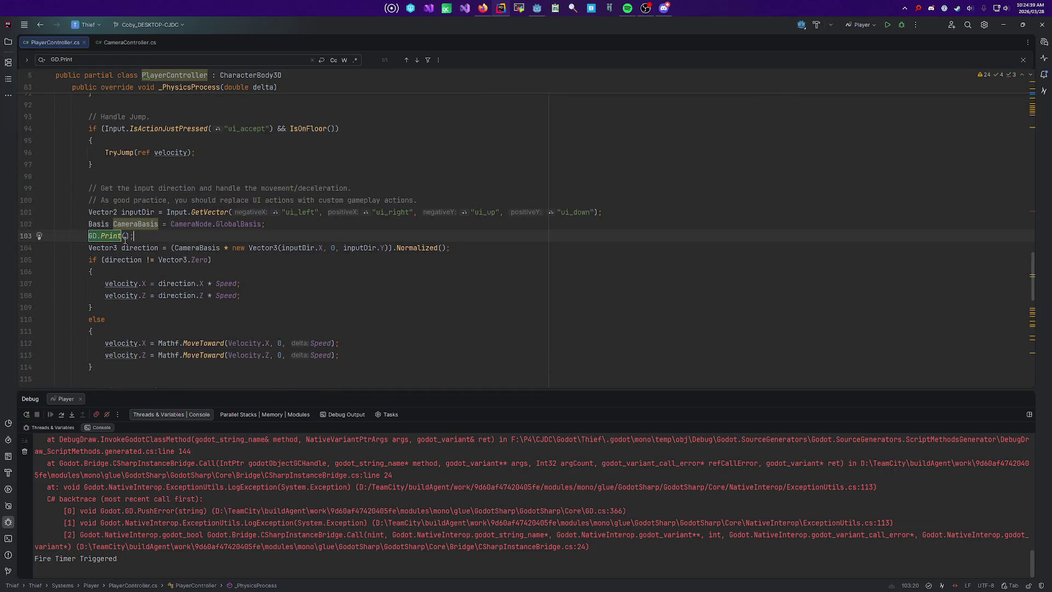
pyautogui.press('Left')
pyautogui.write('"')
pyautogui.write('{}{}')
pyautogui.write('{}')
pyautogui.press('Right')
pyautogui.write('Ca')
pyautogui.press('Return')
pyautogui.write('.X')
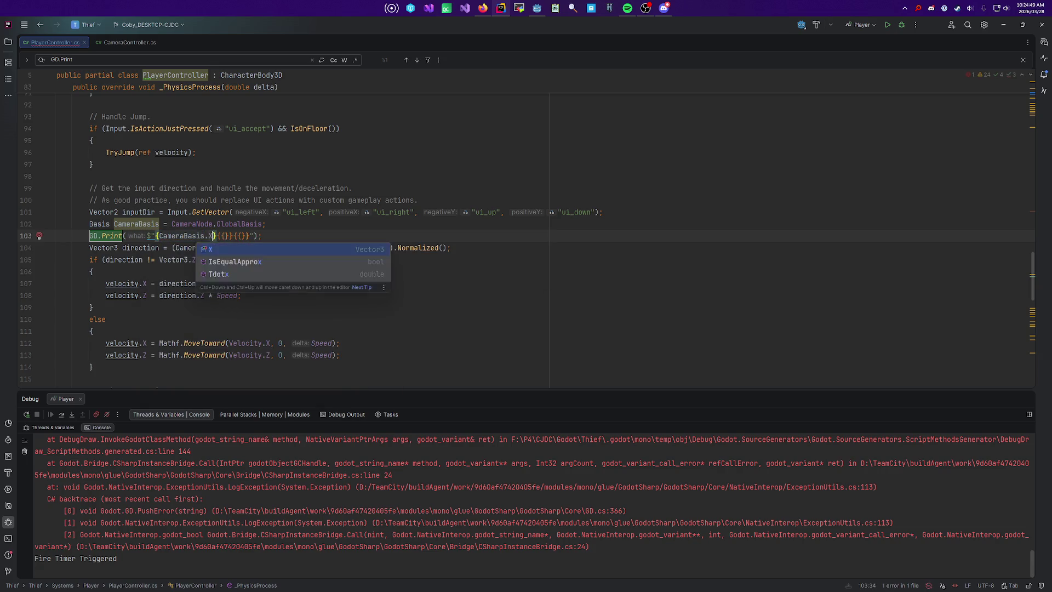
pyautogui.press('Right')
pyautogui.press('Right')
pyautogui.write('Ca')
pyautogui.press('Return')
pyautogui.write('.')
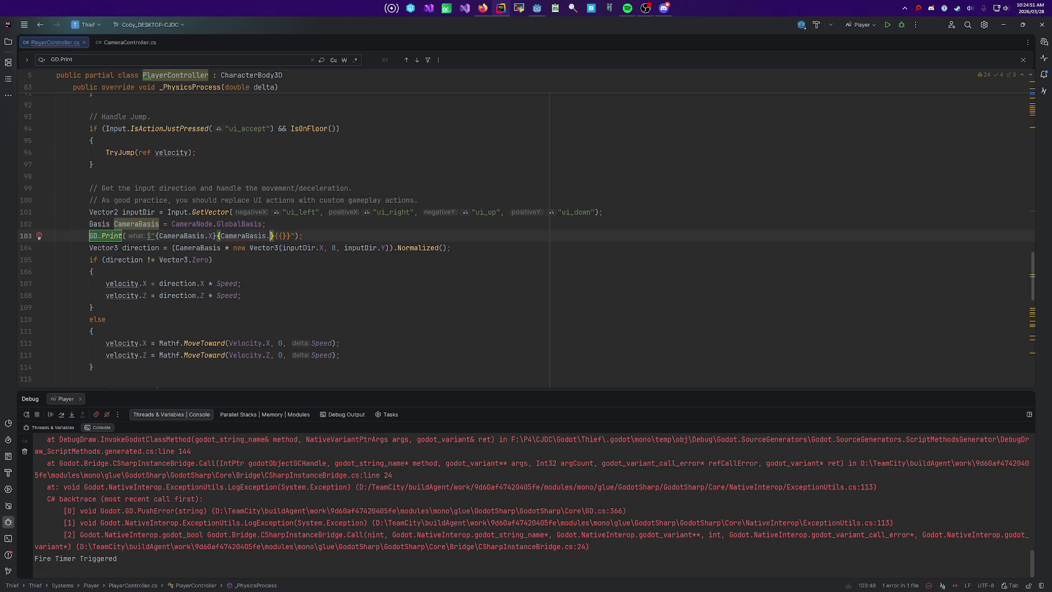
pyautogui.write('Y')
pyautogui.press('Right')
pyautogui.press('Right')
pyautogui.press('Right')
pyautogui.press('BackSpace')
pyautogui.write('CameraBasis.Z')
# Step: Separate the three placeholders with commas, then build and run the game with F5
pyautogui.hotkey('ctrl', 'Left')
pyautogui.hotkey('ctrl', 'Left')
pyautogui.hotkey('ctrl', 'Left')
pyautogui.press('Right')
pyautogui.press('Right')
pyautogui.write(',')
pyautogui.hotkey('ctrl', 'Right')
pyautogui.hotkey('ctrl', 'Right')
pyautogui.hotkey('ctrl', 'Right')
pyautogui.hotkey('ctrl', 'p')
pyautogui.write(',')
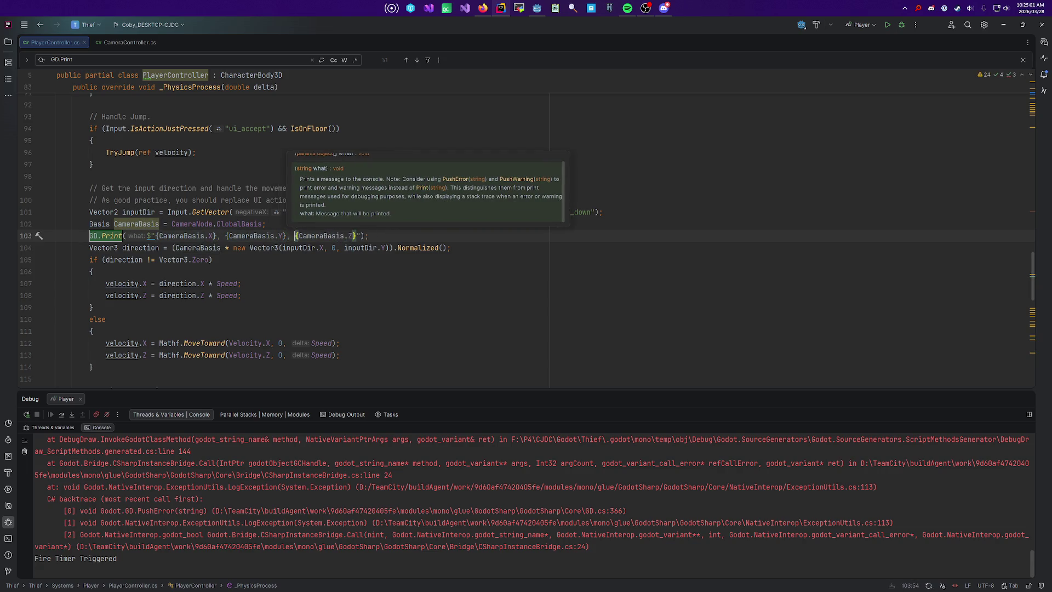
pyautogui.press('Escape')
pyautogui.press('End')
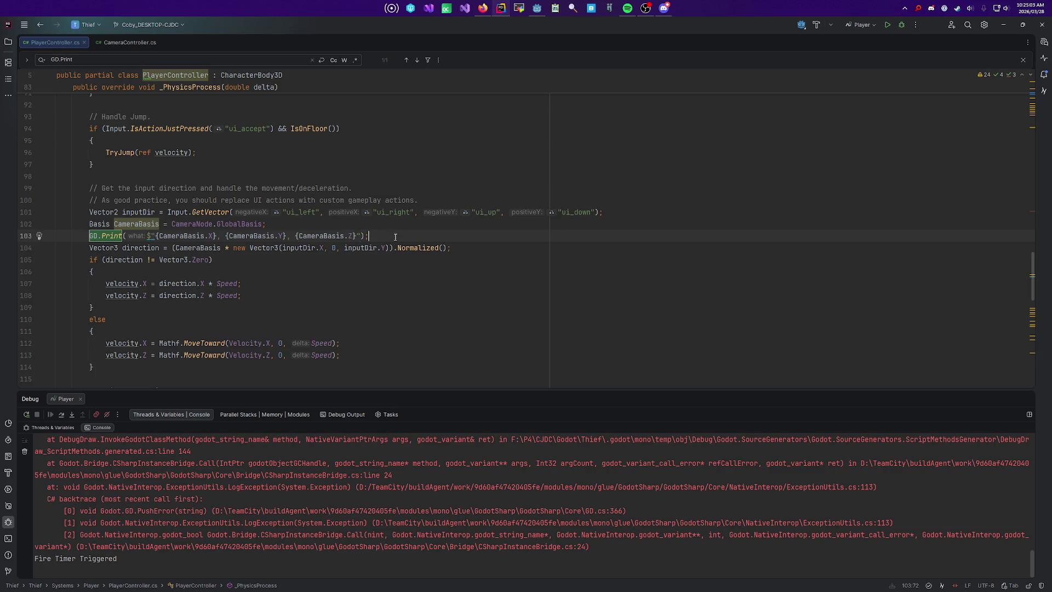
pyautogui.hotkey('alt', 'Tab')
pyautogui.press('F5')
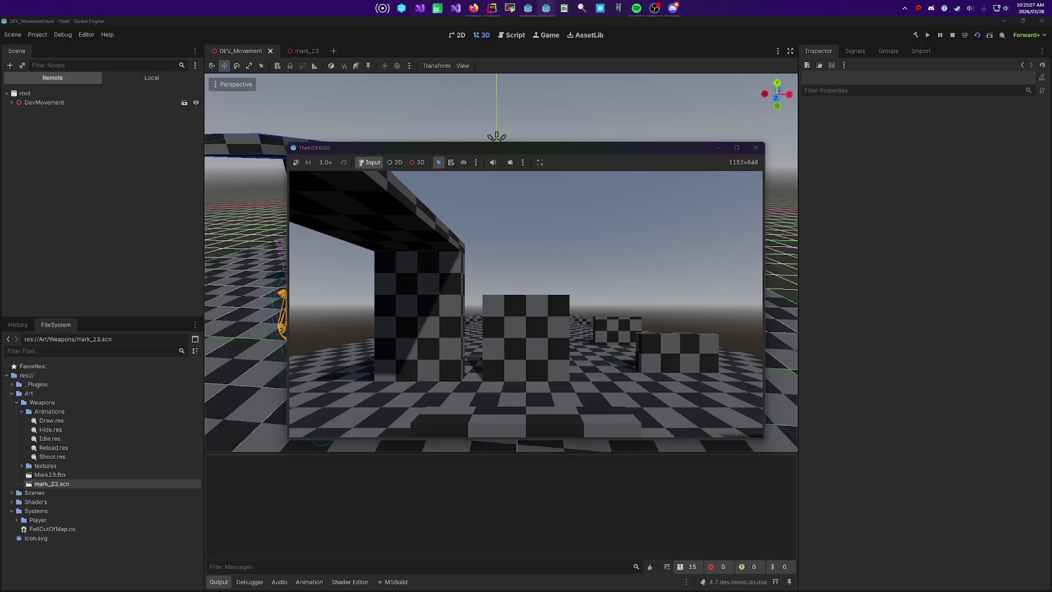
# Step: Look around in the game while CameraBasis X, Y, Z values stream to Output, then stop it
pyautogui.moveTo(526, 304)
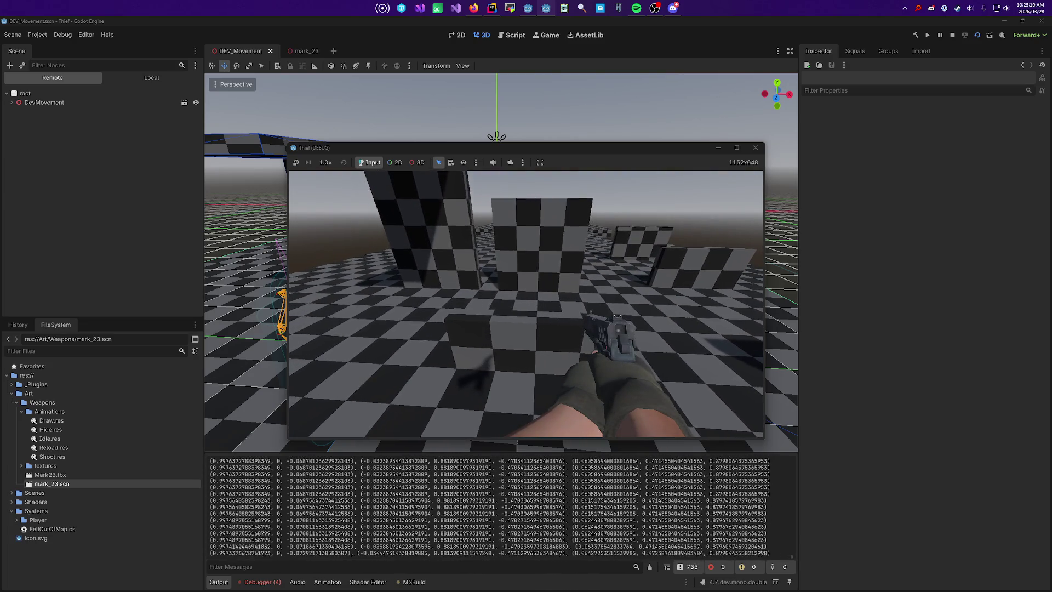
pyautogui.press('F8')
pyautogui.hotkey('alt', 'Tab')
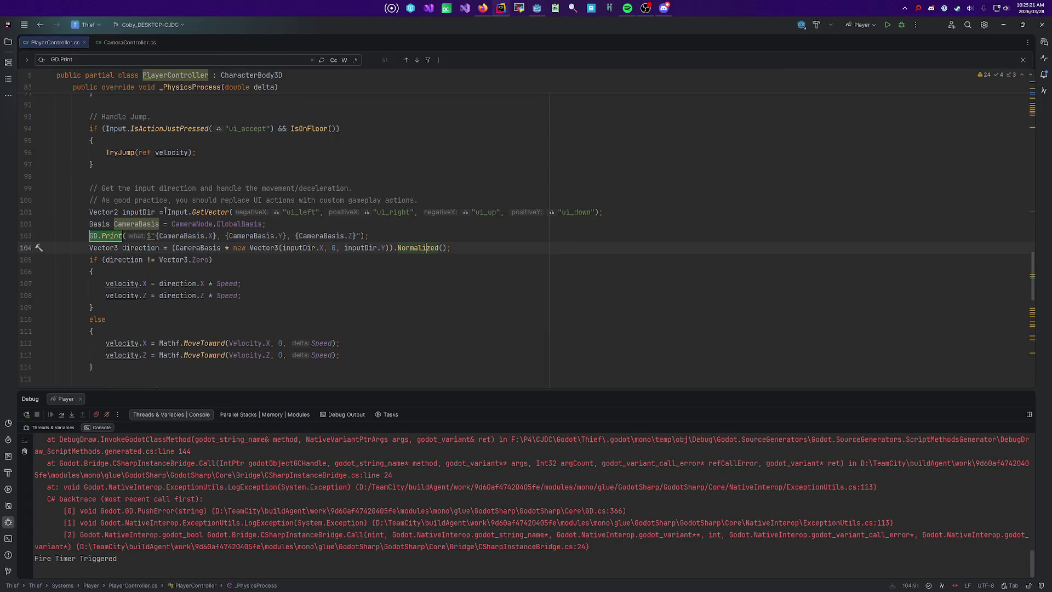
# Step: Review the print line and CameraController.cs, then retype the X in CameraBasis.X
pyautogui.click(208, 238)
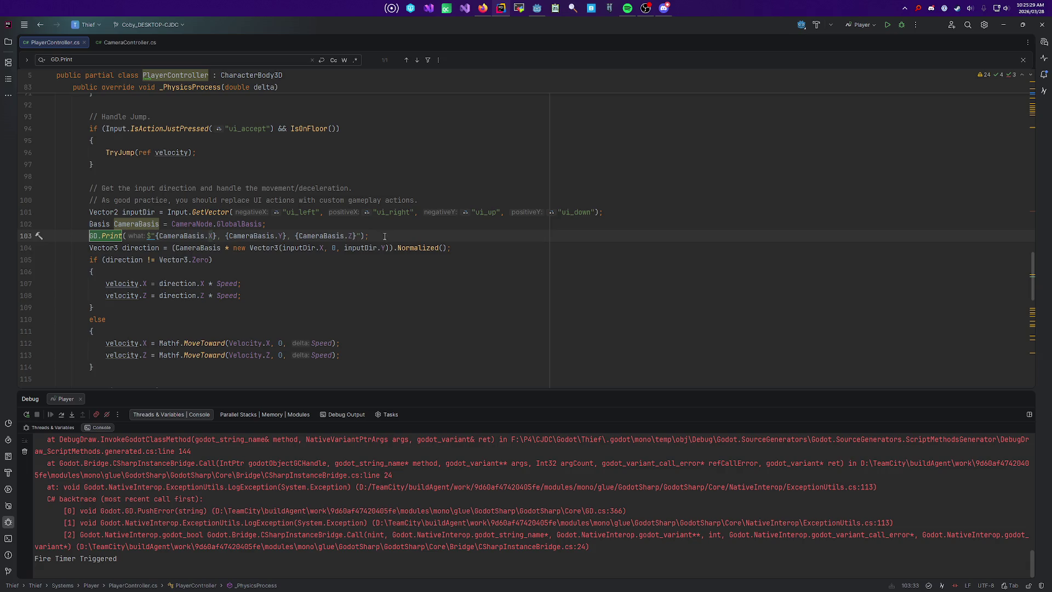
pyautogui.scroll(-8, 373, 274)
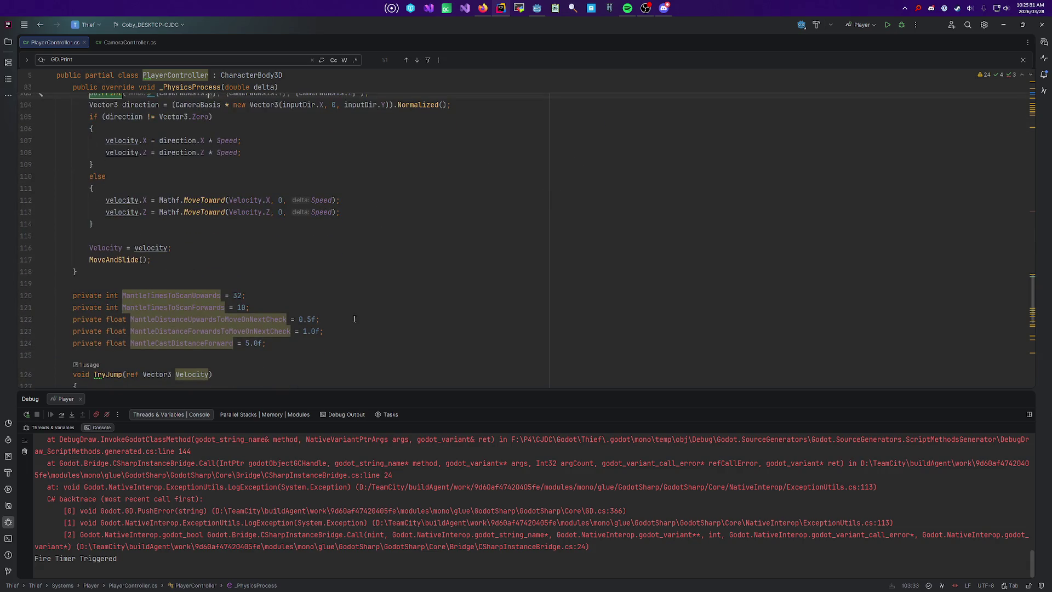
pyautogui.scroll(8, 360, 328)
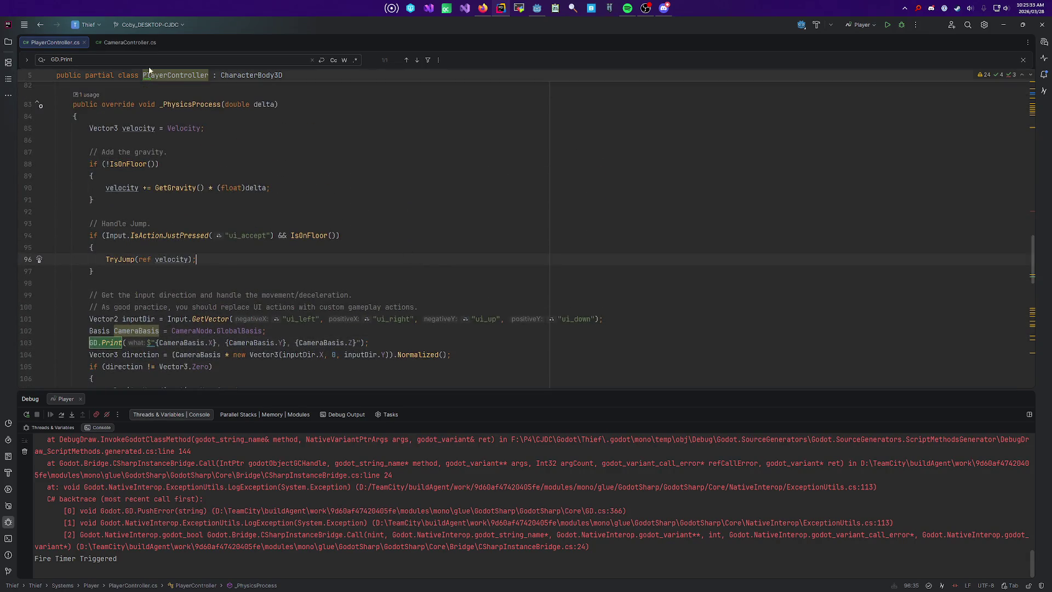
pyautogui.click(128, 43)
pyautogui.scroll(-9, 316, 252)
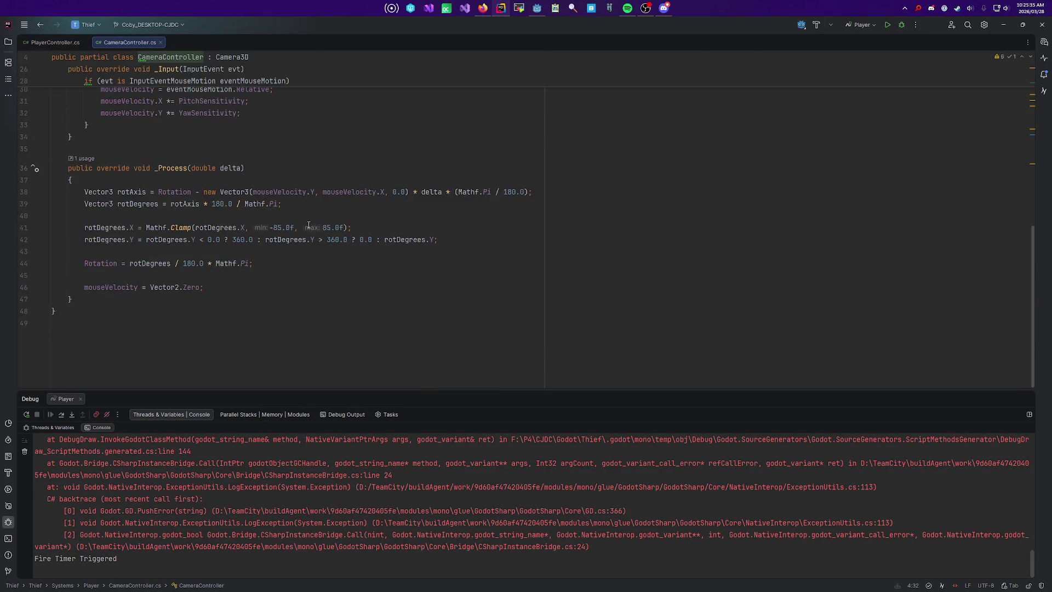
pyautogui.click(76, 42)
pyautogui.scroll(-4, 233, 256)
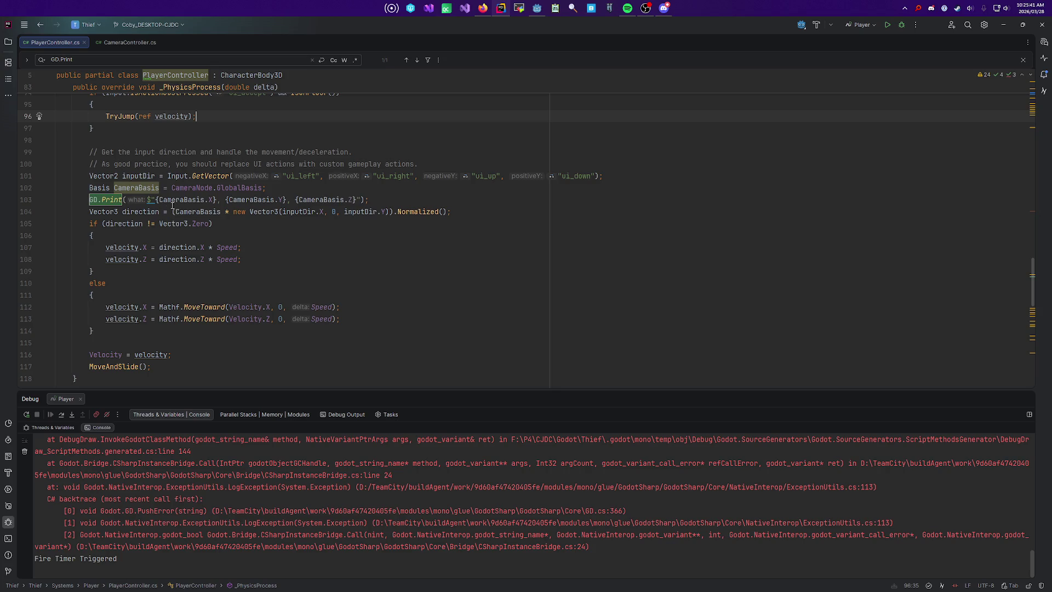
pyautogui.click(210, 200)
pyautogui.press('Delete')
pyautogui.write('X')
# Step: On a new line below the print, browse CameraBasis members, trying Scale before removing it
pyautogui.click(477, 211)
pyautogui.click(475, 197)
pyautogui.press('Return')
pyautogui.write('Camer')
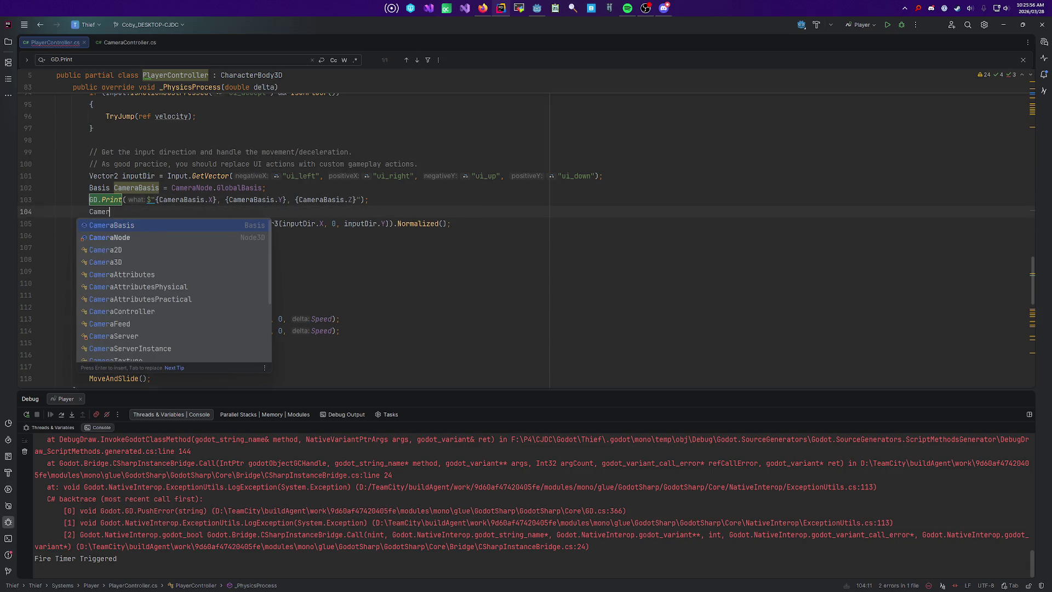
pyautogui.press('Return')
pyautogui.write('.')
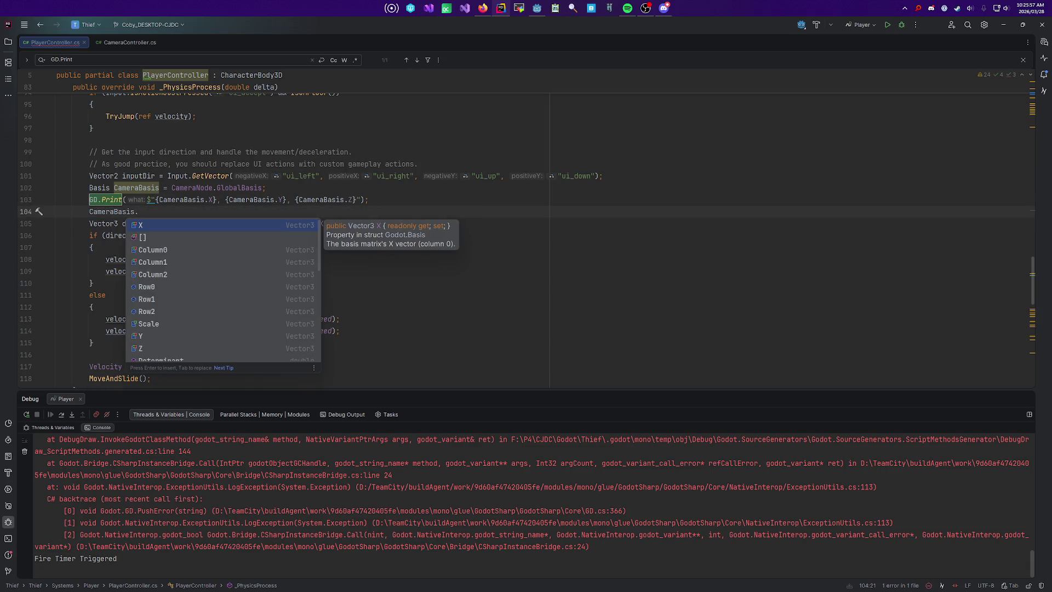
pyautogui.scroll(-1, 525, 201)
pyautogui.scroll(-3, 200, 310)
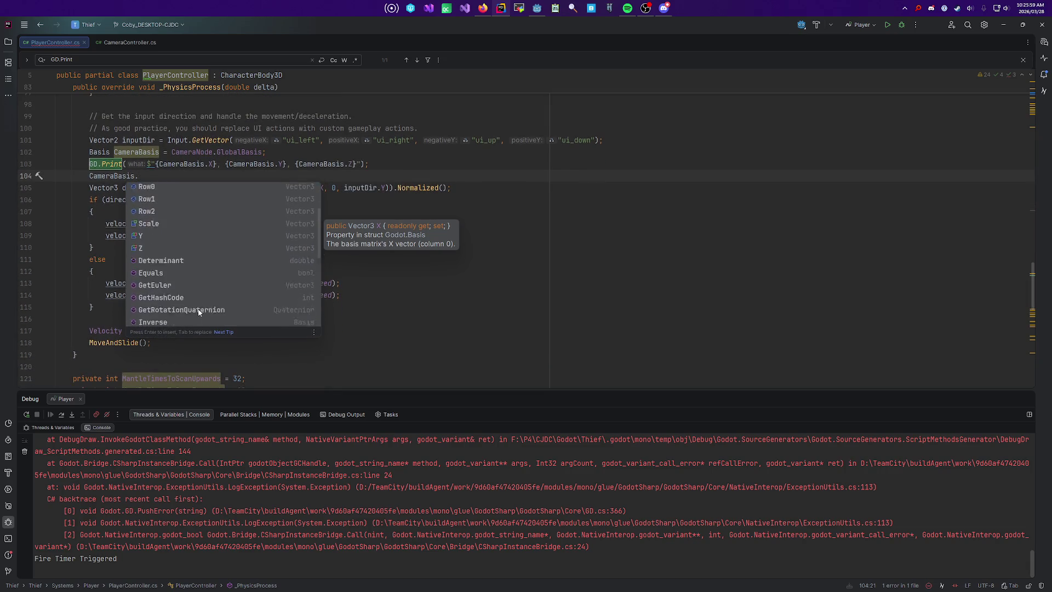
pyautogui.scroll(-5, 197, 298)
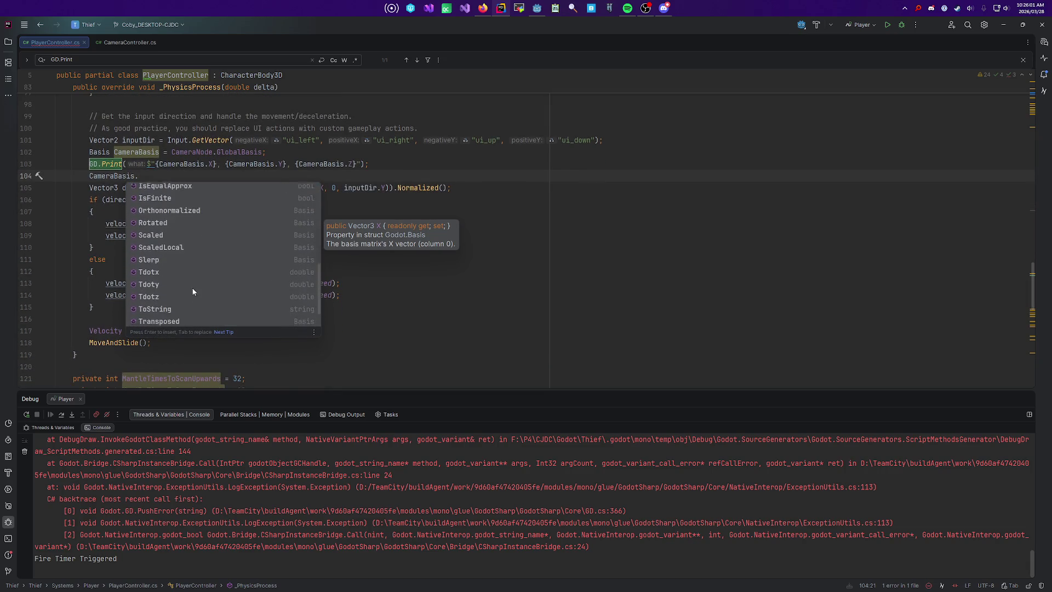
pyautogui.scroll(1, 459, 359)
pyautogui.scroll(1, 459, 358)
pyautogui.scroll(8, 259, 301)
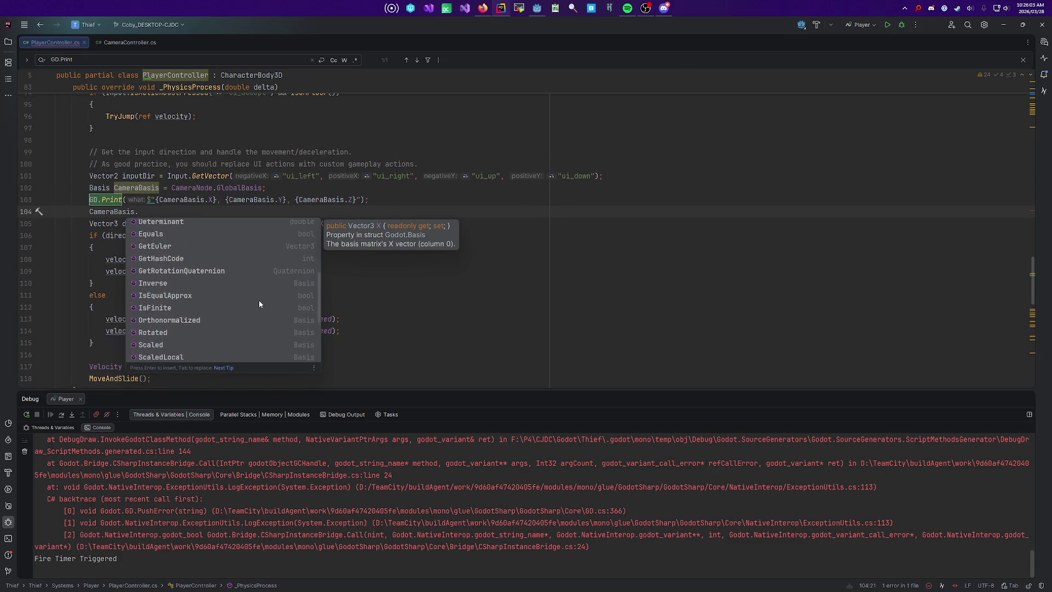
pyautogui.scroll(3, 258, 301)
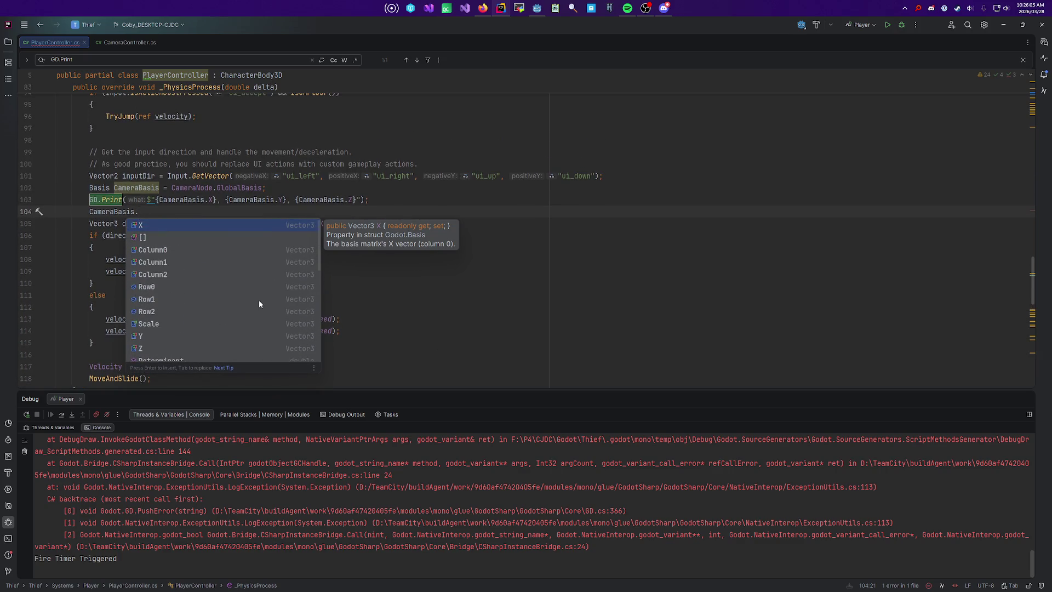
pyautogui.scroll(1, 258, 300)
pyautogui.click(166, 324)
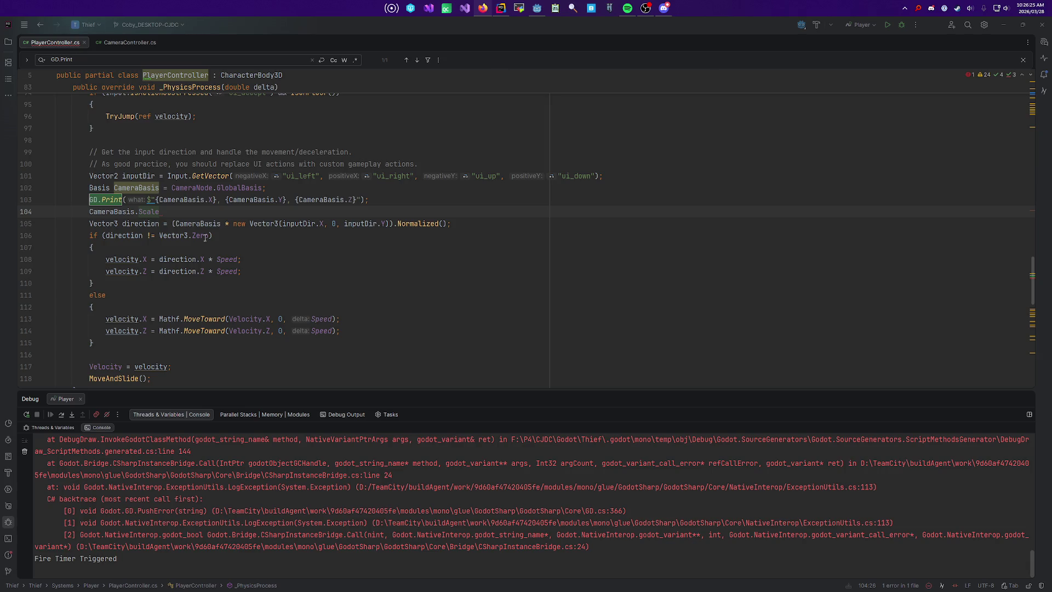
pyautogui.hotkey('ctrl', 'BackSpace')
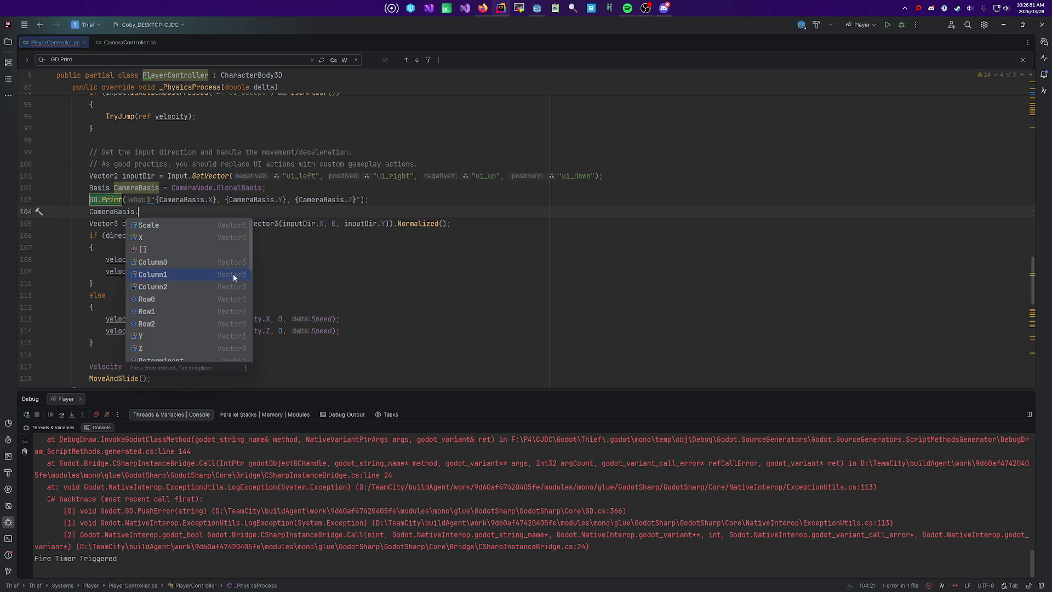
pyautogui.hotkey('alt', 'Tab')
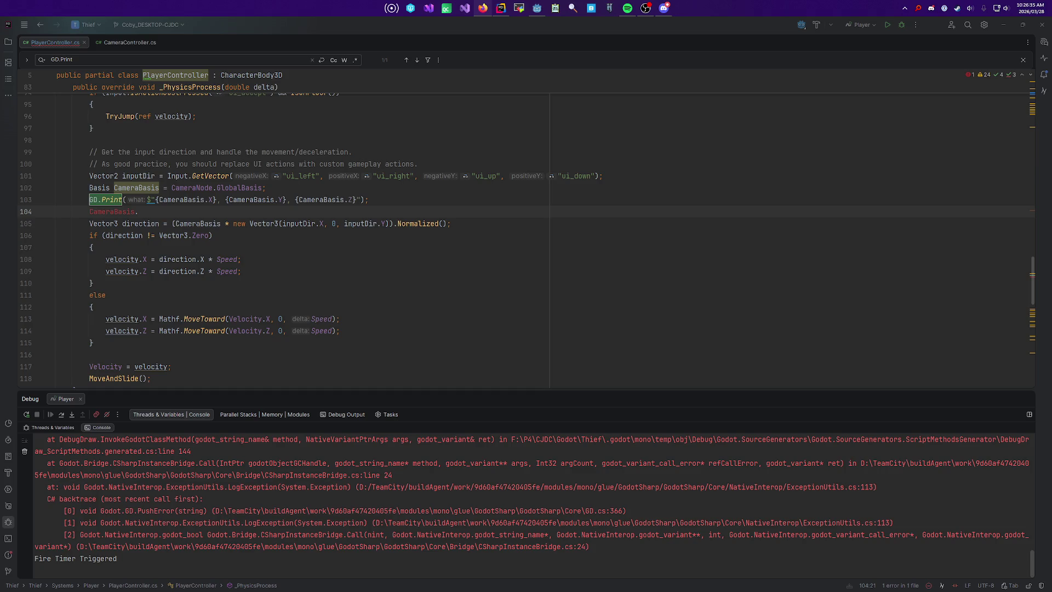
pyautogui.hotkey('alt', 'Tab')
pyautogui.hotkey('ctrl', 'space')
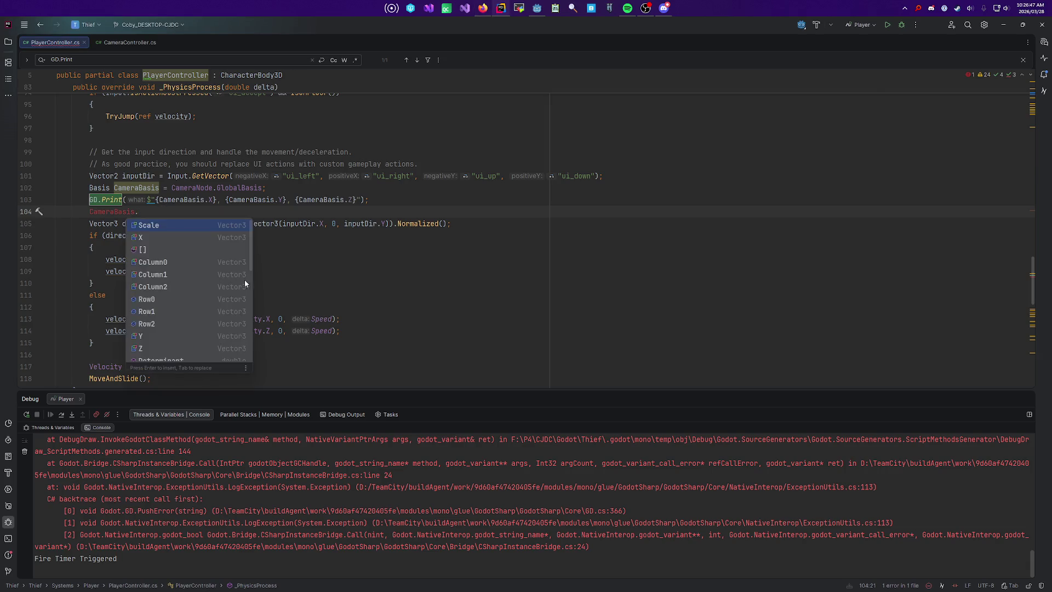
# Step: Insert CameraBasis.Column2 and substitute it for the three vectors in the GD.Print string
pyautogui.click(182, 262)
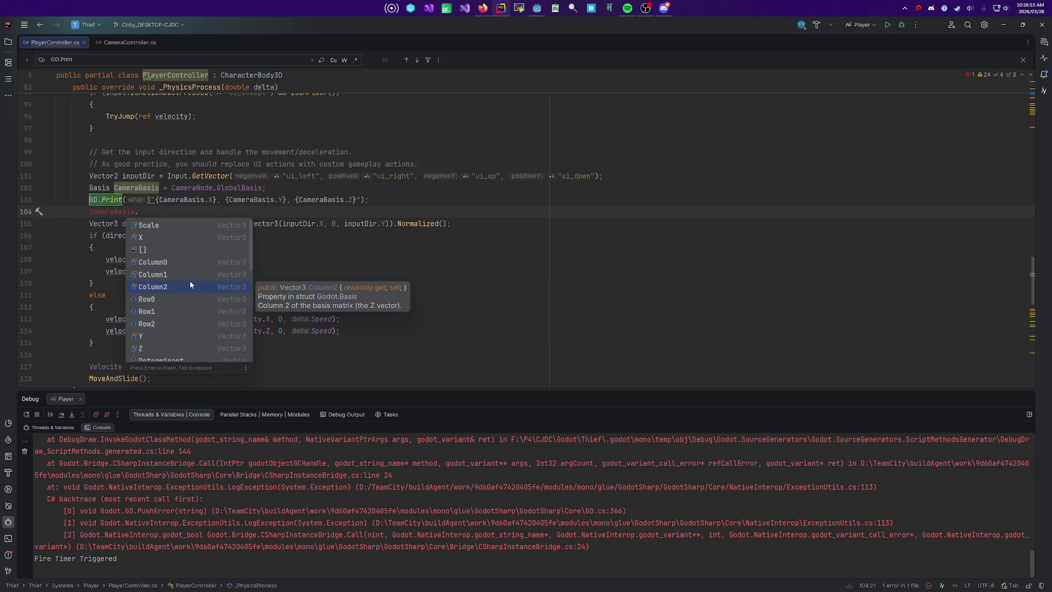
pyautogui.click(173, 286)
pyautogui.moveTo(171, 210); pyautogui.dragTo(90, 215)
pyautogui.moveTo(159, 200); pyautogui.dragTo(355, 200)
pyautogui.hotkey('ctrl', '.')
pyautogui.hotkey('ctrl', '.')
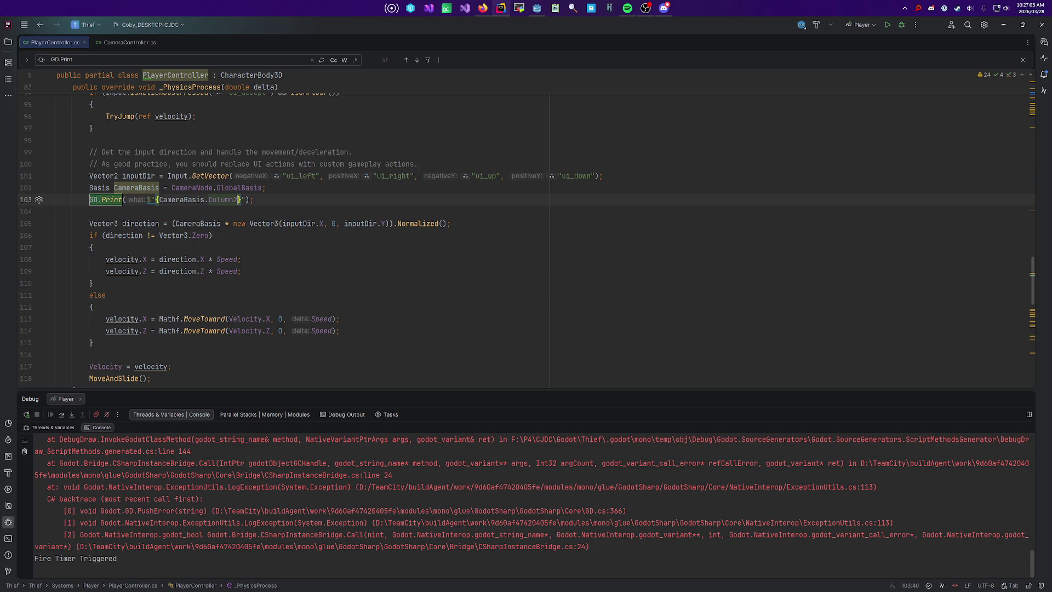
pyautogui.hotkey('alt', 'Tab')
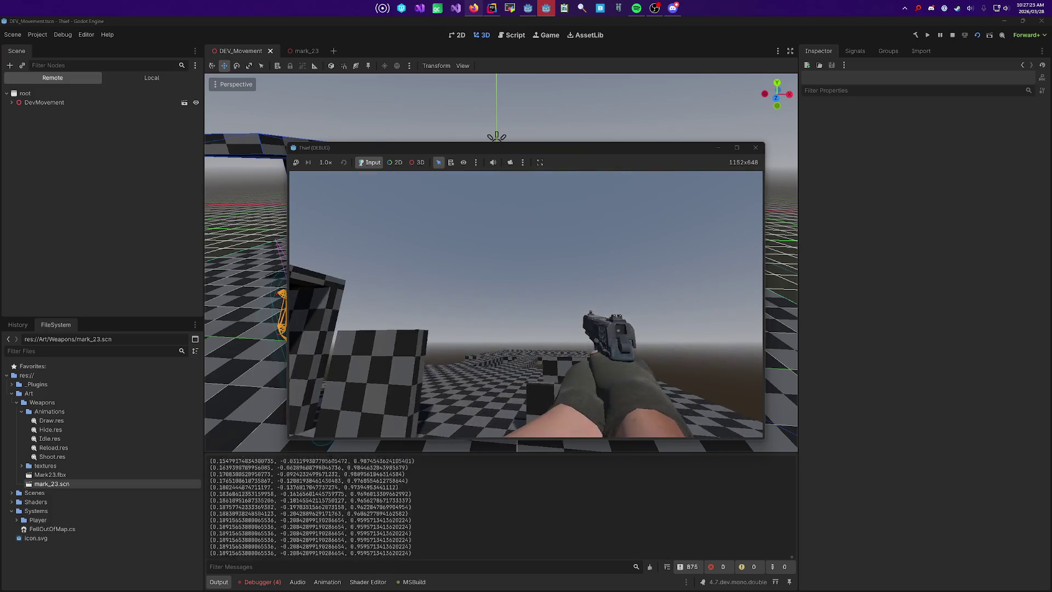
# Step: Walk forward with W while Column2 vectors print to Output, then stop the game
pyautogui.press('w')
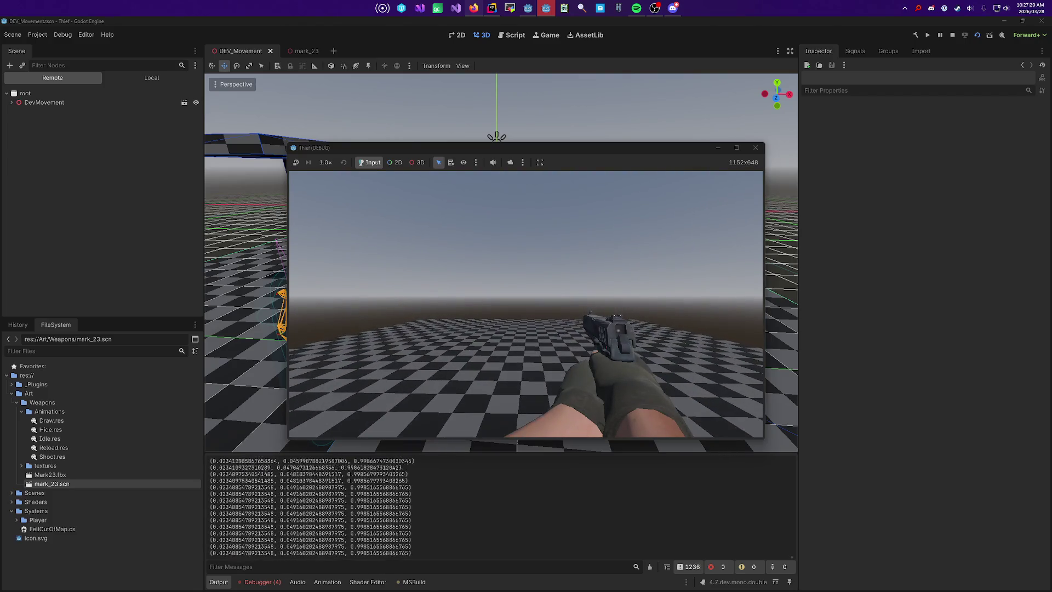
pyautogui.press('F8')
pyautogui.hotkey('alt', 'Tab')
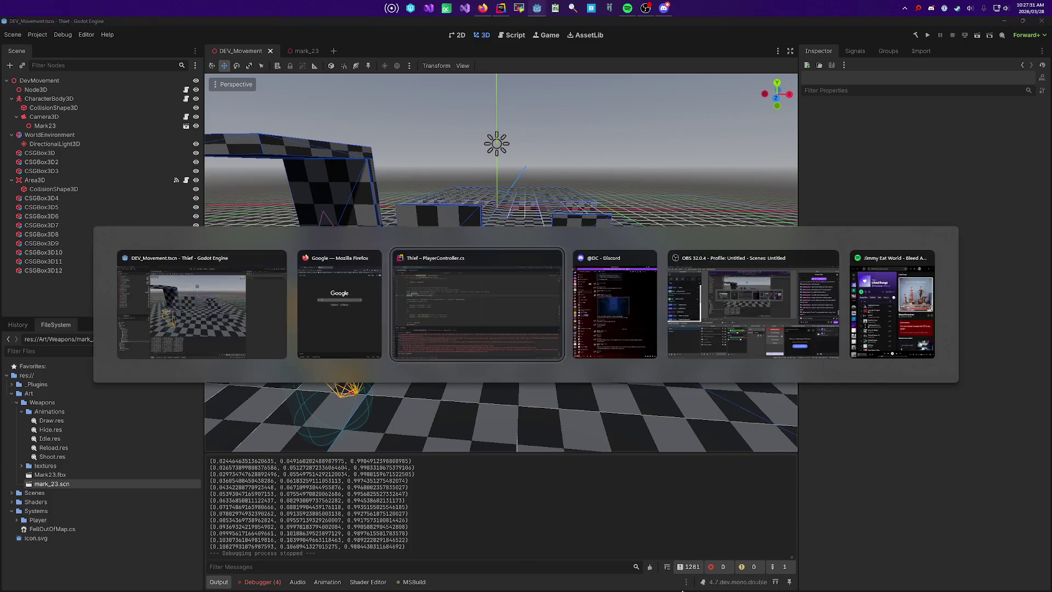
# Step: Add CameraBasis.Column2.Y = 0.0f; below the print, then drop the erroring .Y access
pyautogui.press('Return')
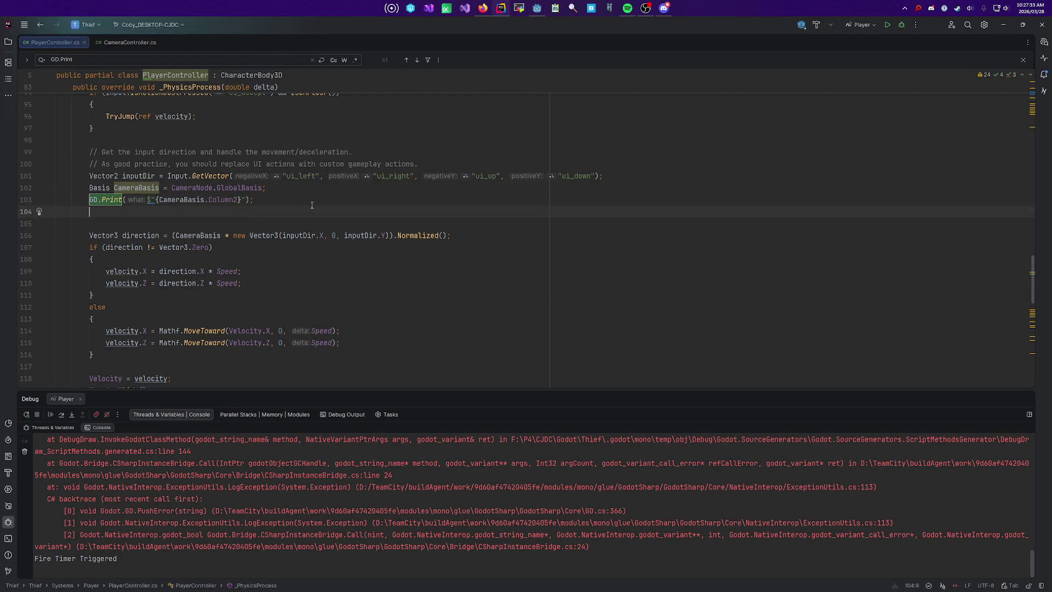
pyautogui.write('Camera')
pyautogui.press('Return')
pyautogui.write('.')
pyautogui.press('Return')
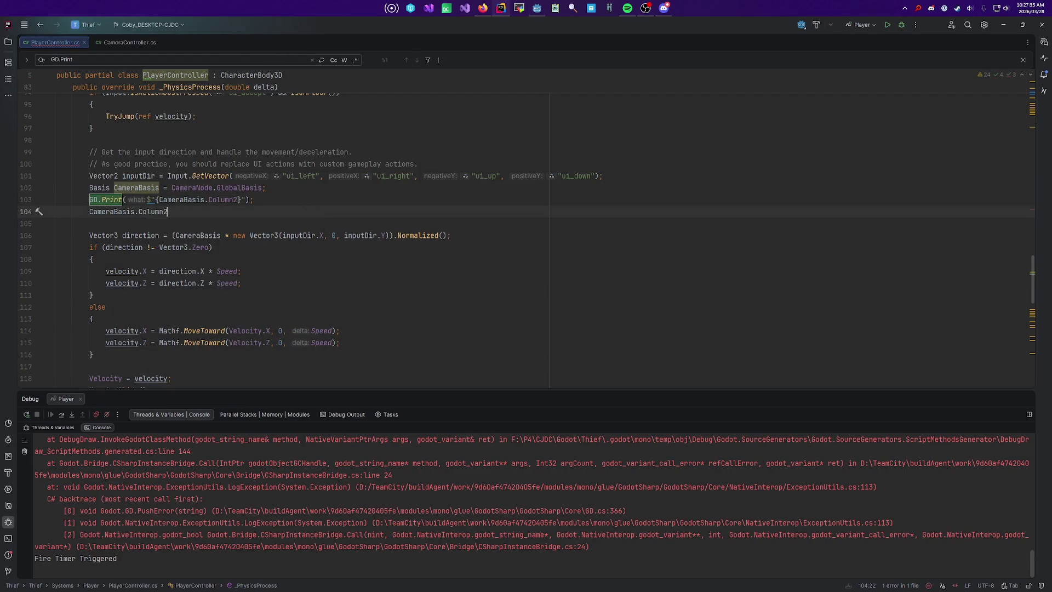
pyautogui.write('Y = 0.0f;')
pyautogui.click(166, 212)
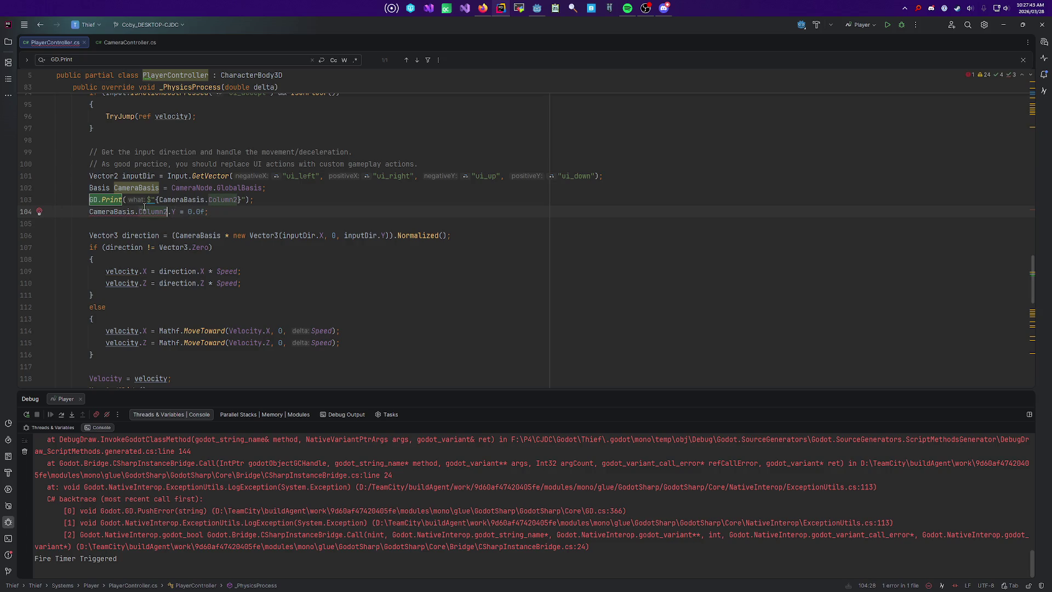
pyautogui.moveTo(148, 211)
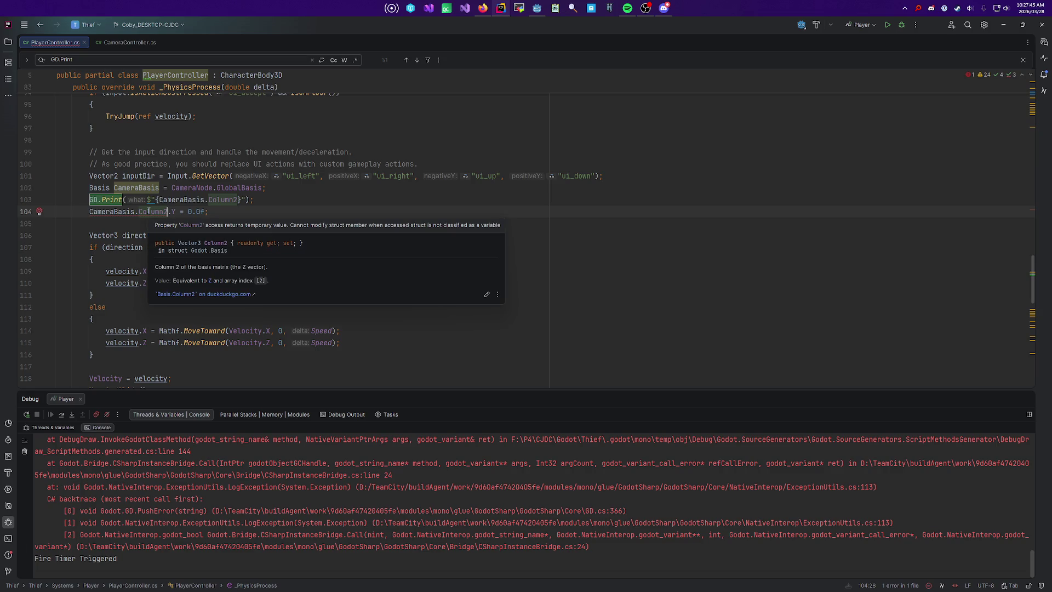
pyautogui.press('Delete')
pyautogui.press('Delete')
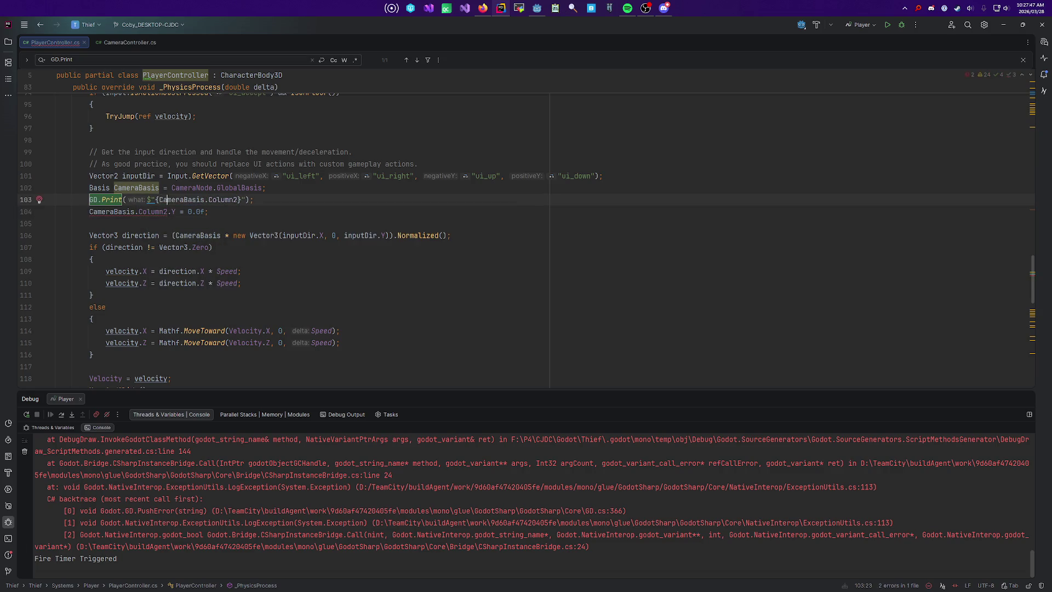
# Step: Assign Column2 a Vector3(CameraBasis.Column2.X, 0.0f, CameraBasis.Column2.Z)
pyautogui.click(175, 212)
pyautogui.write('Vector3(')
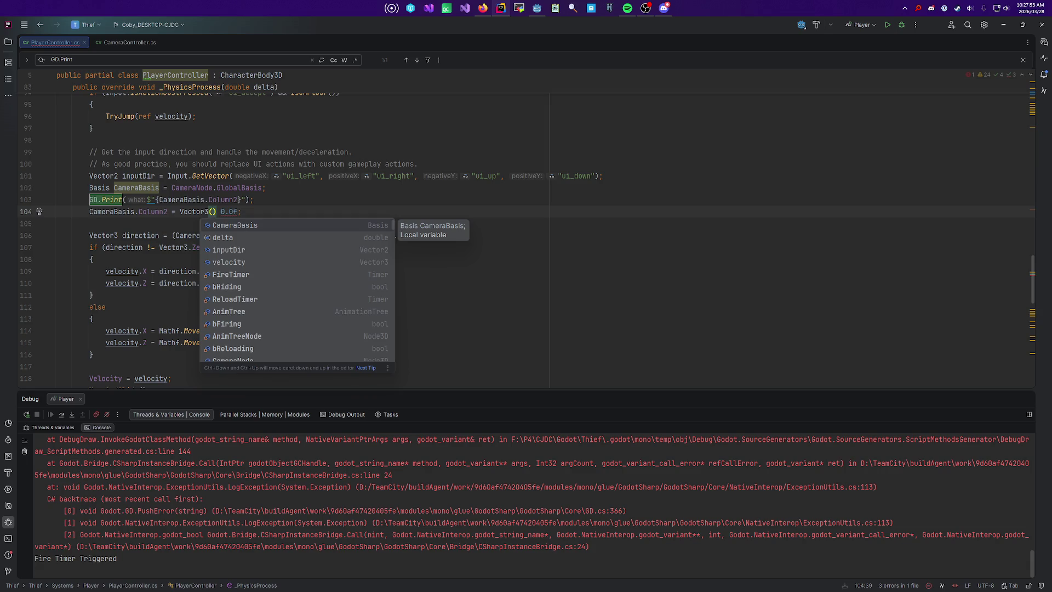
pyautogui.write('C')
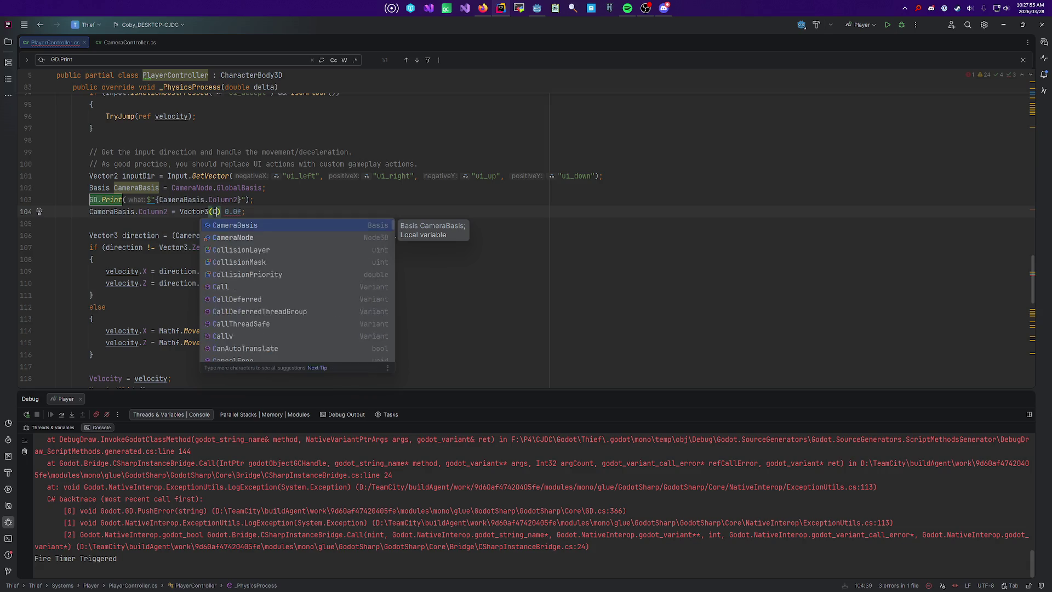
pyautogui.press('Return')
pyautogui.write('.Column2')
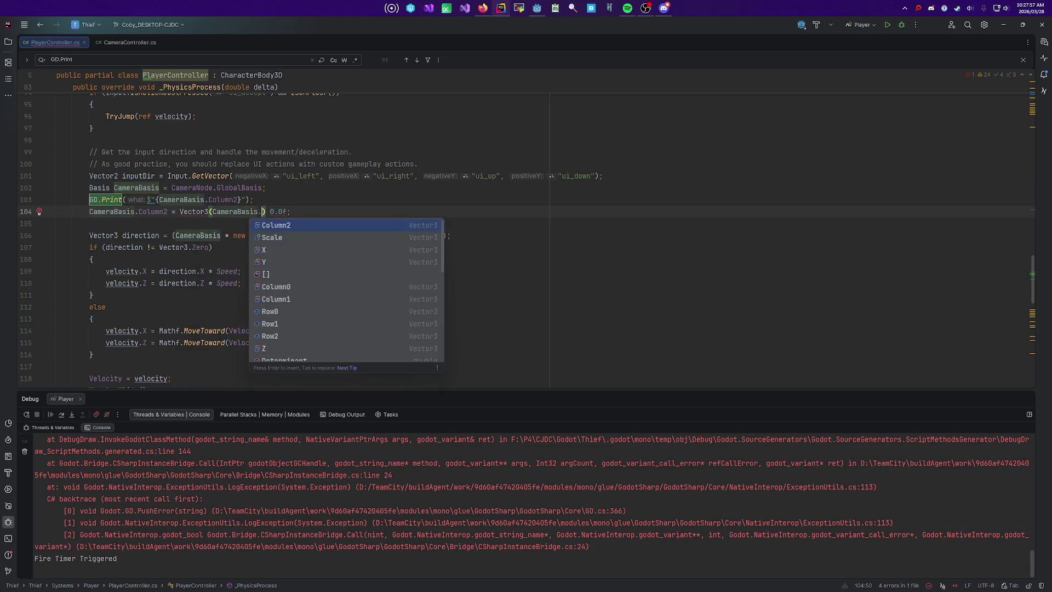
pyautogui.write('.')
pyautogui.hotkey('ctrl', 'w')
pyautogui.hotkey('ctrl', 'w')
pyautogui.press('Right')
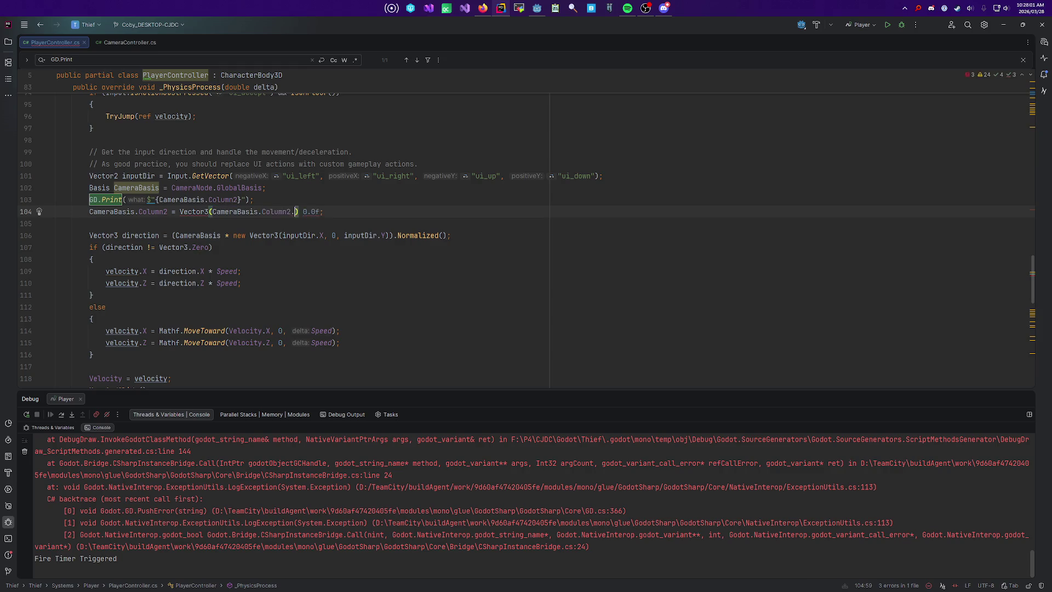
pyautogui.write('X, 0.0f, CameraBasis.Column2.z')
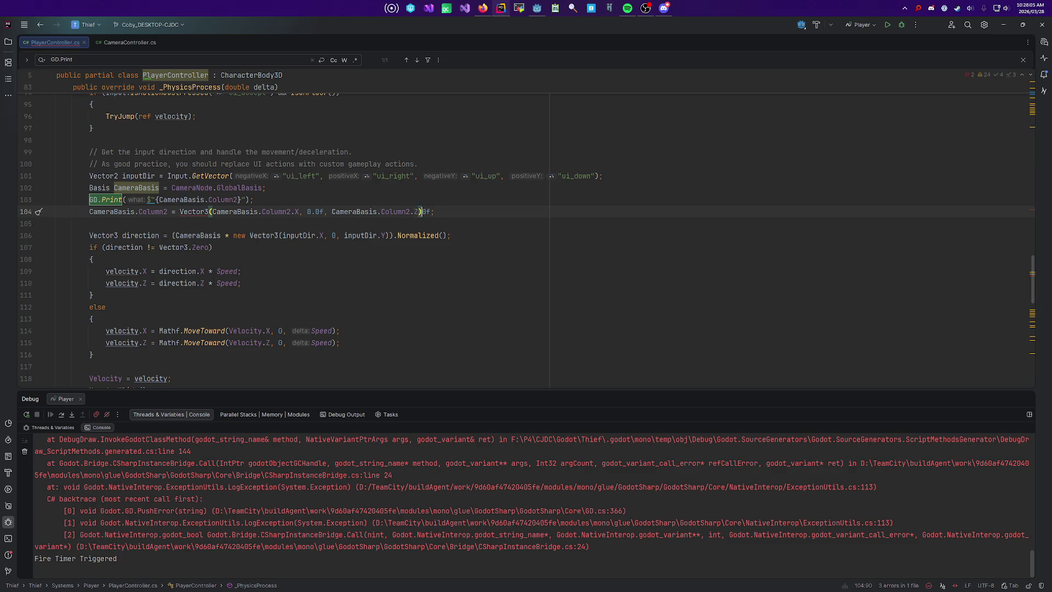
# Step: Fix the Godot build error by adding 'new' before Vector3, then rebuild
pyautogui.hotkey('alt', 'Tab')
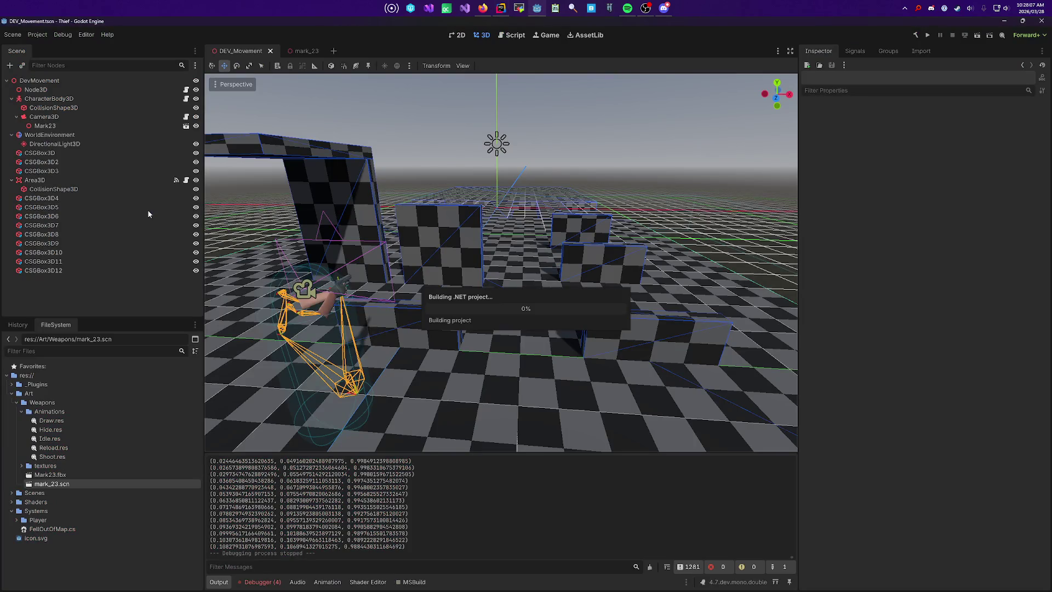
pyautogui.click(535, 303)
pyautogui.hotkey('alt', 'Tab')
pyautogui.hotkey('alt', 'Tab')
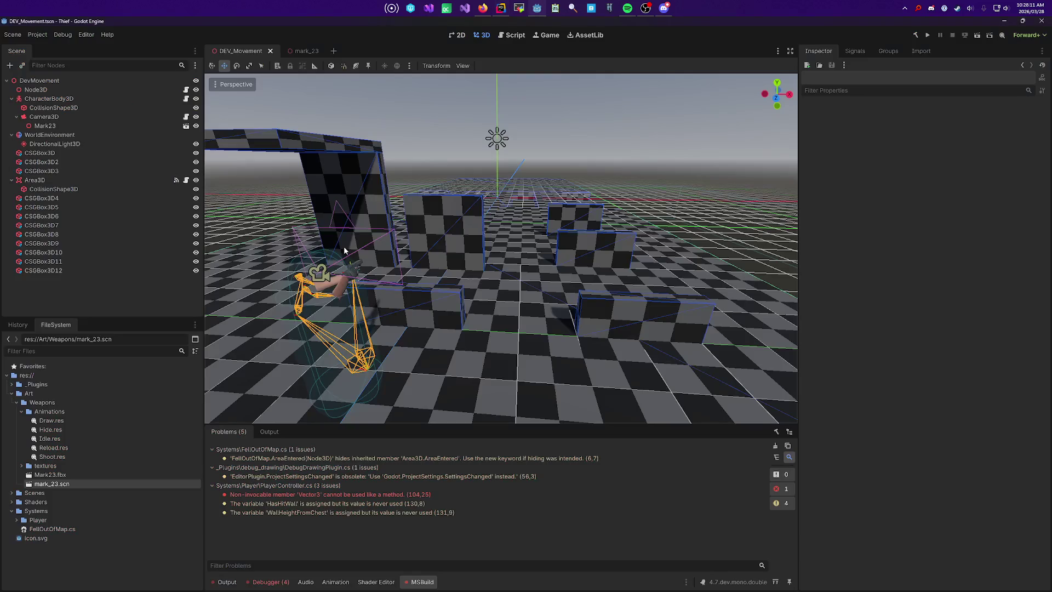
pyautogui.hotkey('alt', 'Tab')
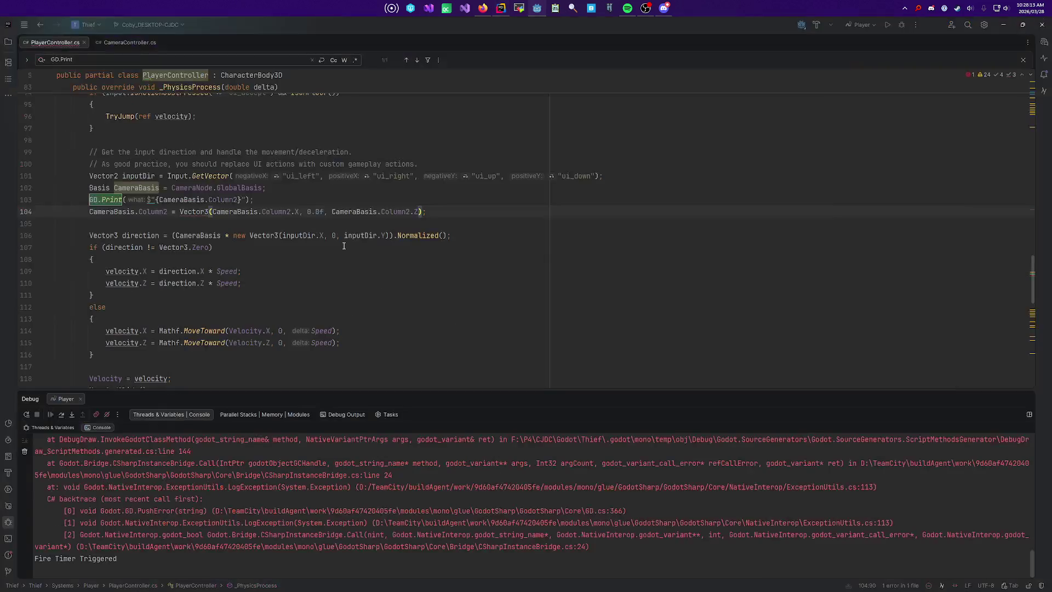
pyautogui.write('new')
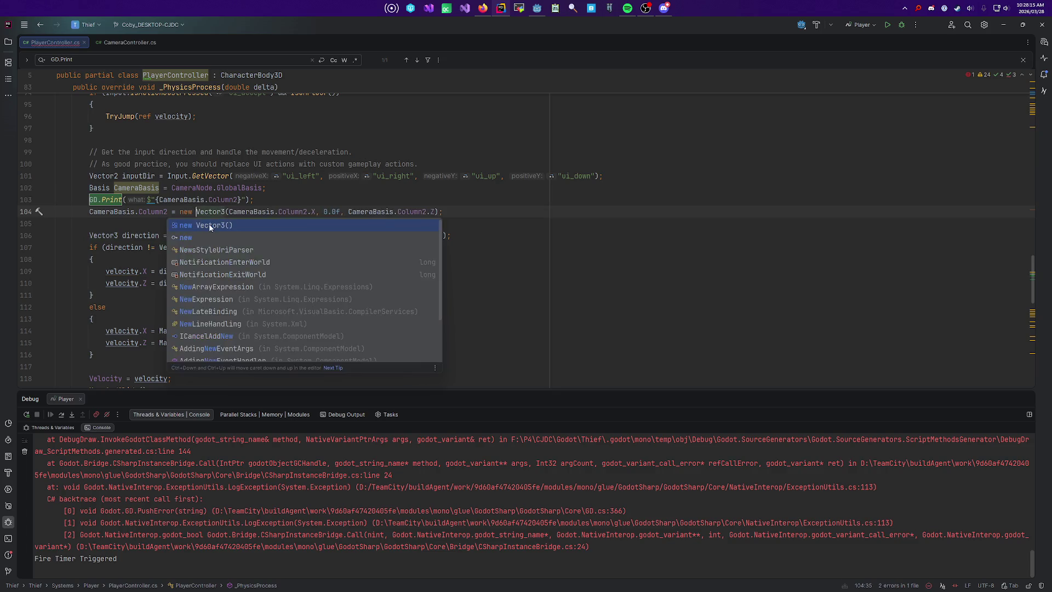
pyautogui.press('Escape')
pyautogui.hotkey('alt', 'Tab')
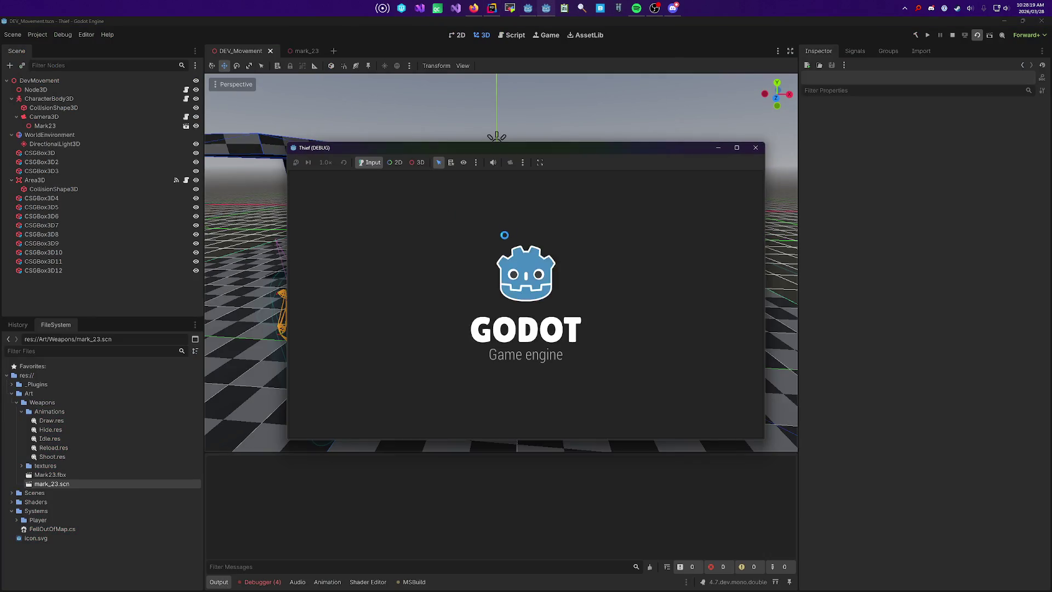
# Step: Playtest the level by walking forward toward the low wall, then stop the game and return to Rider
pyautogui.moveTo(526, 304)
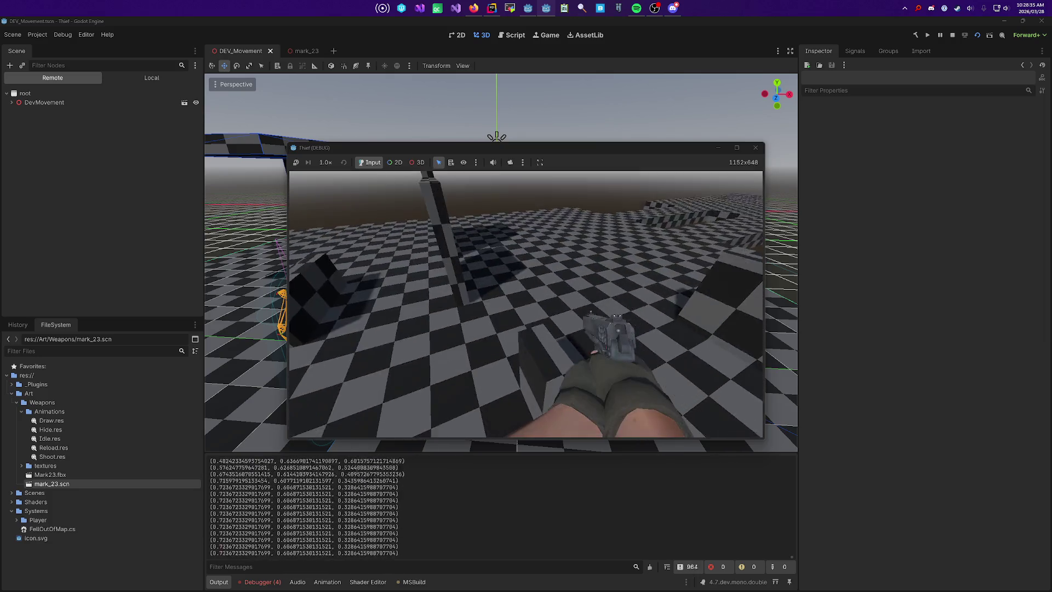
pyautogui.press('w')
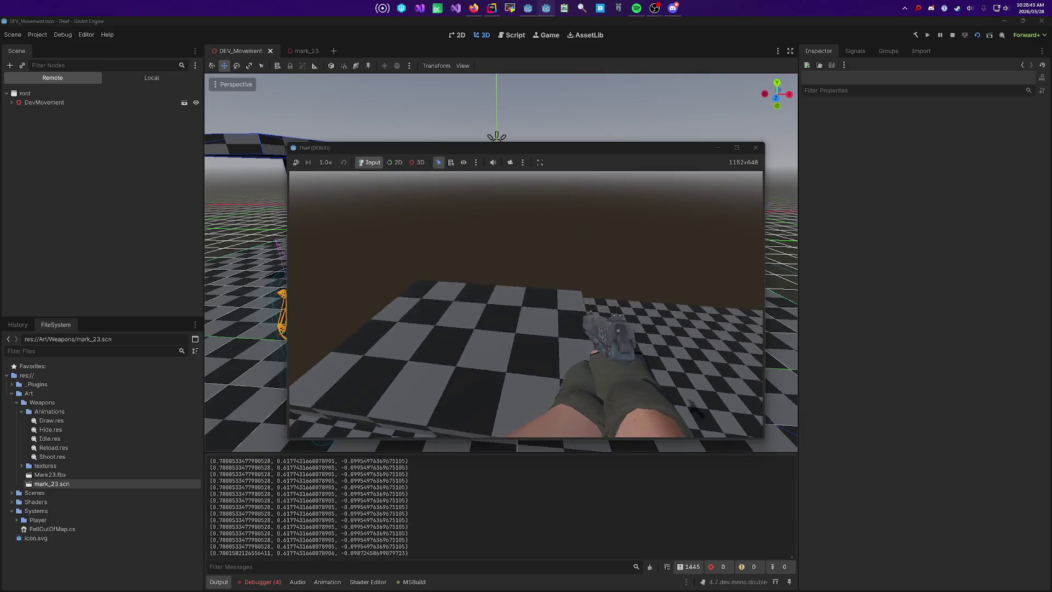
pyautogui.press('Escape')
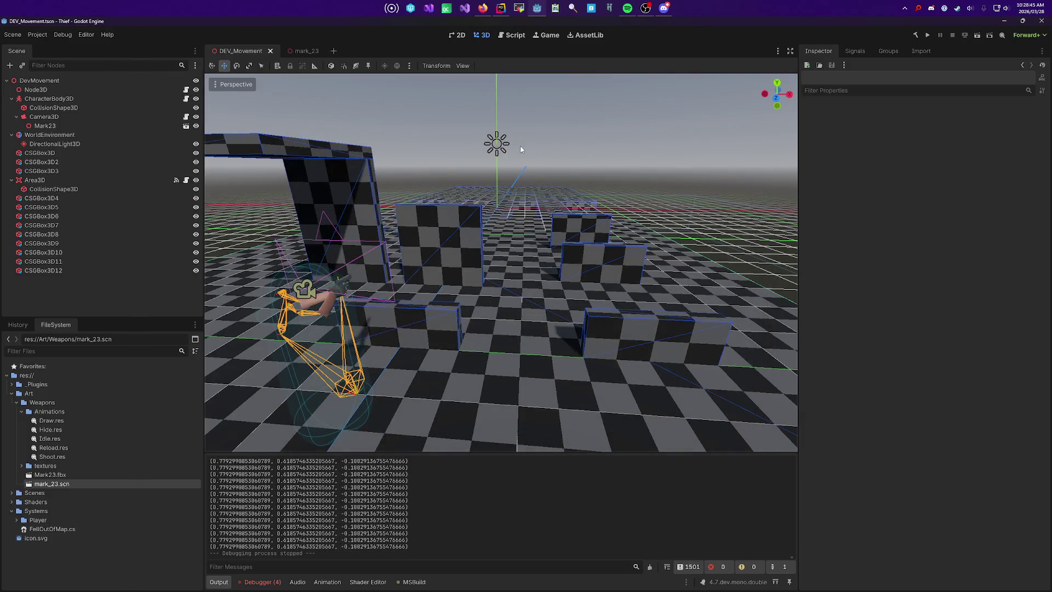
pyautogui.hotkey('alt', 'Tab')
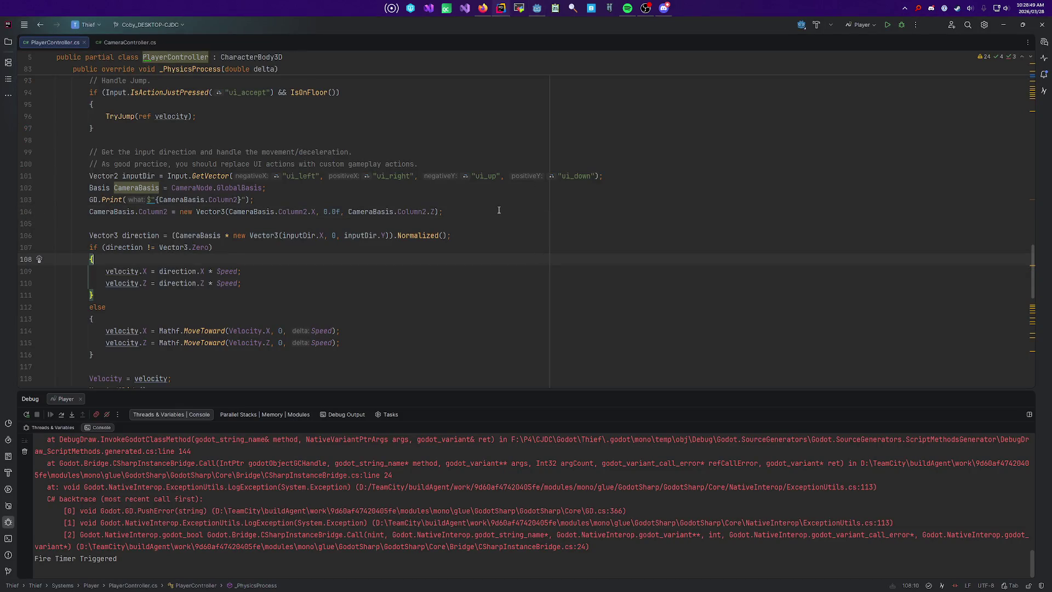
# Step: Cut the MantleOffset comments and array block out of CameraController.cs
pyautogui.scroll(20, 497, 211)
pyautogui.click(499, 214)
pyautogui.scroll(-6, 496, 216)
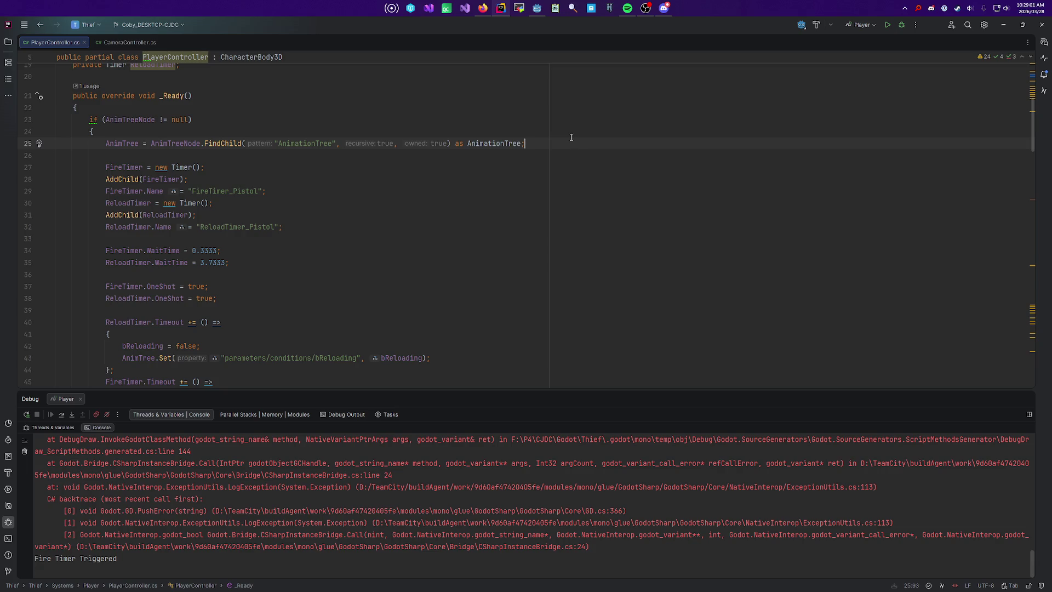
pyautogui.scroll(6, 571, 137)
pyautogui.scroll(-8, 232, 191)
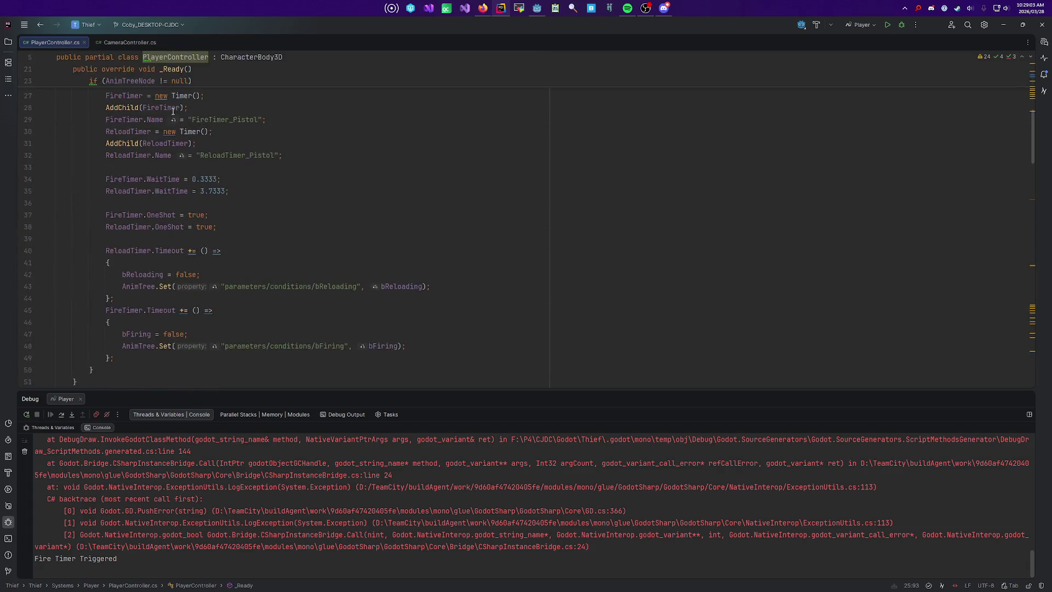
pyautogui.scroll(6, 209, 181)
pyautogui.scroll(-7, 219, 197)
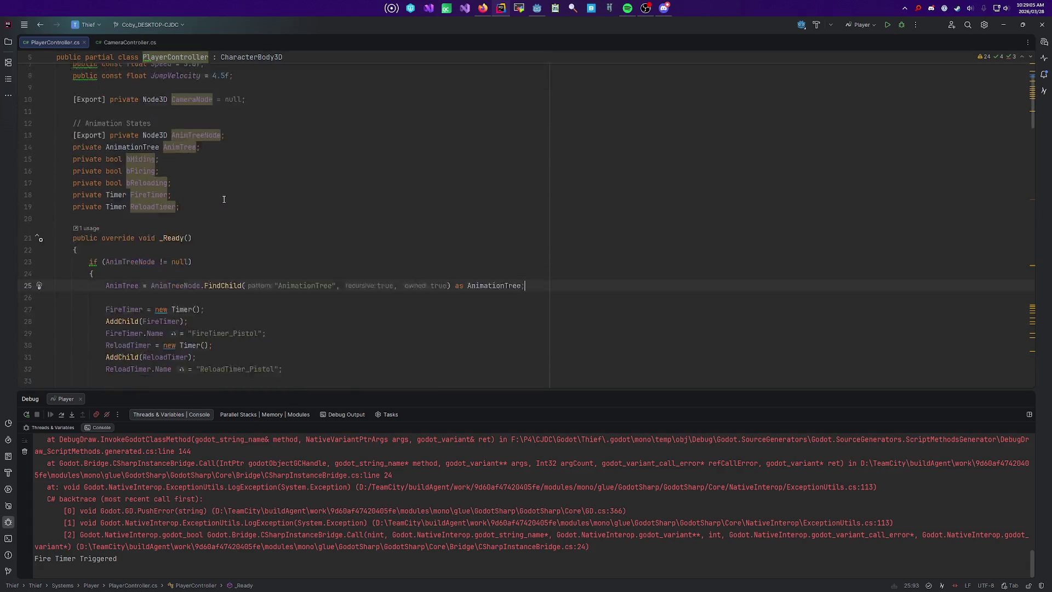
pyautogui.scroll(10, 227, 199)
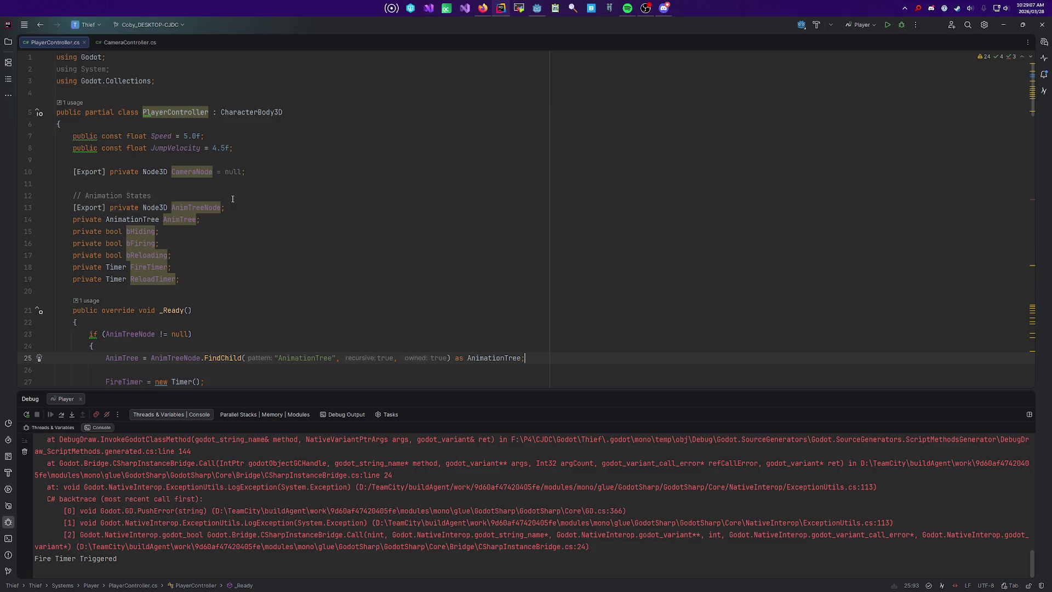
pyautogui.click(133, 44)
pyautogui.scroll(10, 215, 149)
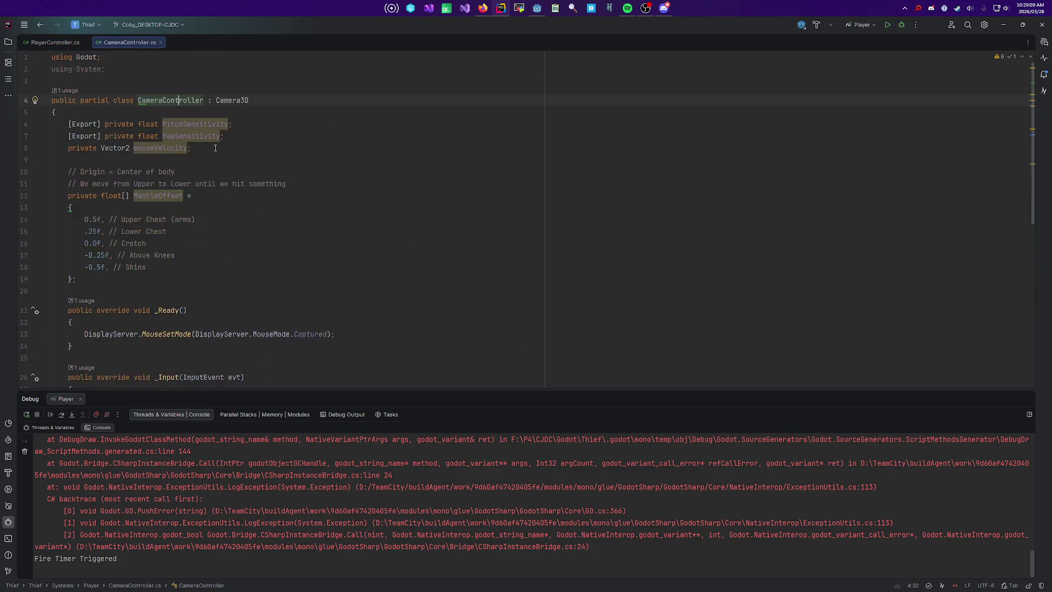
pyautogui.moveTo(92, 279); pyautogui.dragTo(38, 177)
pyautogui.hotkey('ctrl', 'x')
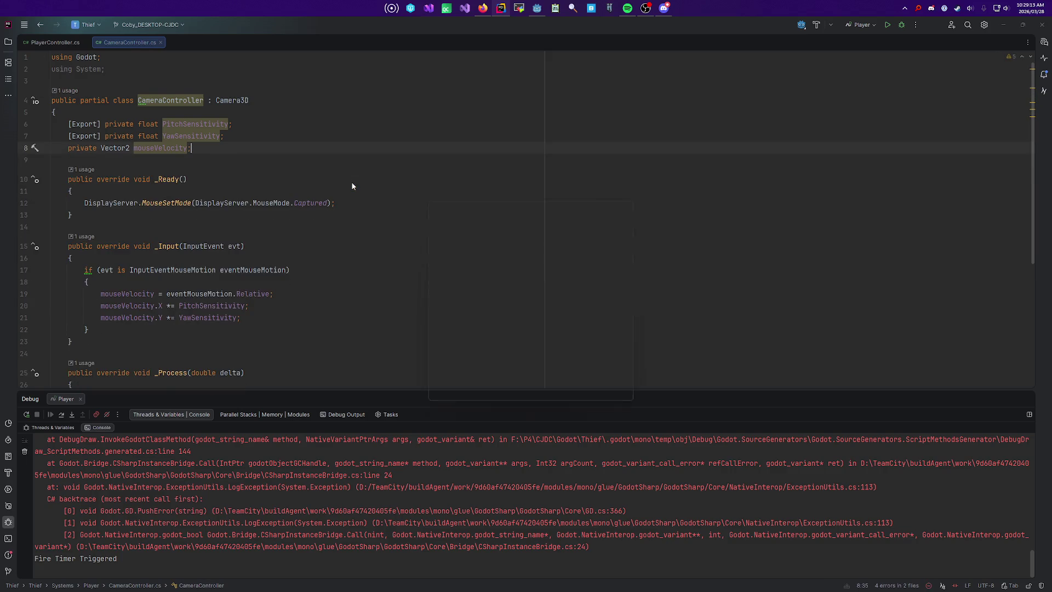
# Step: Paste the MantleOffset block into PlayerController.cs under a new // Mantling comment and fix its indentation
pyautogui.hotkey('ctrl', 'Tab')
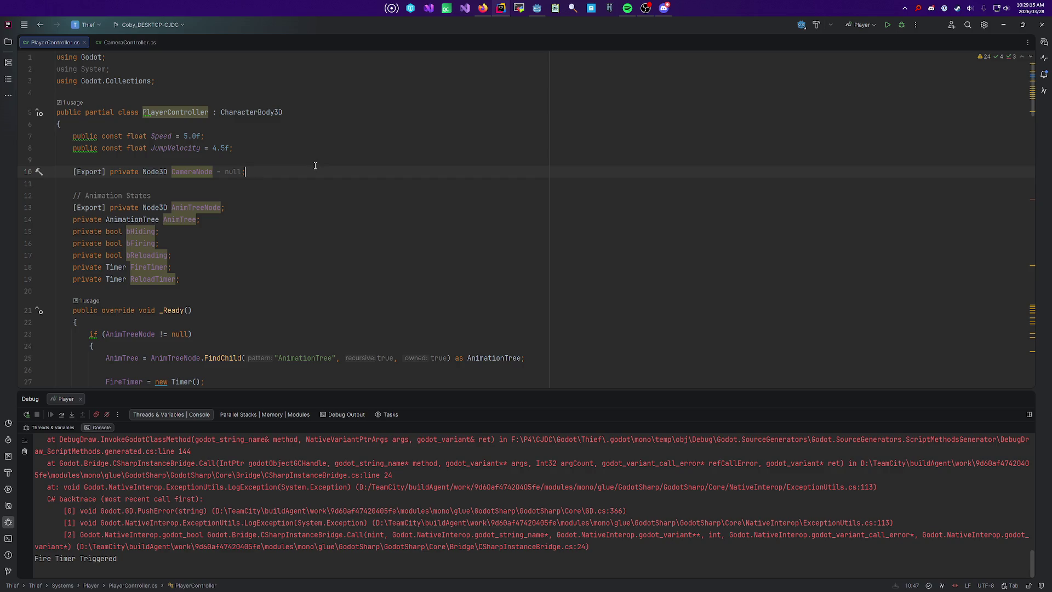
pyautogui.press('Return')
pyautogui.press('Return')
pyautogui.press('Up')
pyautogui.write('/ L')
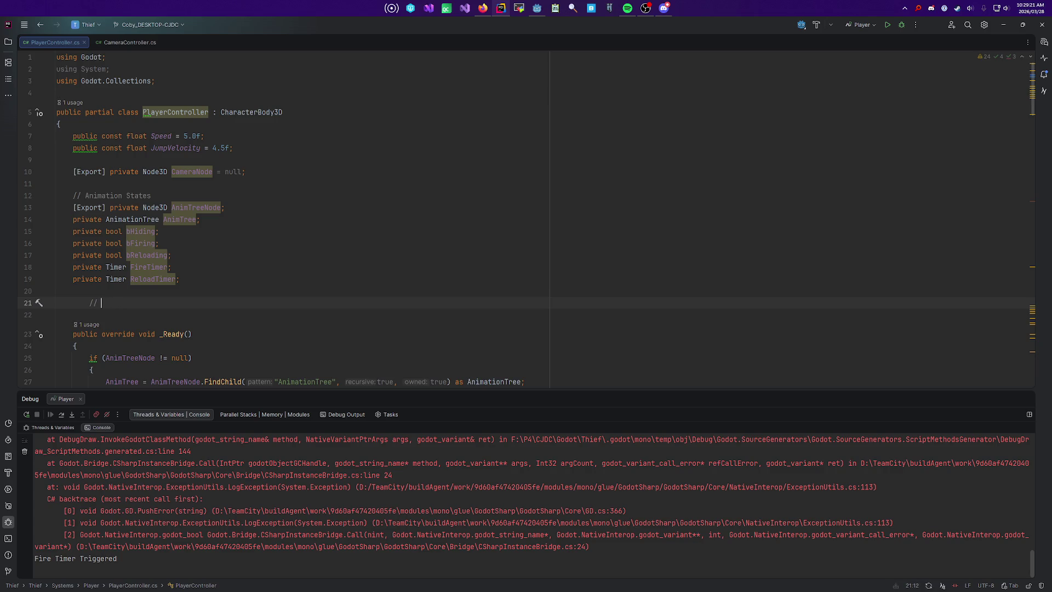
pyautogui.press('Tab')
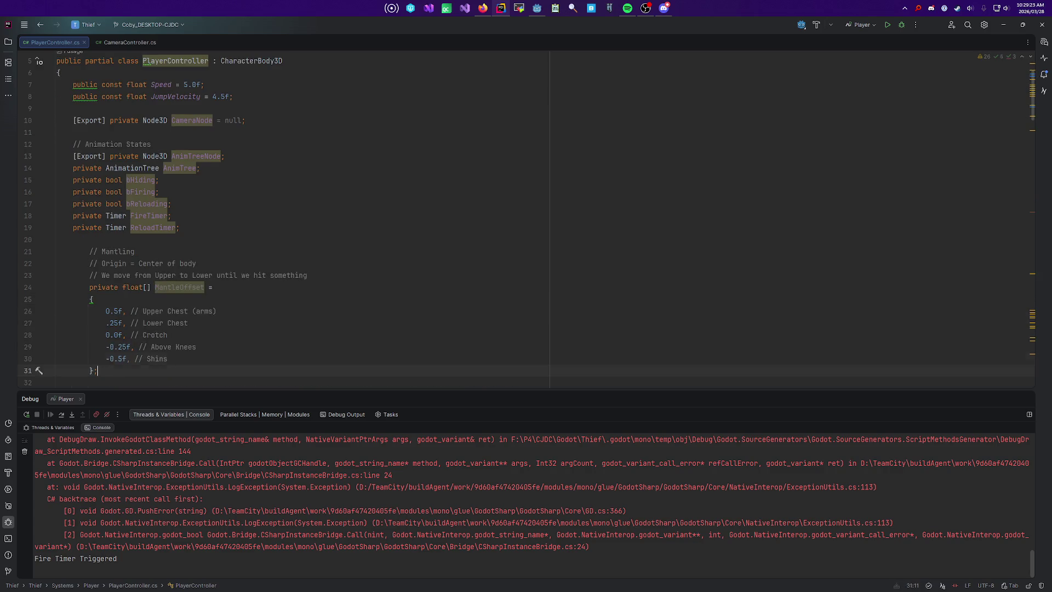
pyautogui.click(135, 252)
pyautogui.hotkey('shift', 'Tab')
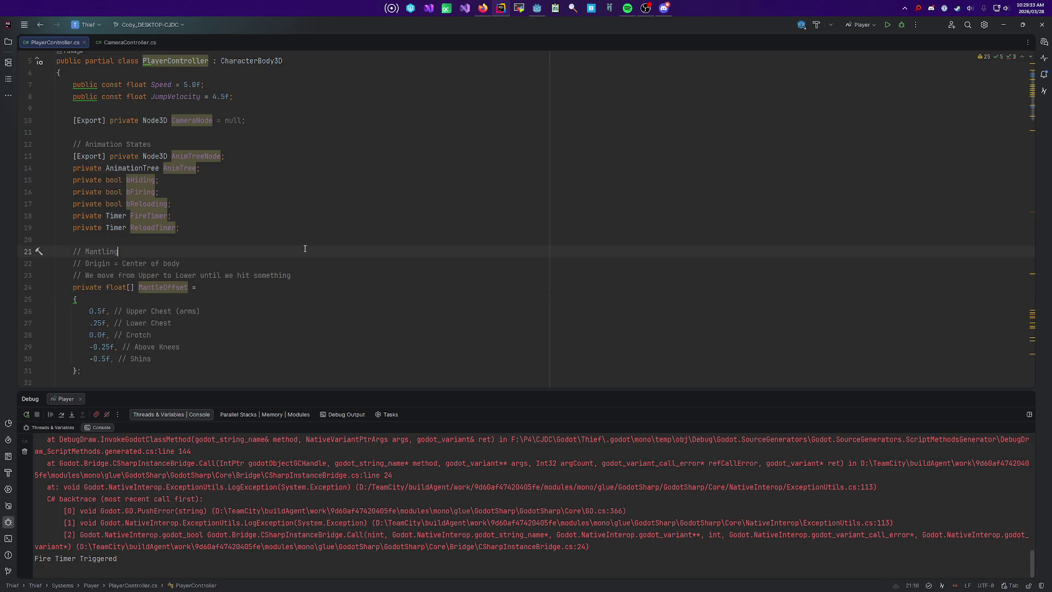
pyautogui.hotkey('alt', 'Tab')
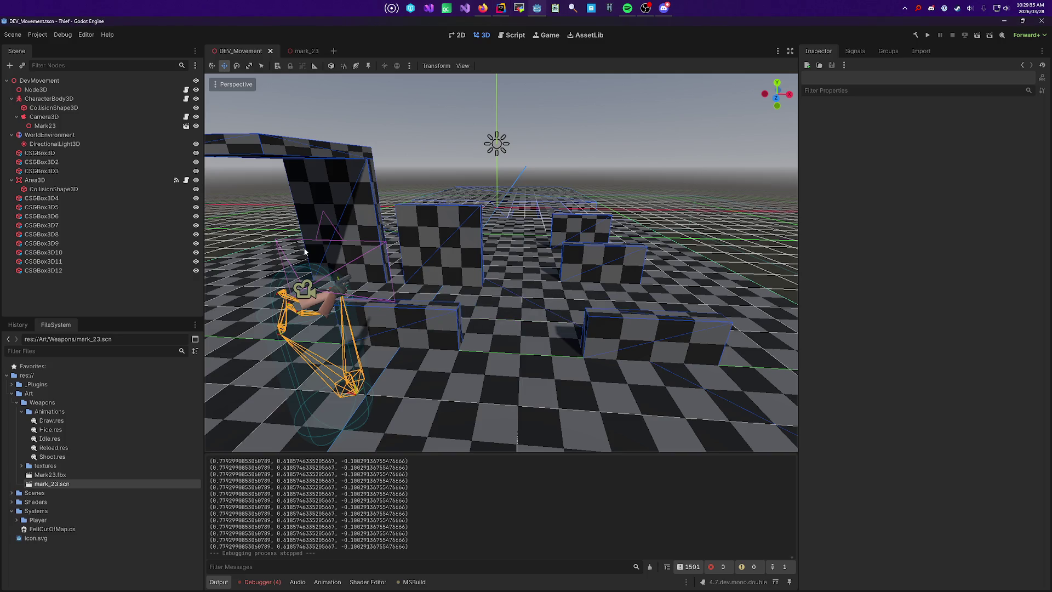
# Step: Open the F:\OBS-Recordings\ folder through the launcher search
pyautogui.moveTo(438, 253)
pyautogui.mouseDown()
pyautogui.moveTo(404, 248)
pyautogui.moveTo(447, 250)
pyautogui.moveTo(436, 231)
pyautogui.moveTo(464, 220)
pyautogui.mouseUp()
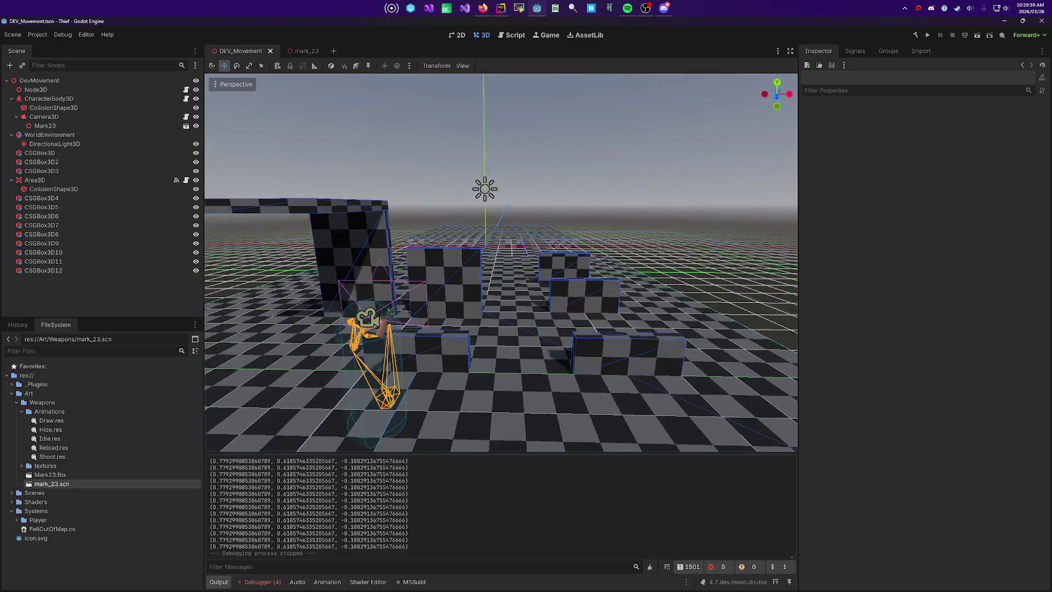
pyautogui.hotkey('alt', 'Tab')
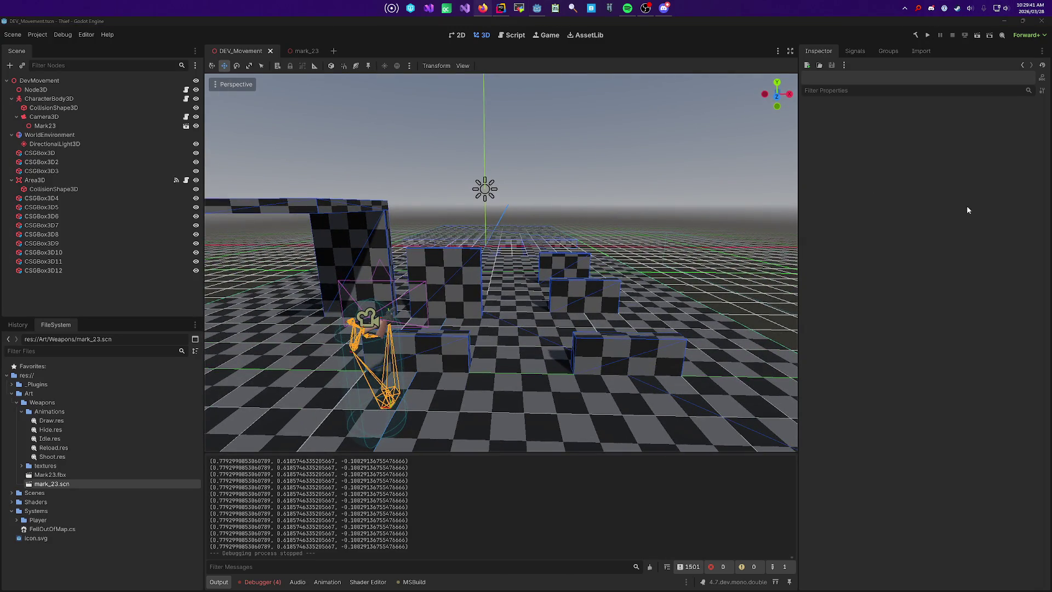
pyautogui.hotkey('alt', 'space')
pyautogui.write('F:\\OBS-Recordings\\')
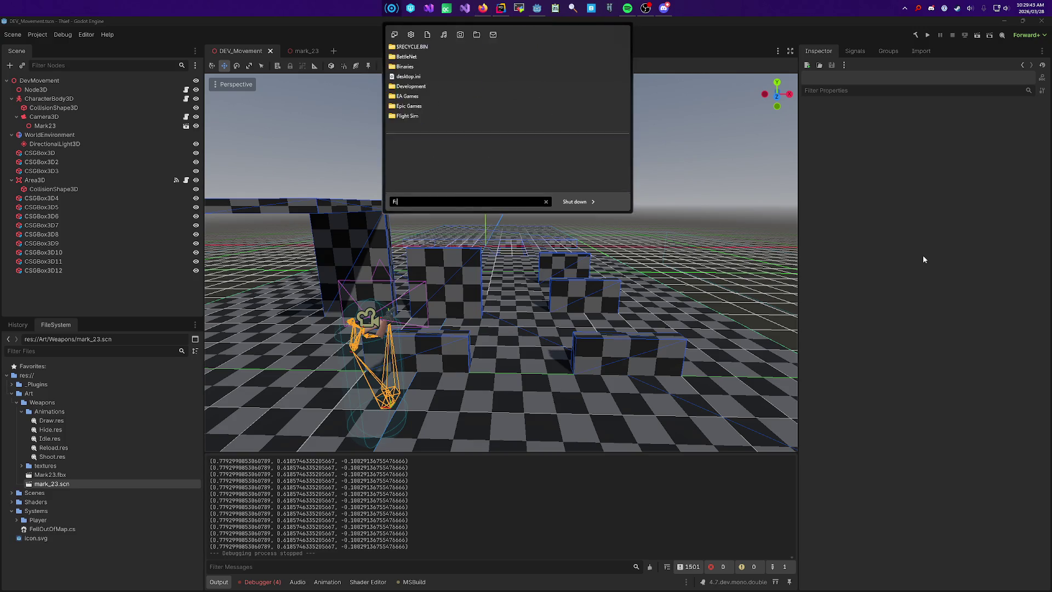
pyautogui.press('Return')
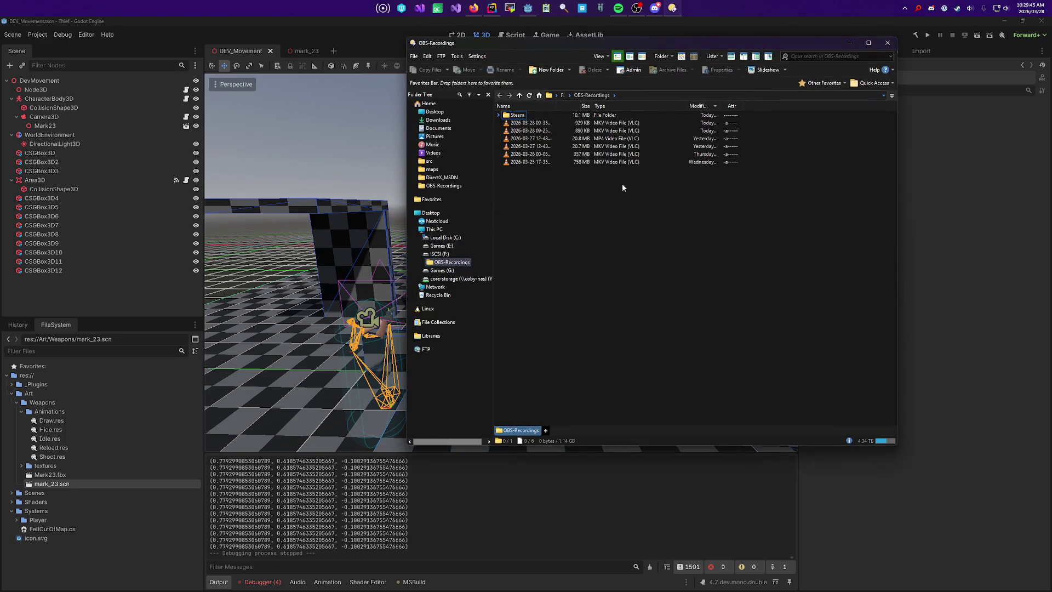
pyautogui.click(541, 147)
pyautogui.click(536, 139)
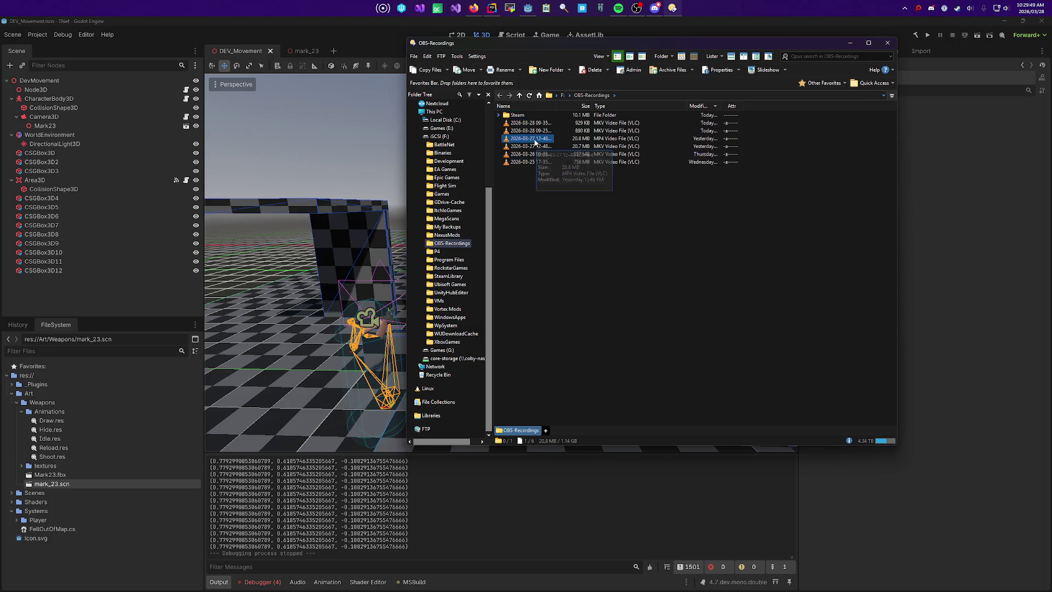
pyautogui.doubleClick(535, 142)
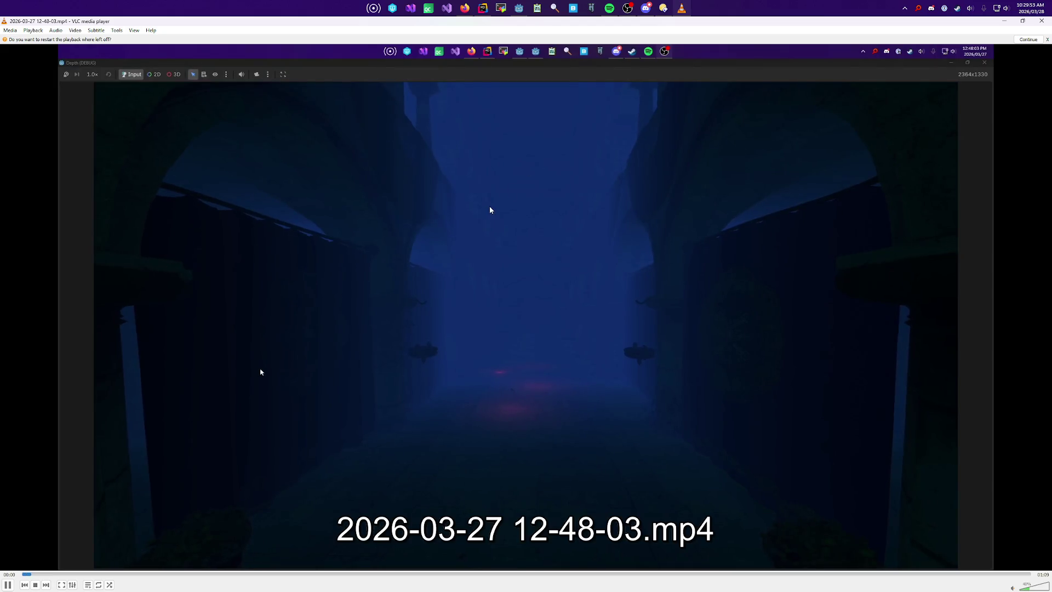
# Step: Watch the 12-48-03.mp4 recording fullscreen, pause it at 00:25, and quit VLC
pyautogui.doubleClick(657, 259)
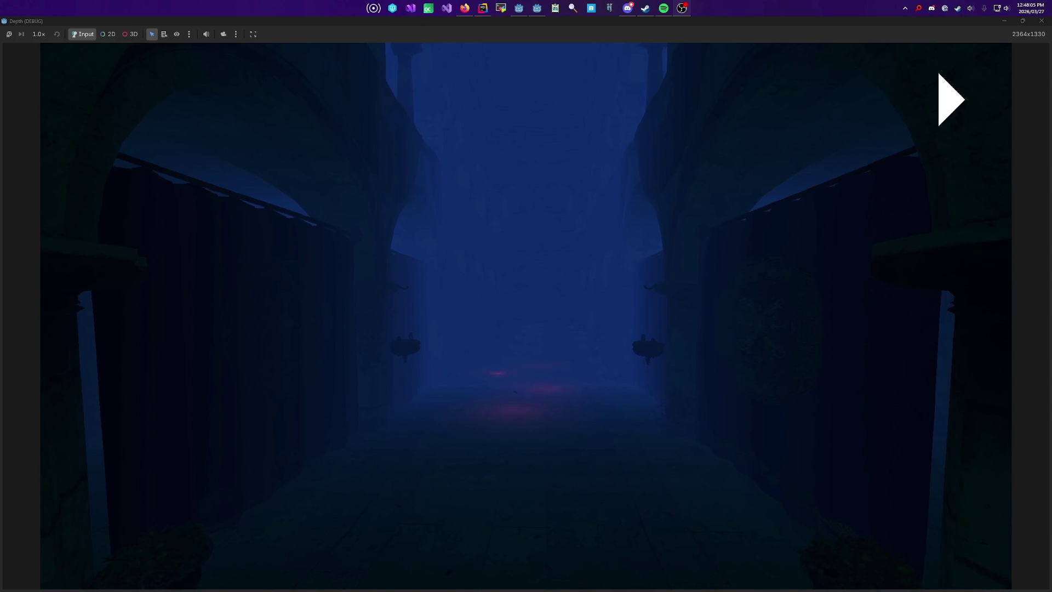
pyautogui.moveTo(622, 176)
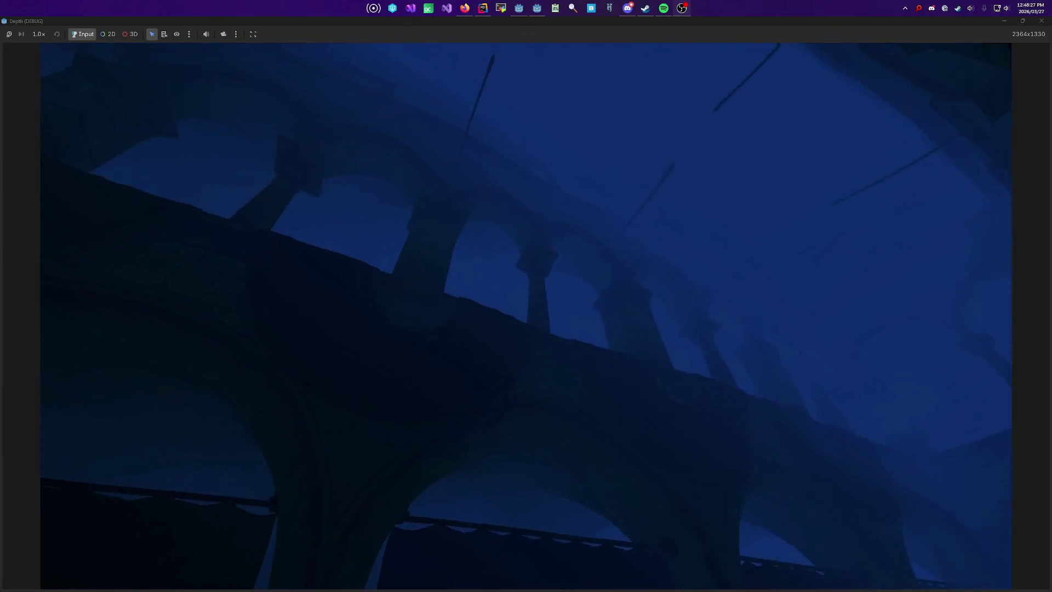
pyautogui.doubleClick(430, 299)
pyautogui.press('space')
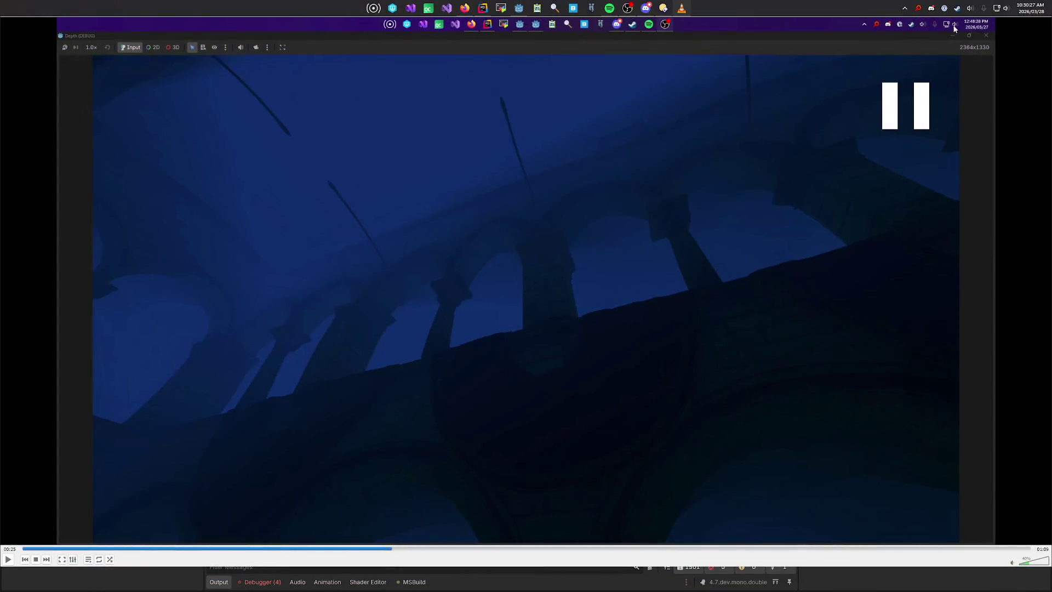
pyautogui.hotkey('ctrl', 'q')
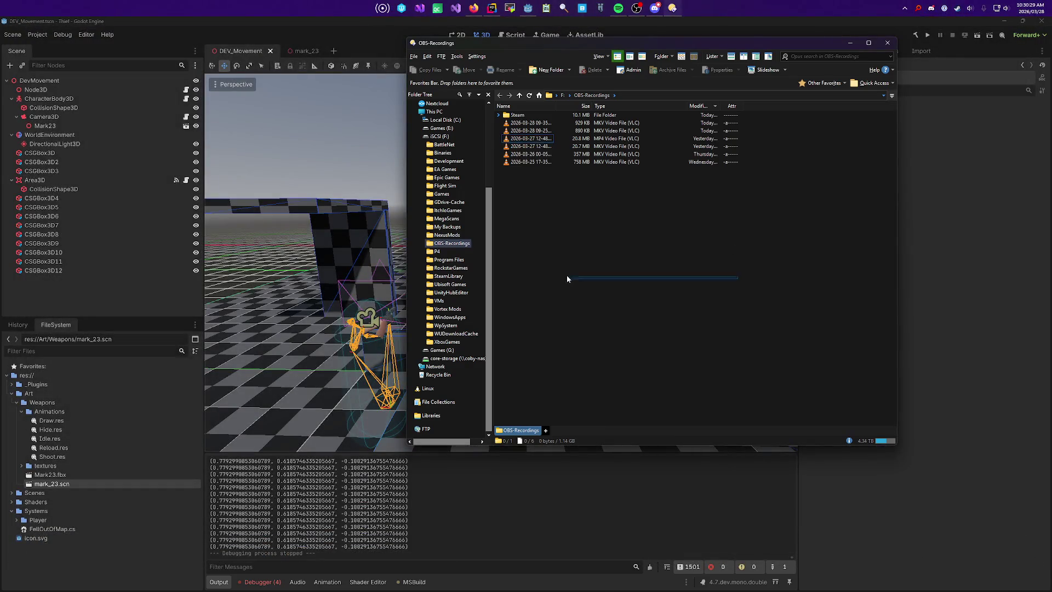
pyautogui.moveTo(545, 151)
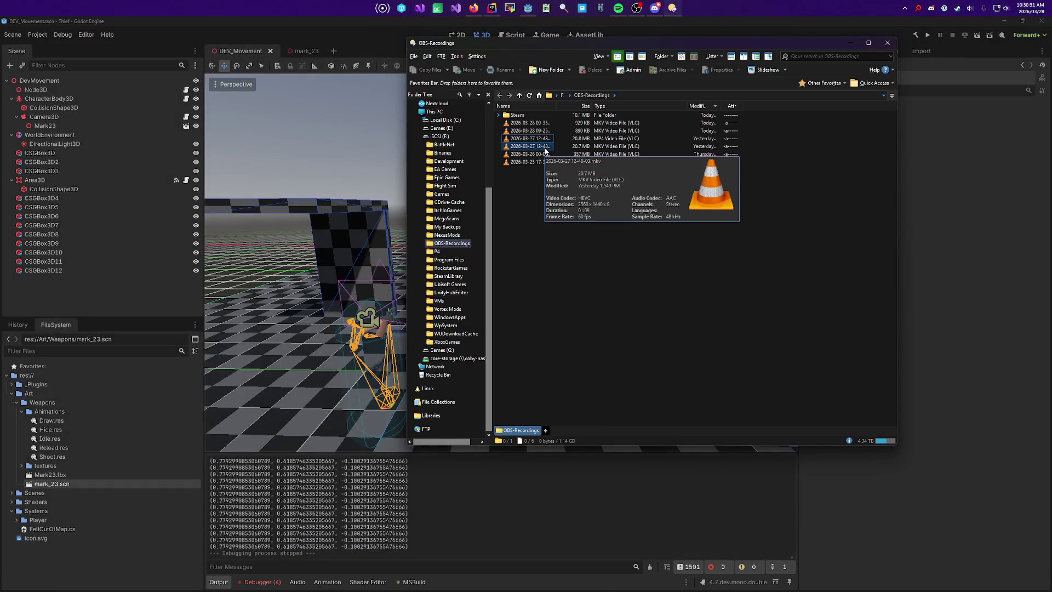
pyautogui.doubleClick(544, 147)
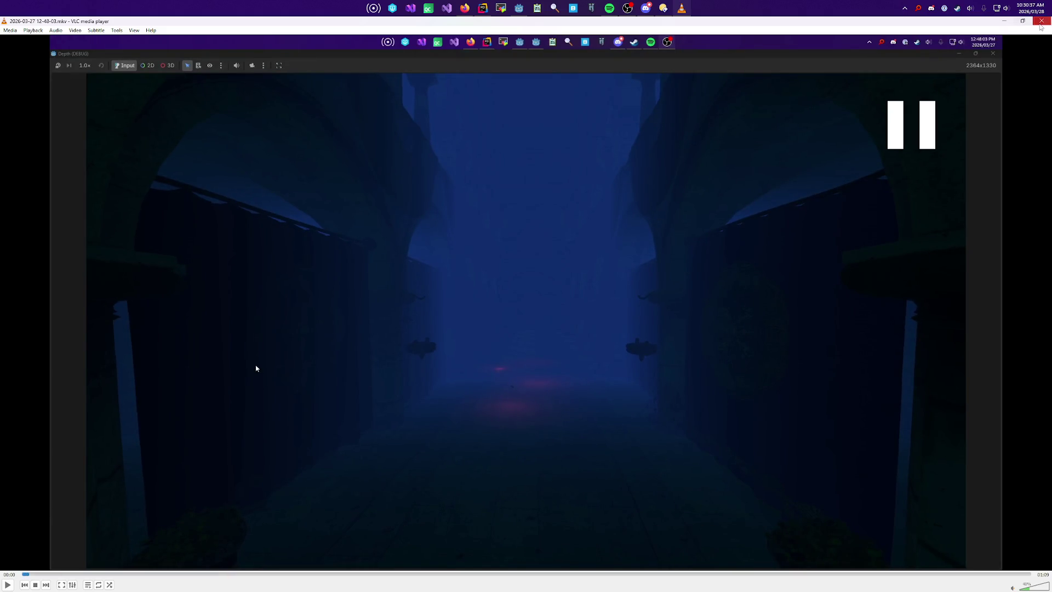
pyautogui.click(1042, 21)
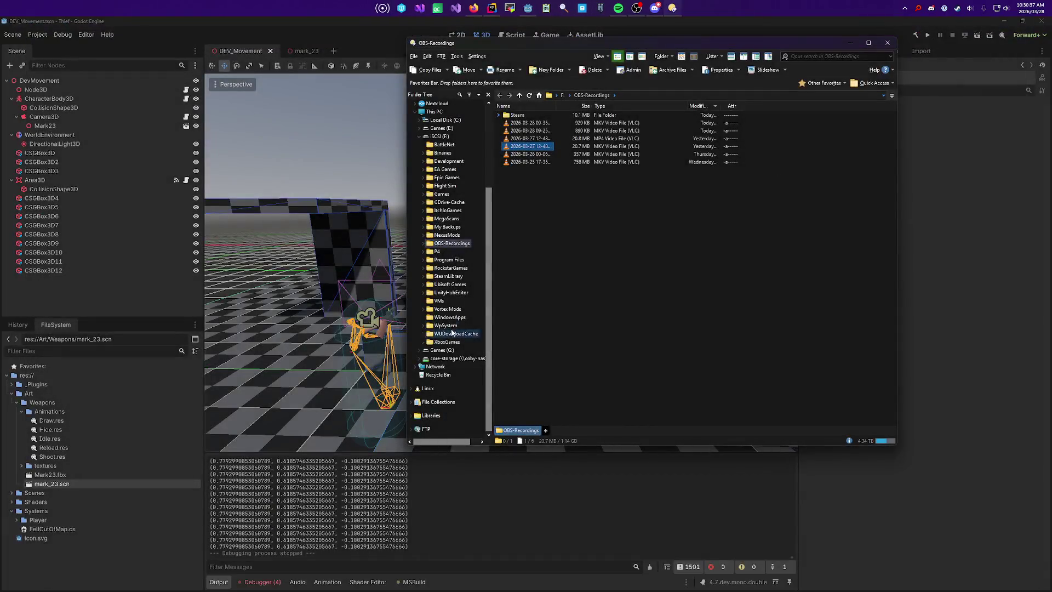
pyautogui.doubleClick(529, 154)
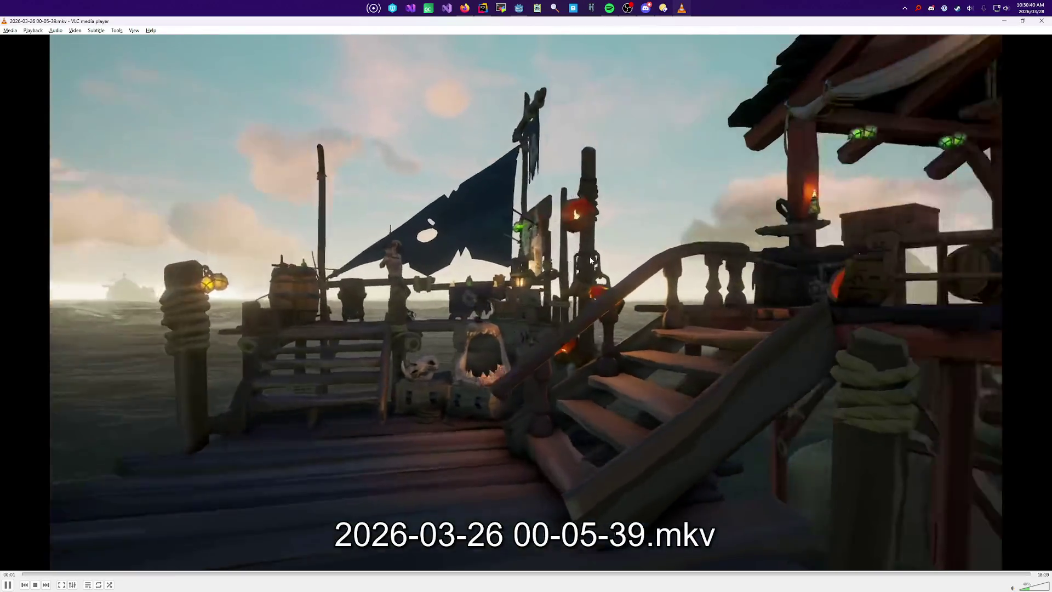
pyautogui.hotkey('ctrl', 'q')
pyautogui.doubleClick(530, 161)
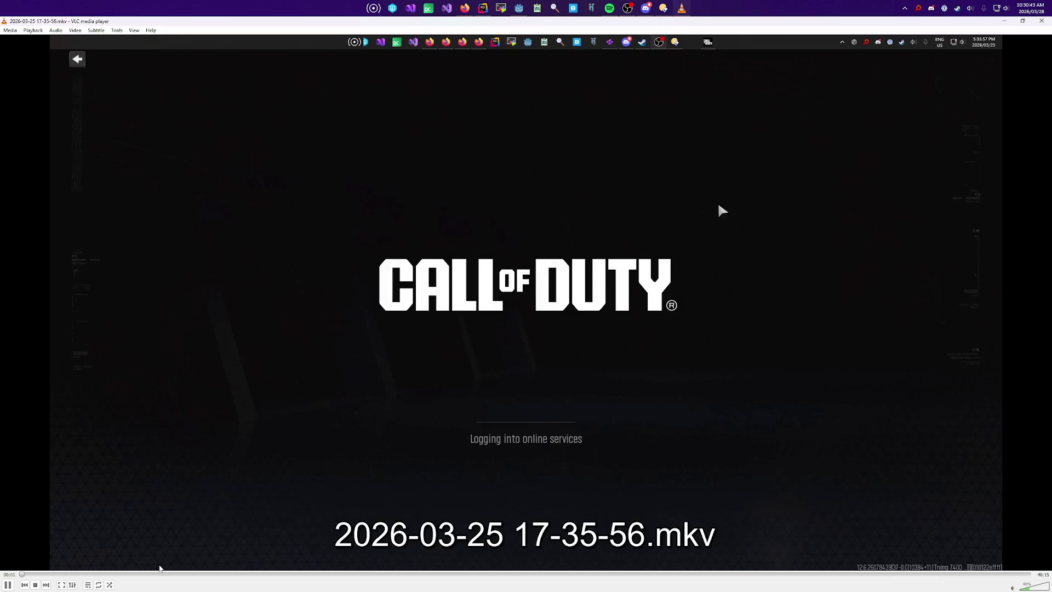
pyautogui.click(180, 573)
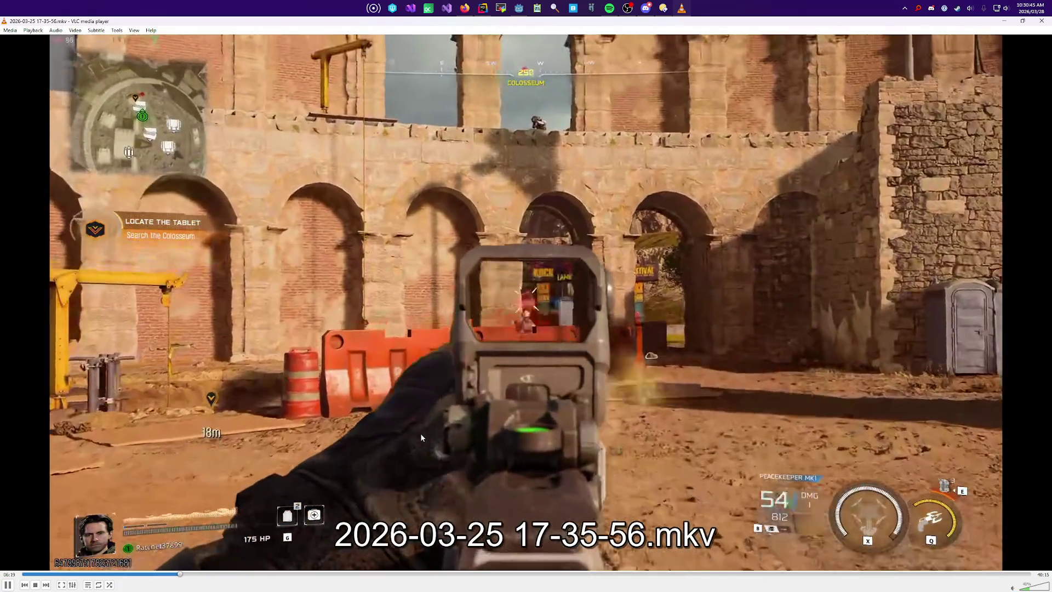
pyautogui.press('space')
pyautogui.scroll(-8, 436, 430)
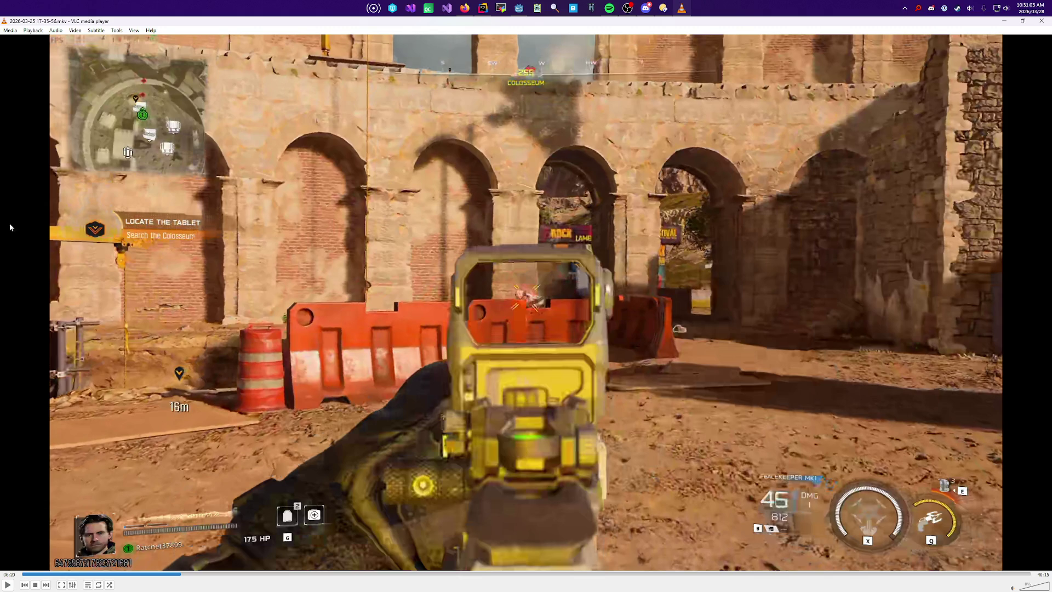
pyautogui.click(962, 7)
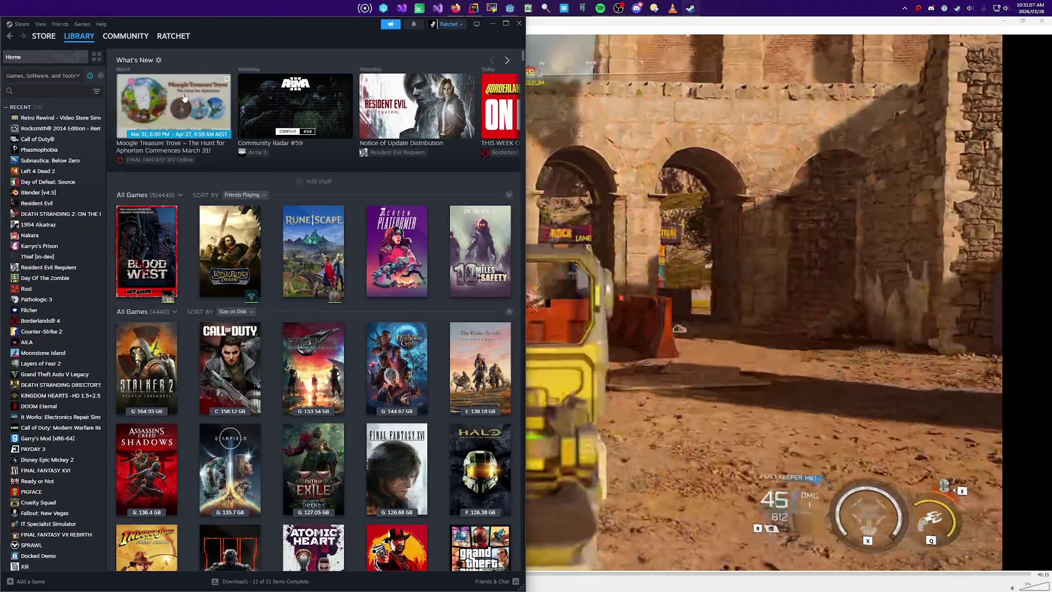
pyautogui.moveTo(173, 36)
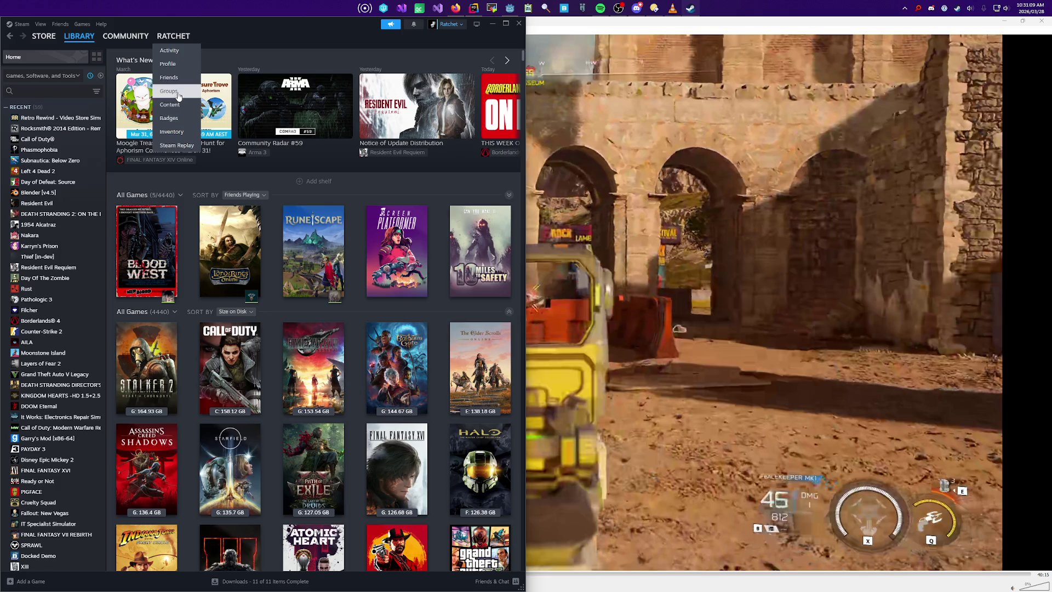
# Step: From your Groups list, maximize Steam and open the Sentinels of the Store page, browsing its title
pyautogui.click(177, 94)
pyautogui.doubleClick(280, 32)
pyautogui.click(477, 155)
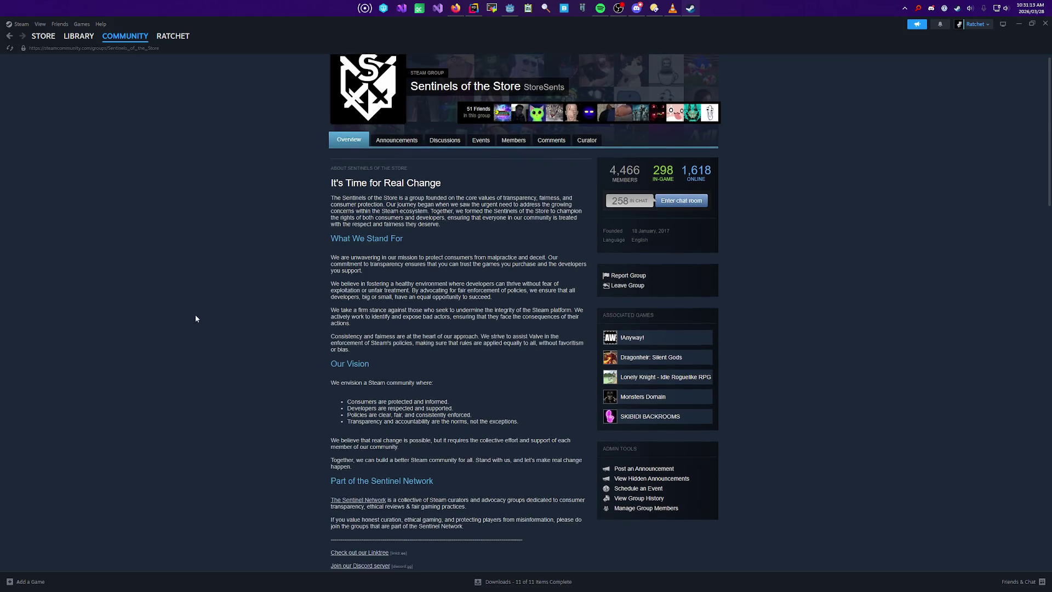
pyautogui.doubleClick(485, 94)
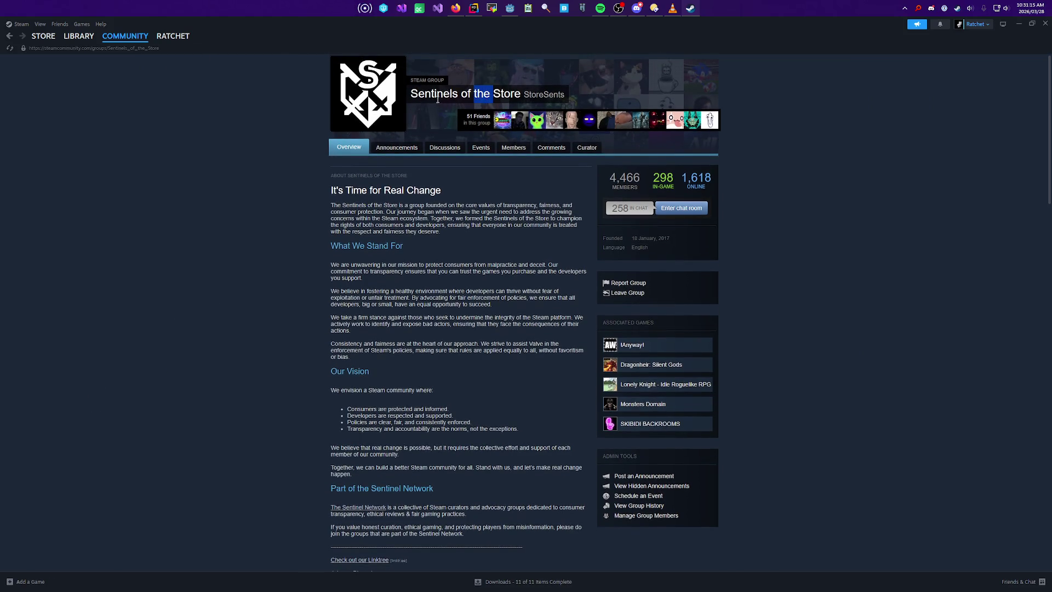
pyautogui.moveTo(524, 94); pyautogui.dragTo(561, 92)
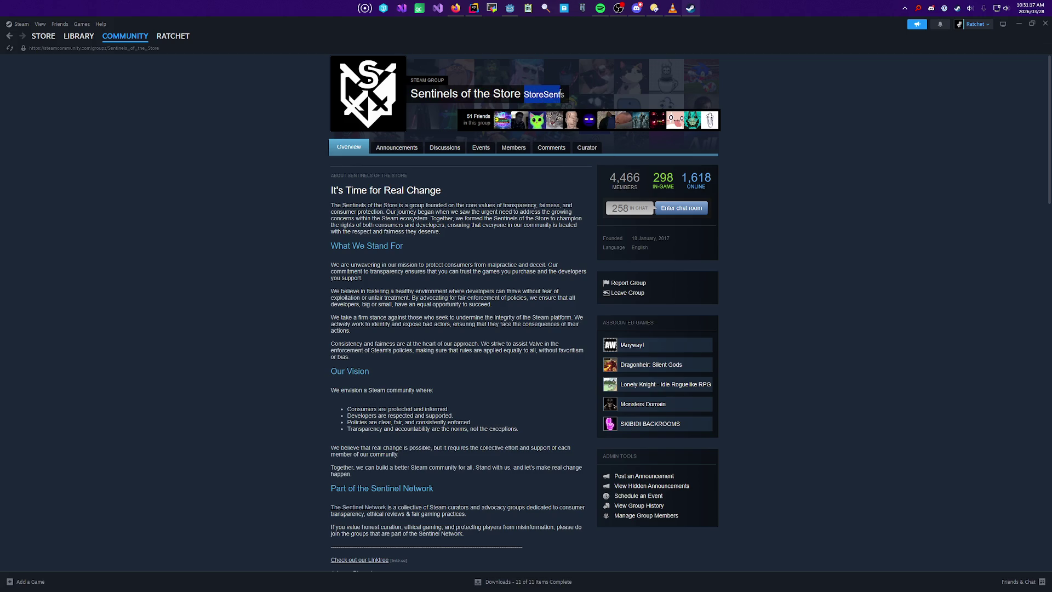
pyautogui.click(440, 89)
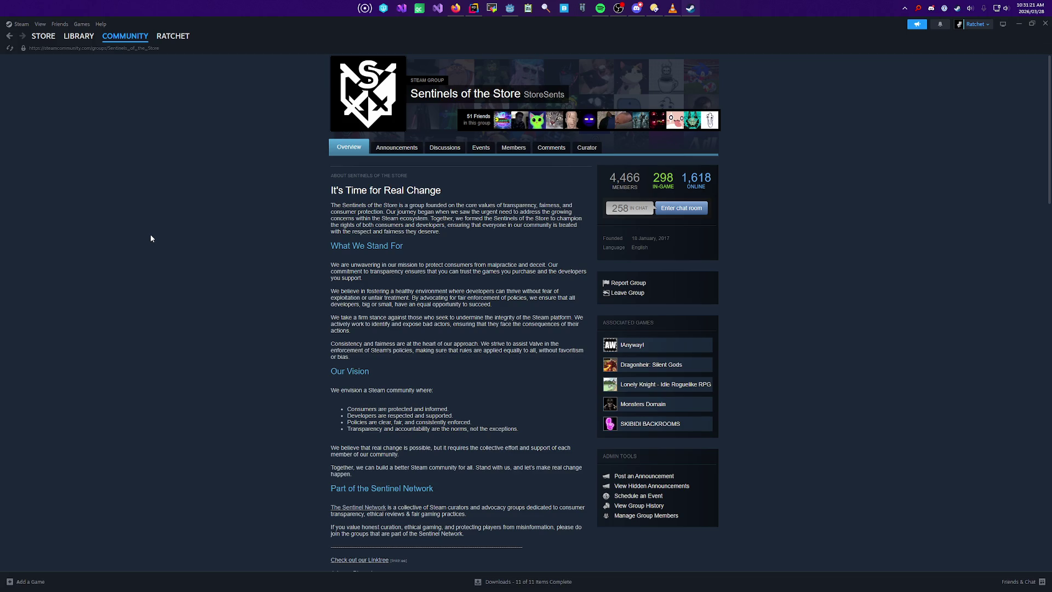
pyautogui.scroll(-5, 211, 286)
pyautogui.scroll(5, 223, 257)
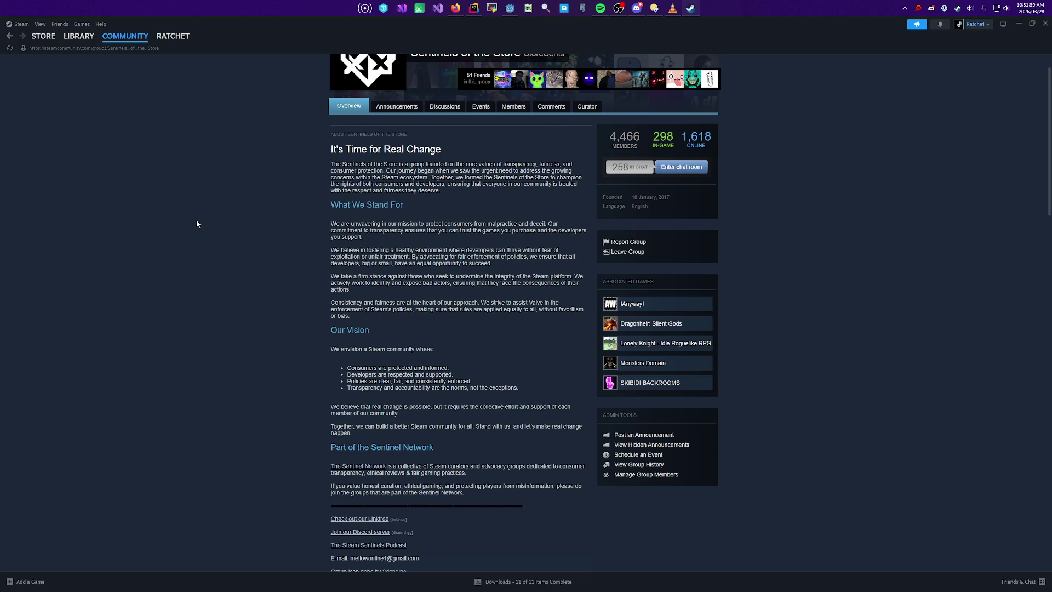
pyautogui.scroll(-5, 248, 209)
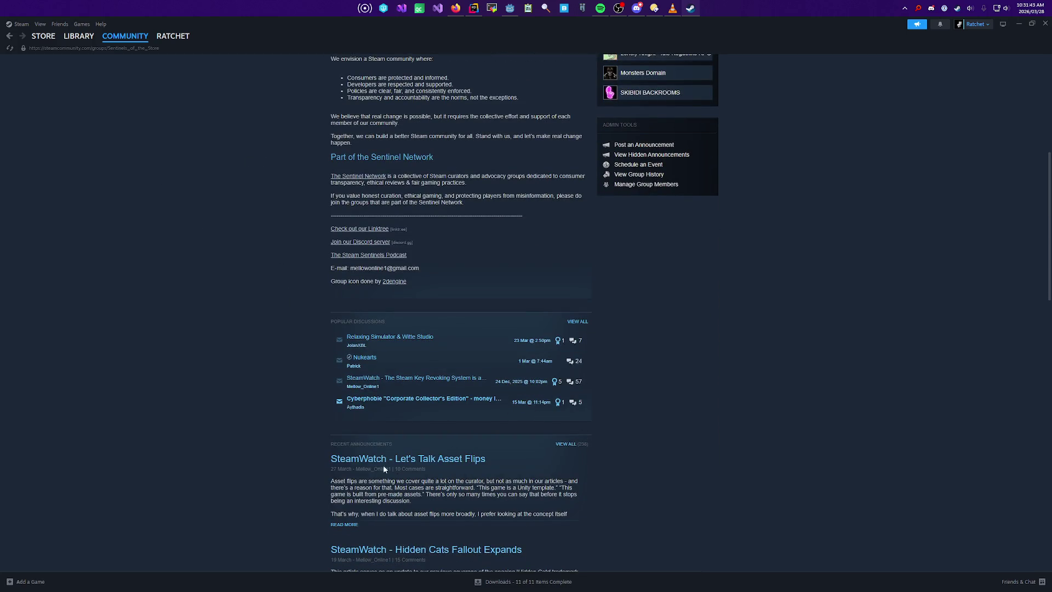
pyautogui.moveTo(552, 366)
pyautogui.scroll(6, 759, 396)
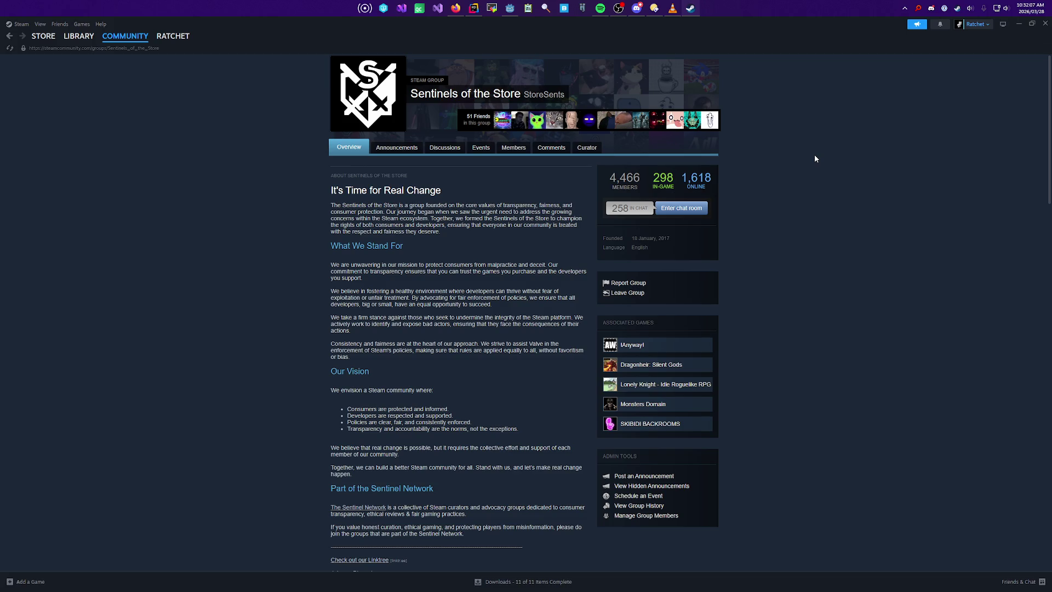
pyautogui.scroll(-8, 812, 369)
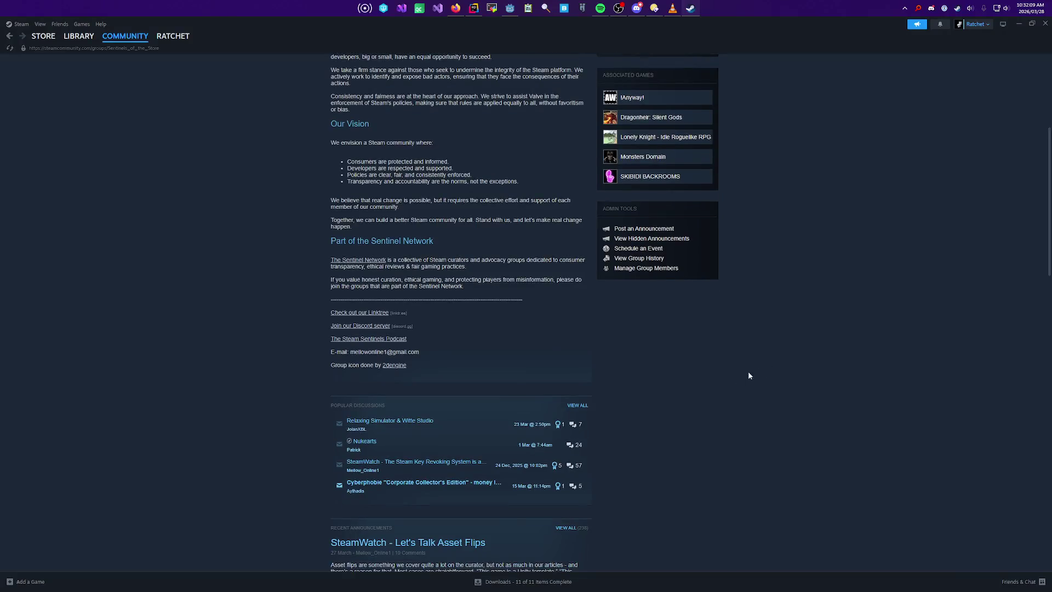
pyautogui.scroll(-2, 207, 393)
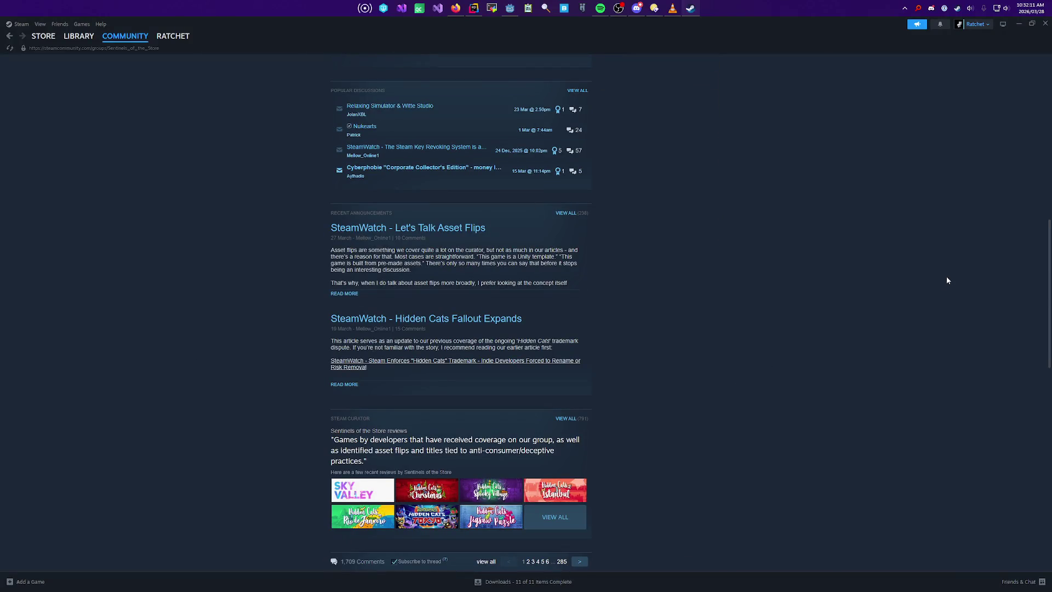
pyautogui.scroll(-3, 815, 327)
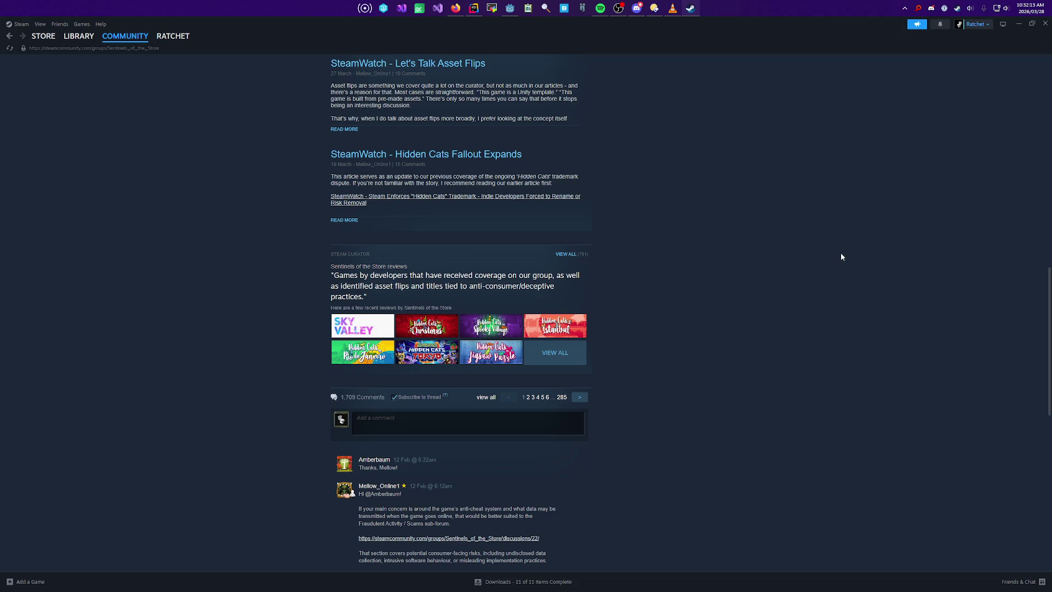
pyautogui.scroll(-2, 688, 250)
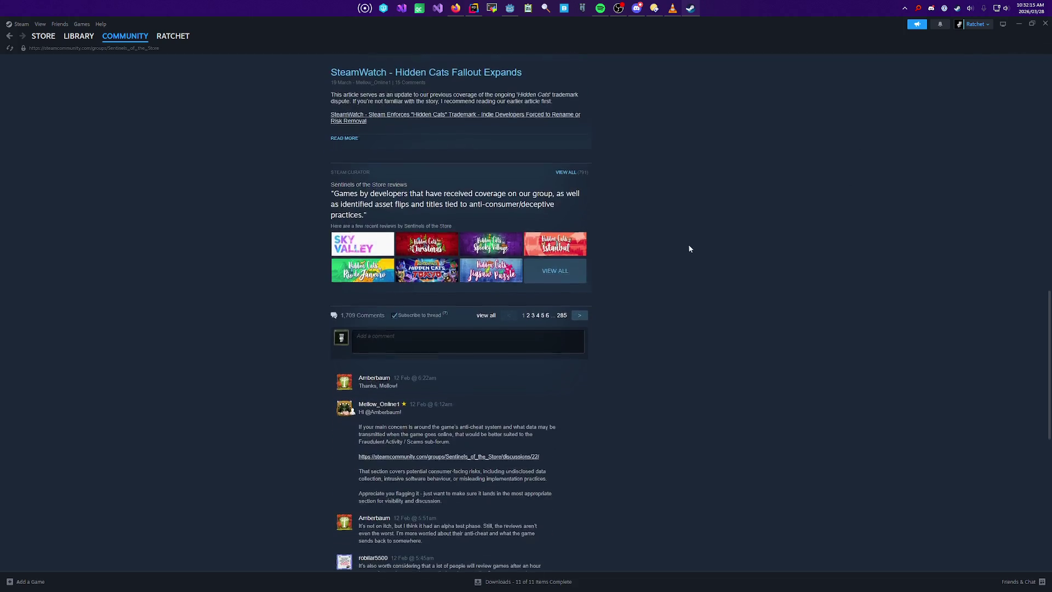
pyautogui.scroll(-3, 702, 246)
pyautogui.scroll(-2, 831, 189)
pyautogui.scroll(15, 822, 356)
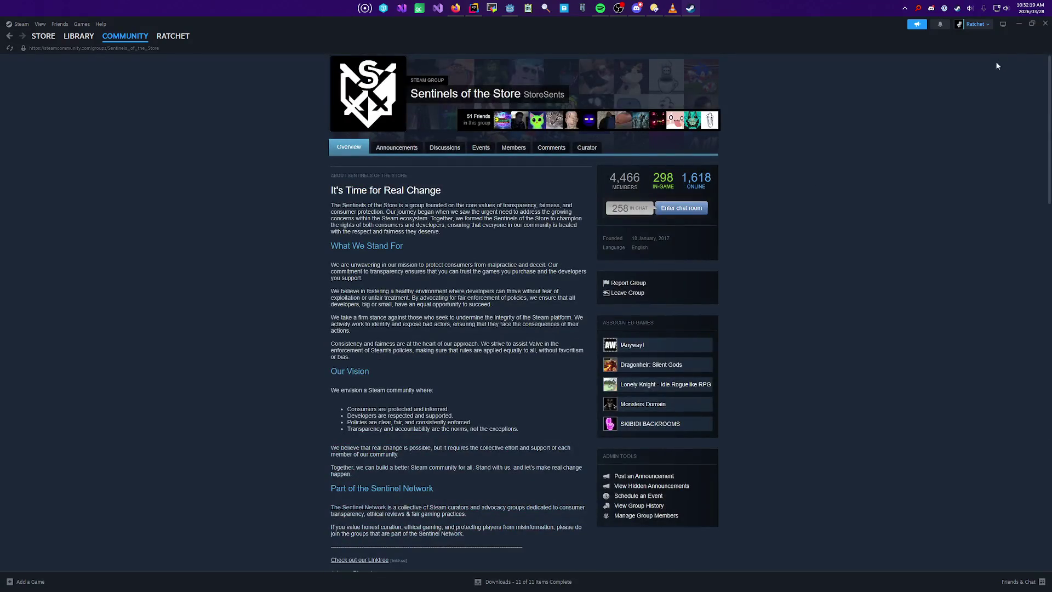
pyautogui.click(1046, 23)
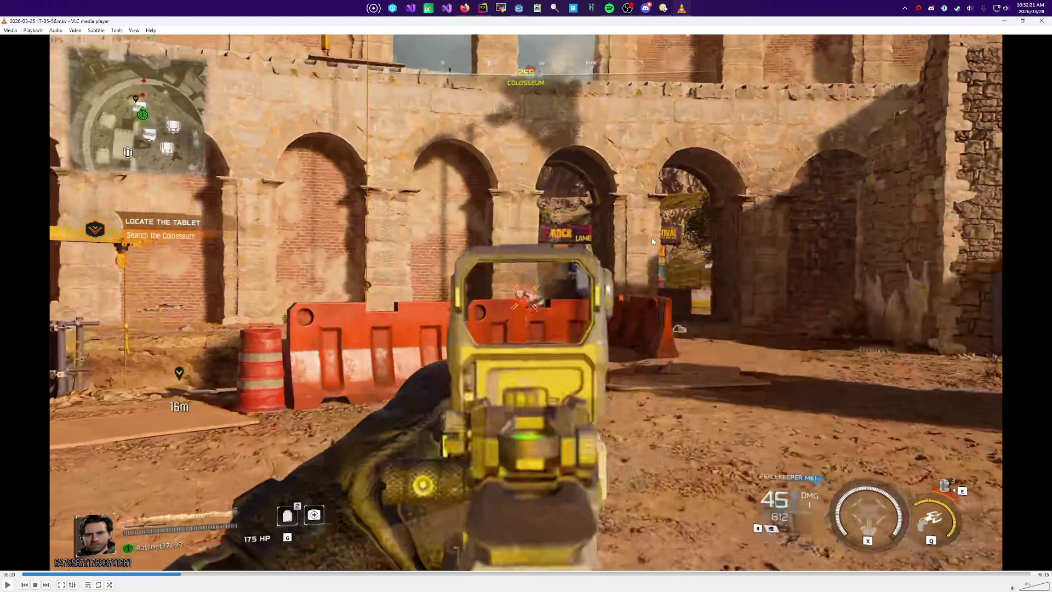
# Step: Rewind the 17-35-56.mkv gameplay to the road stretch at 04:58 and show it fullscreen
pyautogui.press('space')
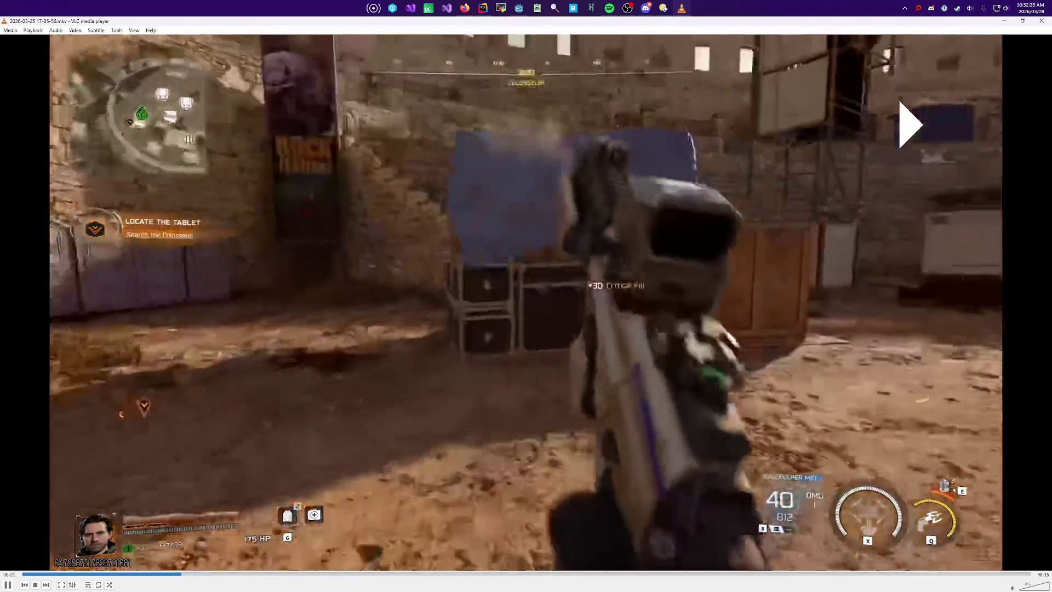
pyautogui.press('space')
pyautogui.click(154, 574)
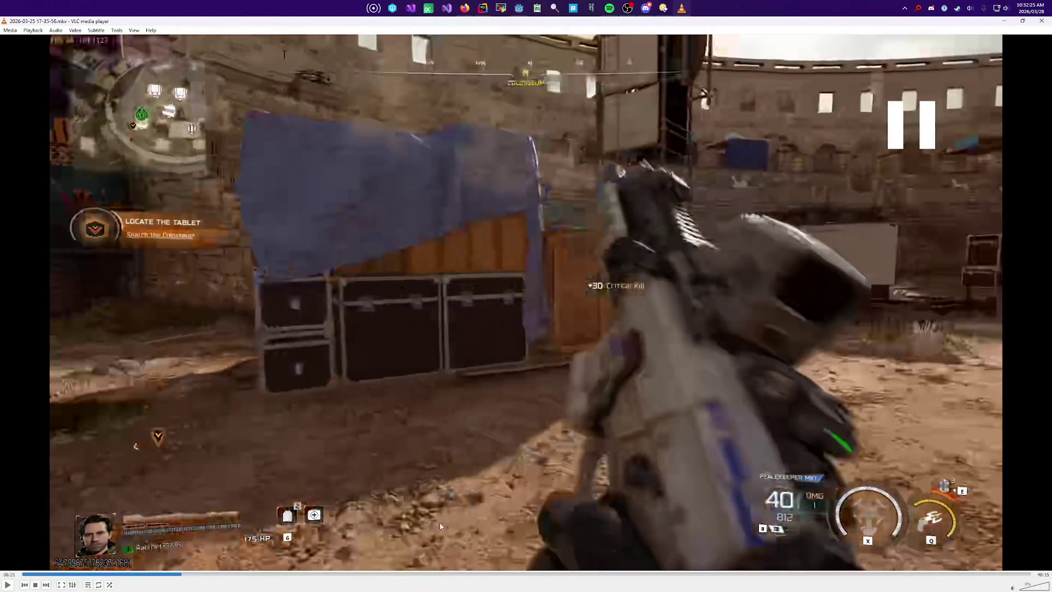
pyautogui.moveTo(153, 573); pyautogui.dragTo(147, 574)
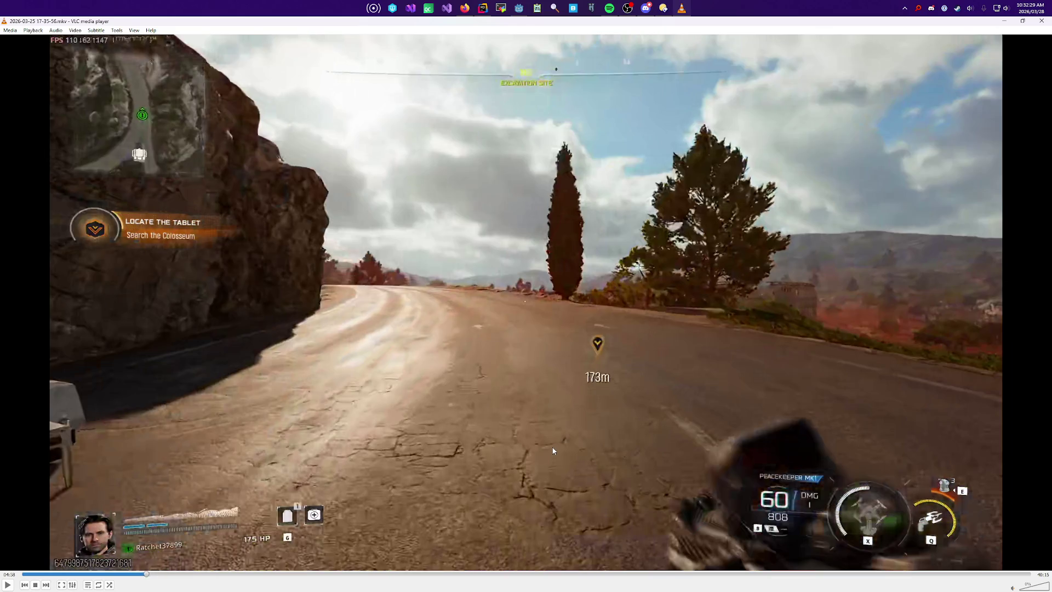
pyautogui.doubleClick(553, 451)
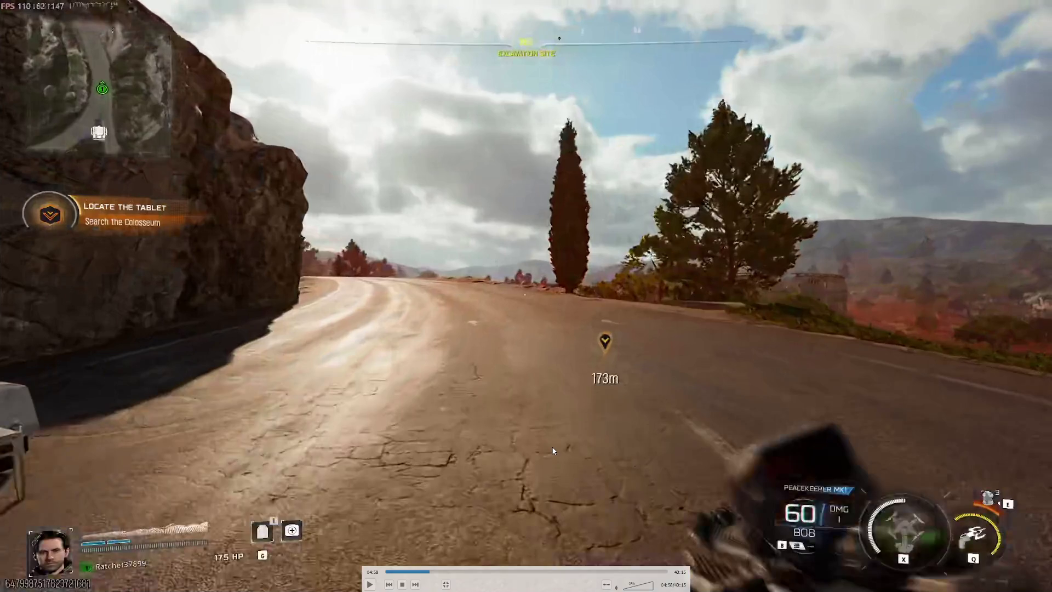
# Step: Dismiss the playback options menu unchanged, then skip forward past 05:07 toward the Colosseum
pyautogui.rightClick(487, 265)
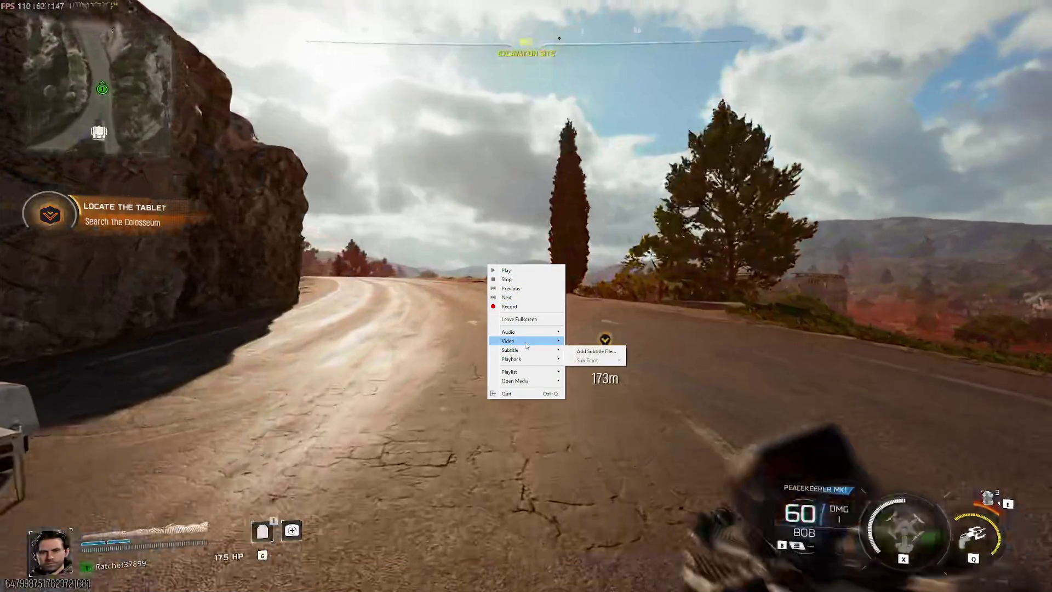
pyautogui.moveTo(527, 341)
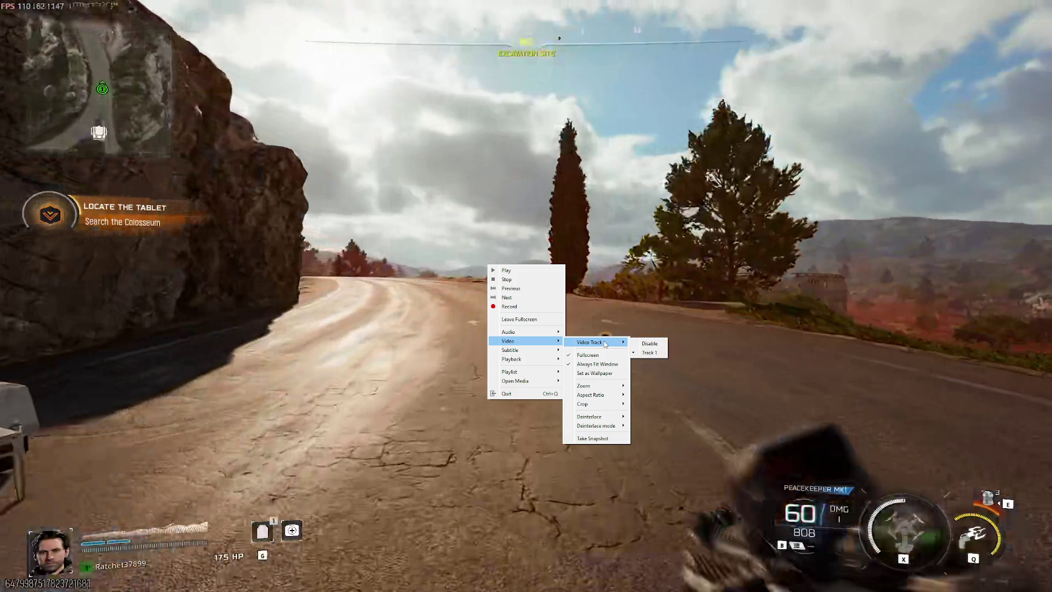
pyautogui.moveTo(605, 396)
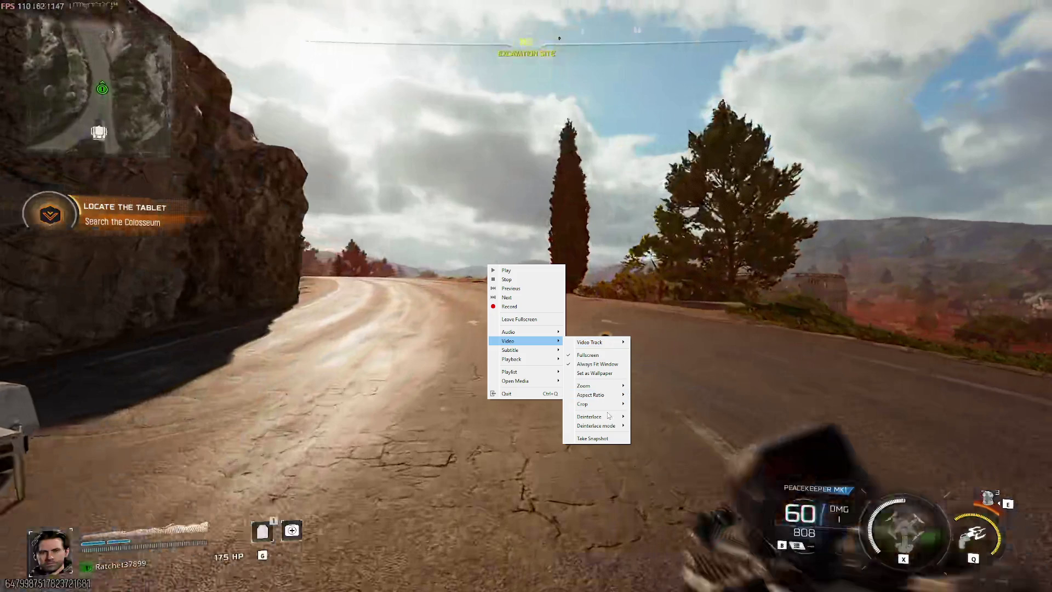
pyautogui.click(418, 278)
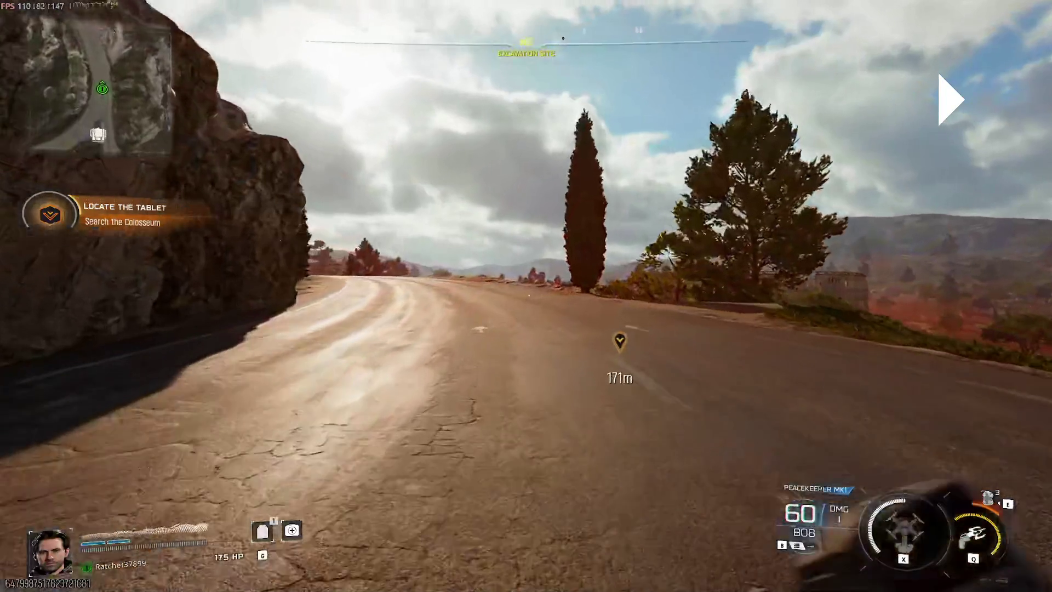
pyautogui.press('space')
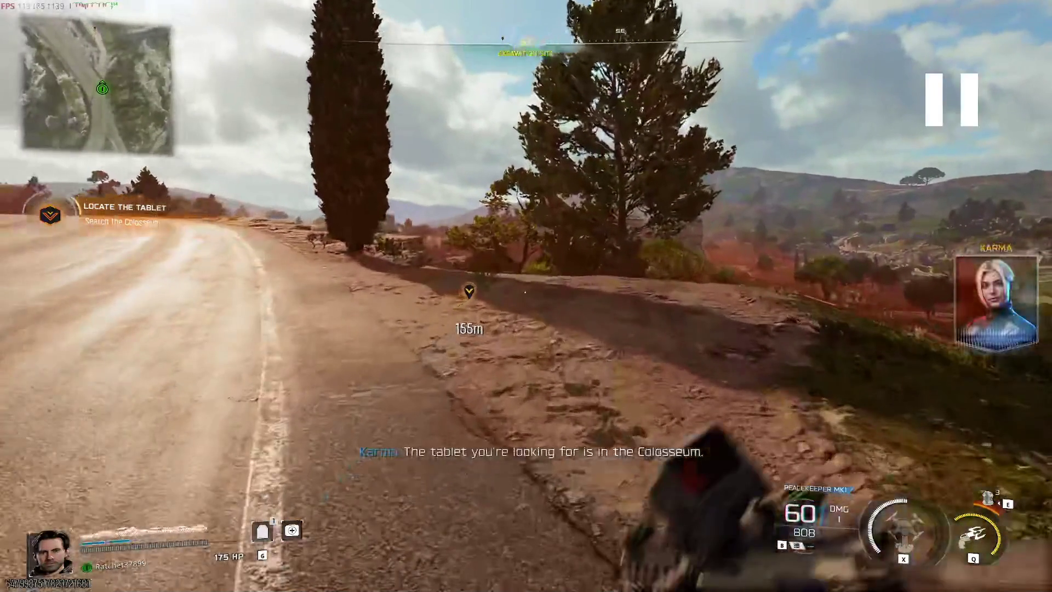
pyautogui.press('space')
pyautogui.press('Right')
pyautogui.press('Right')
pyautogui.press('Right')
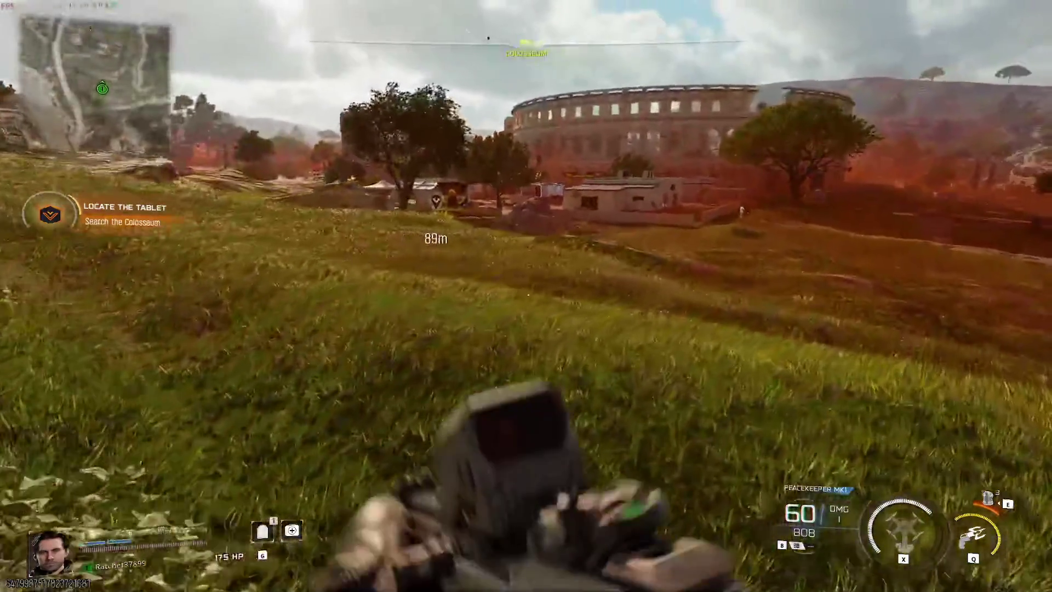
pyautogui.press('Right')
pyautogui.press('Right')
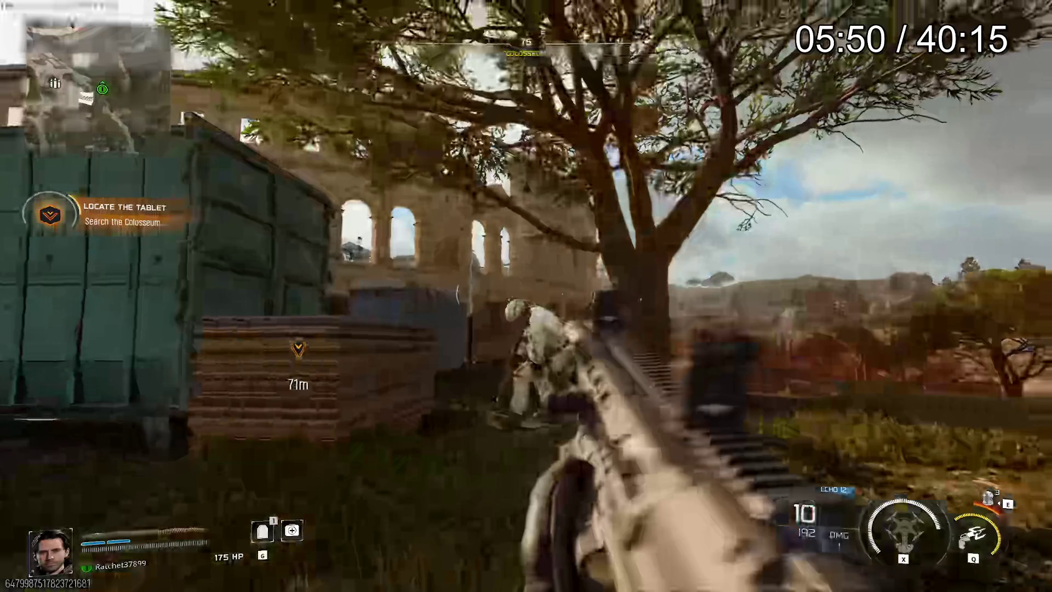
pyautogui.press('Right')
pyautogui.press('Right')
pyautogui.press('Right')
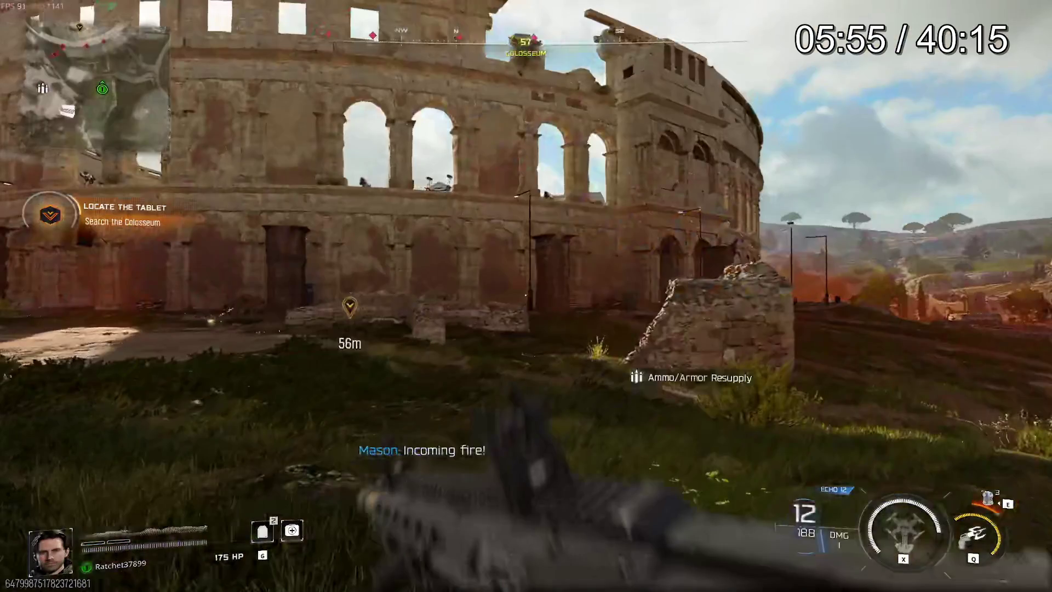
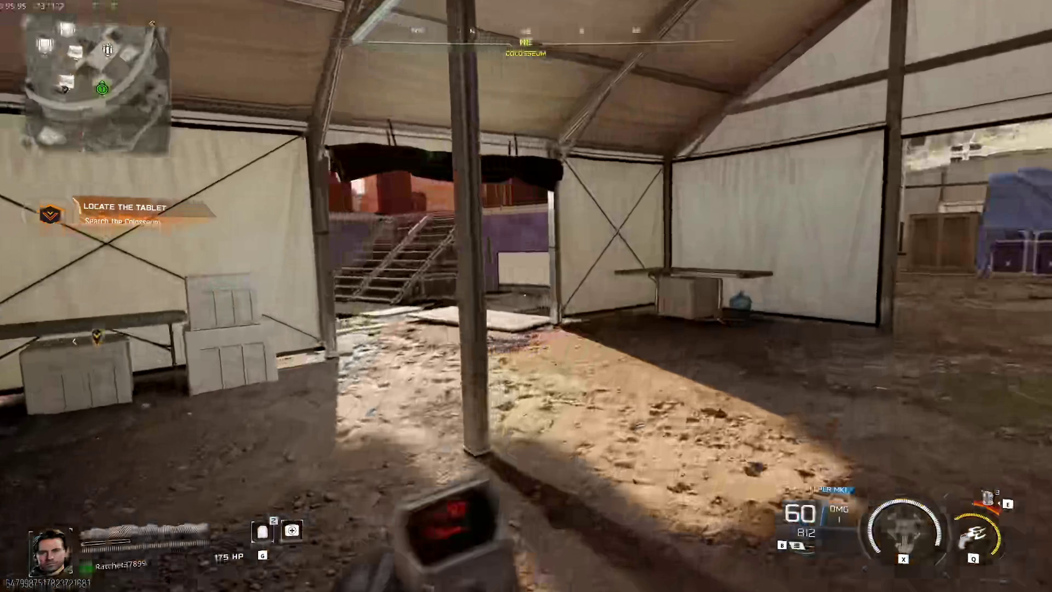
# Step: Resume the gameplay video, seek forward to the colosseum arena, and pause there
pyautogui.click(480, 252)
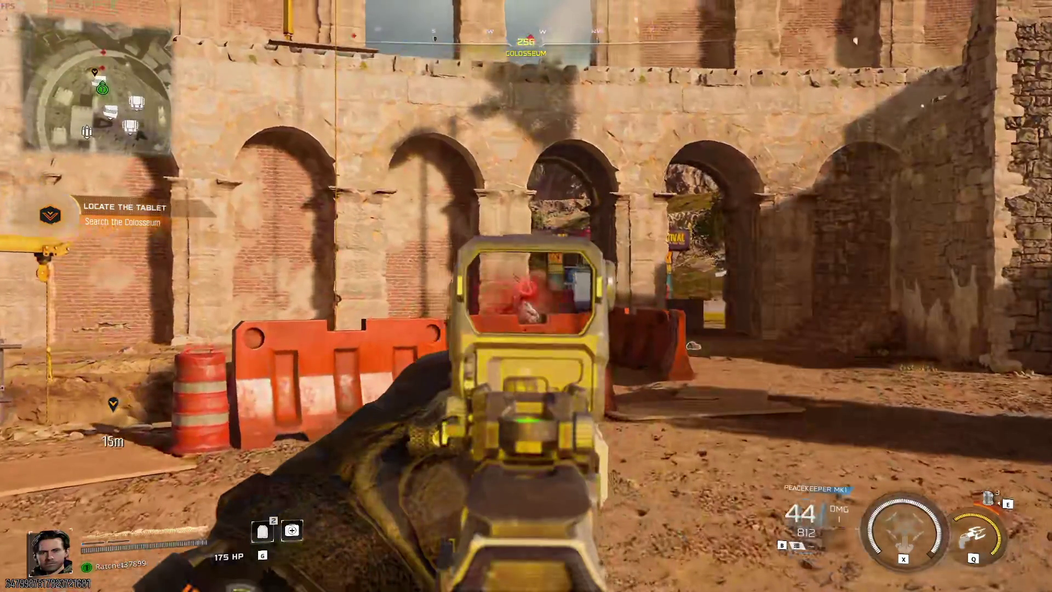
pyautogui.press('Right')
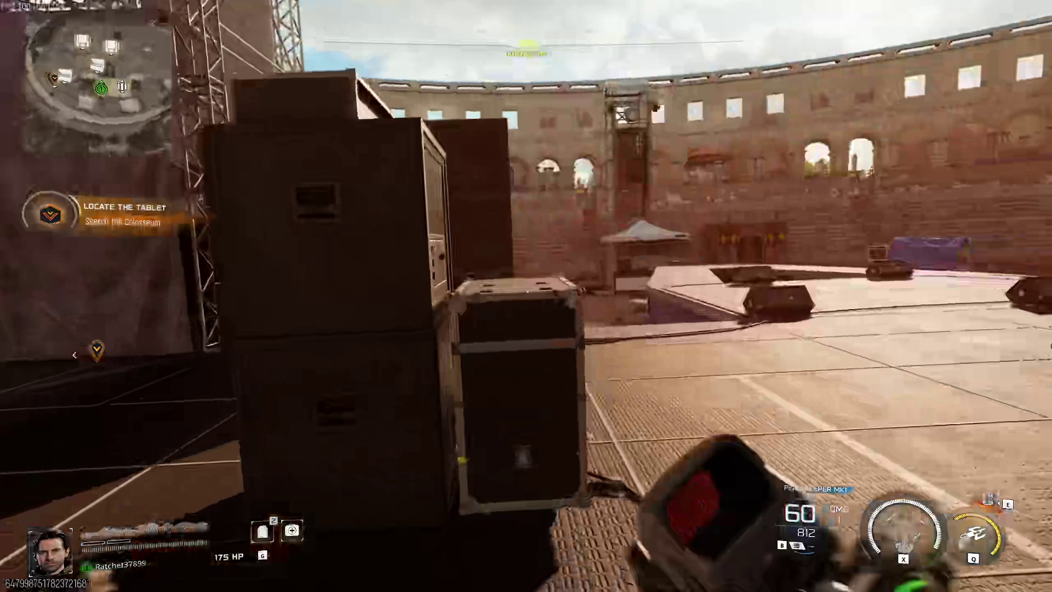
pyautogui.press('space')
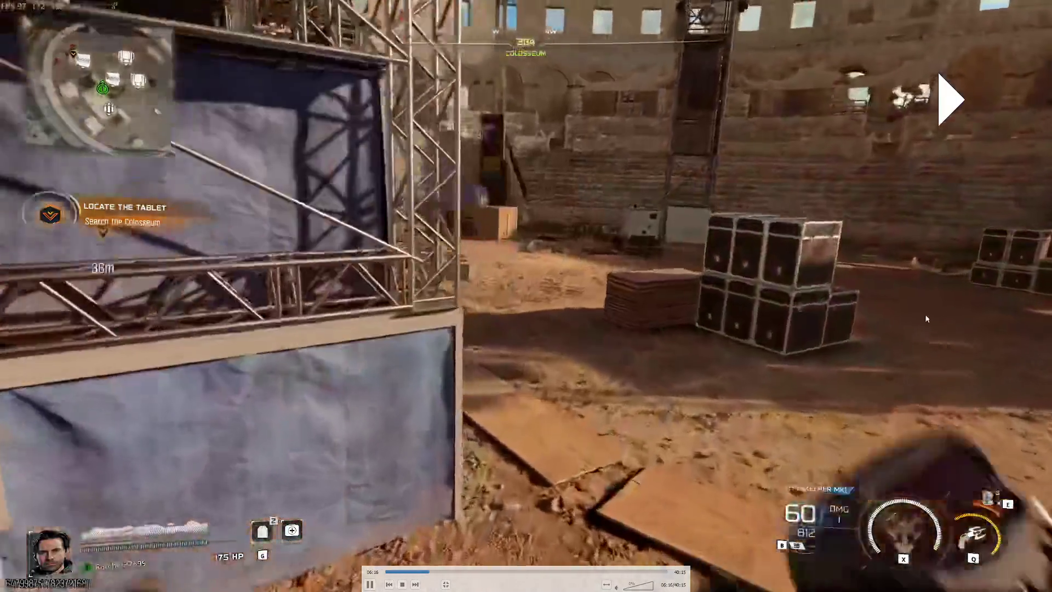
# Step: Resume the gameplay recording through the colosseum fight
pyautogui.press('space')
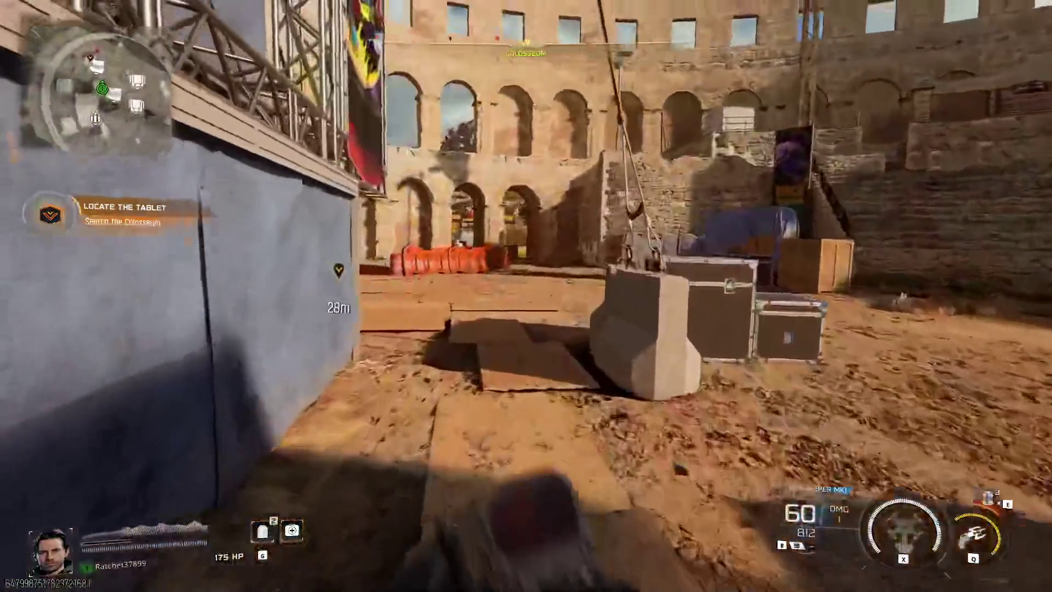
pyautogui.rightClick(526, 296)
pyautogui.click(526, 296)
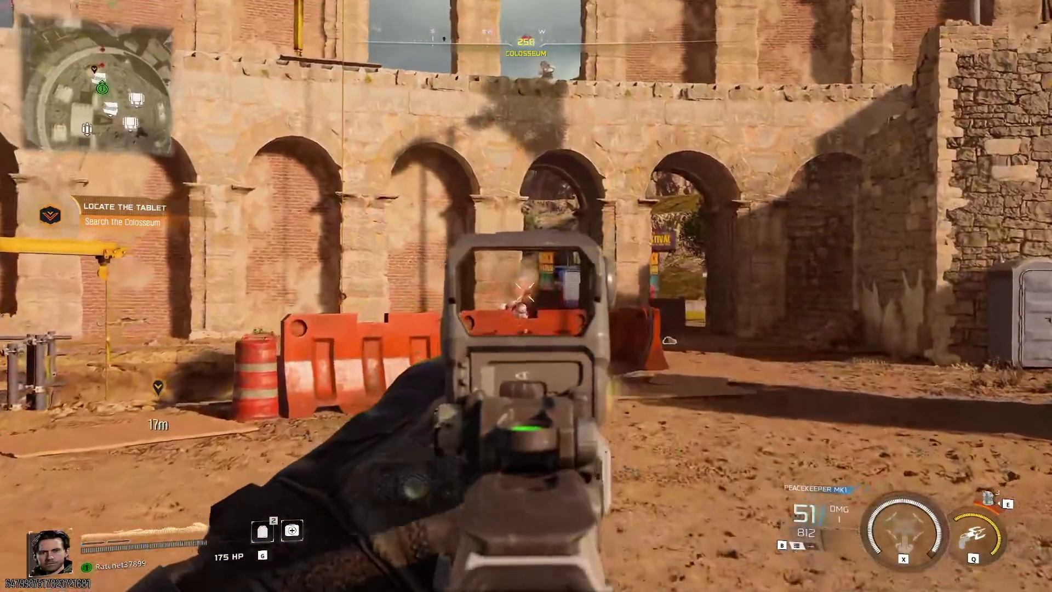
pyautogui.click(526, 296)
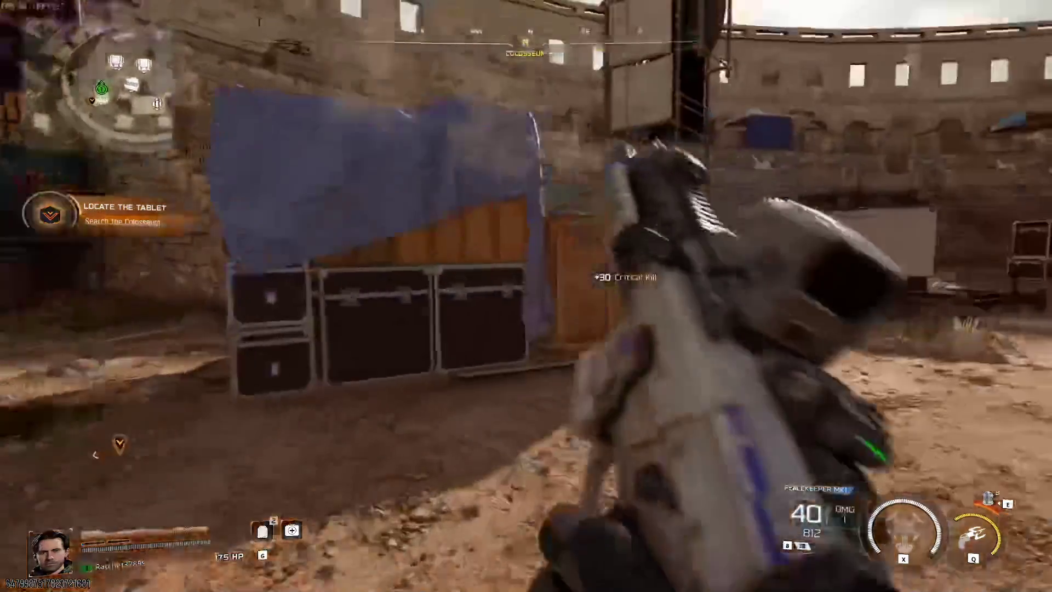
pyautogui.press('w')
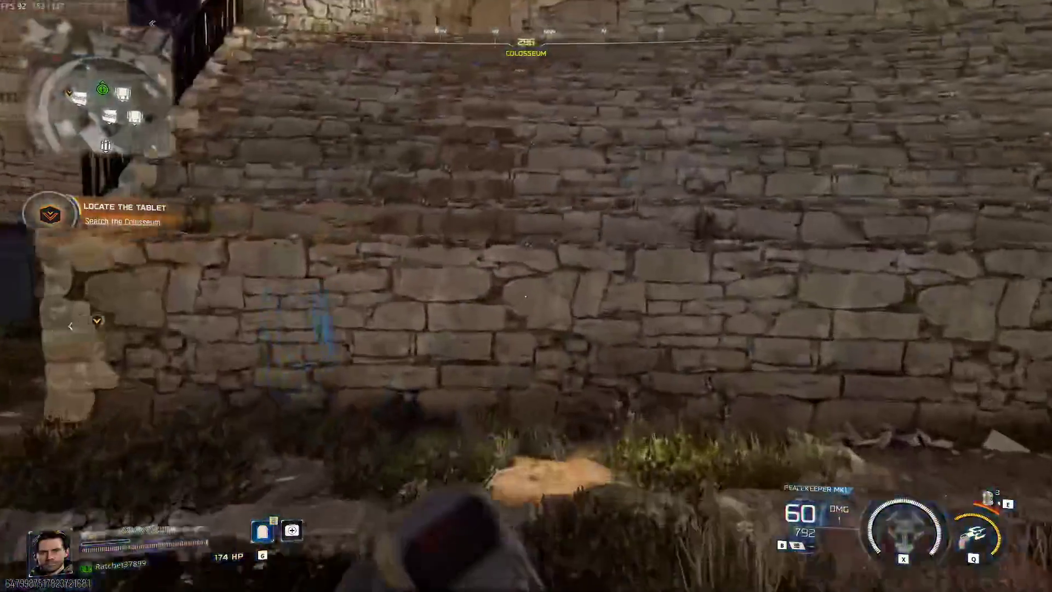
pyautogui.press('space')
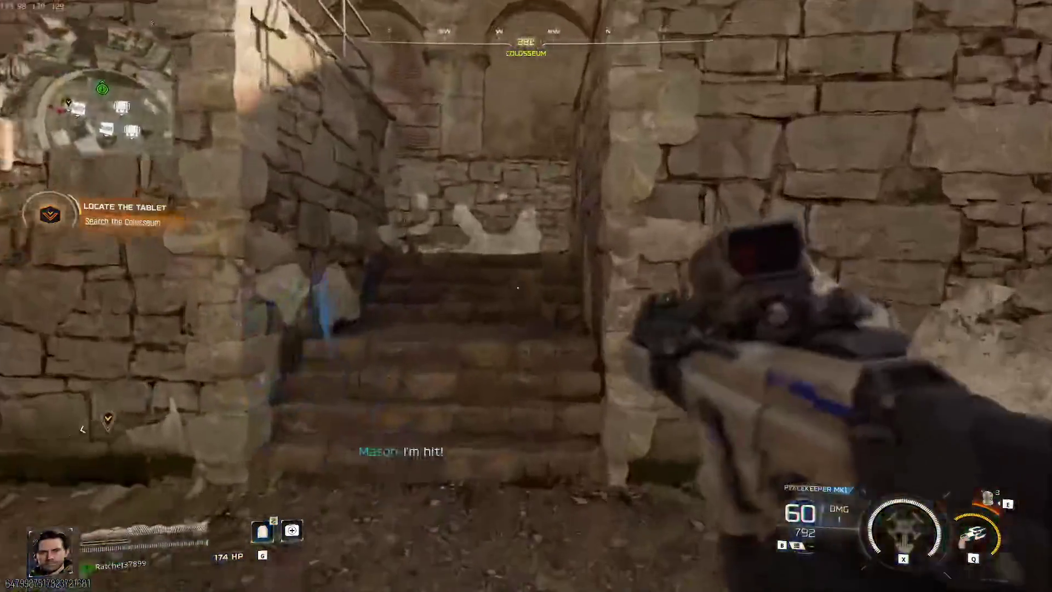
# Step: Pause the video on the colosseum walkway and bring up the Windows Start search
pyautogui.press('w')
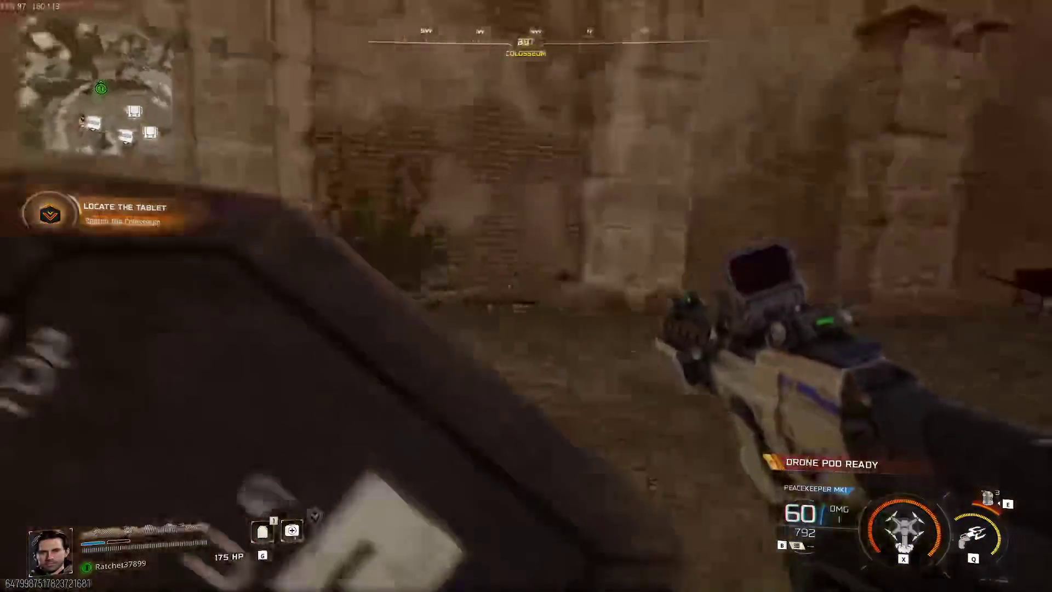
pyautogui.press('w')
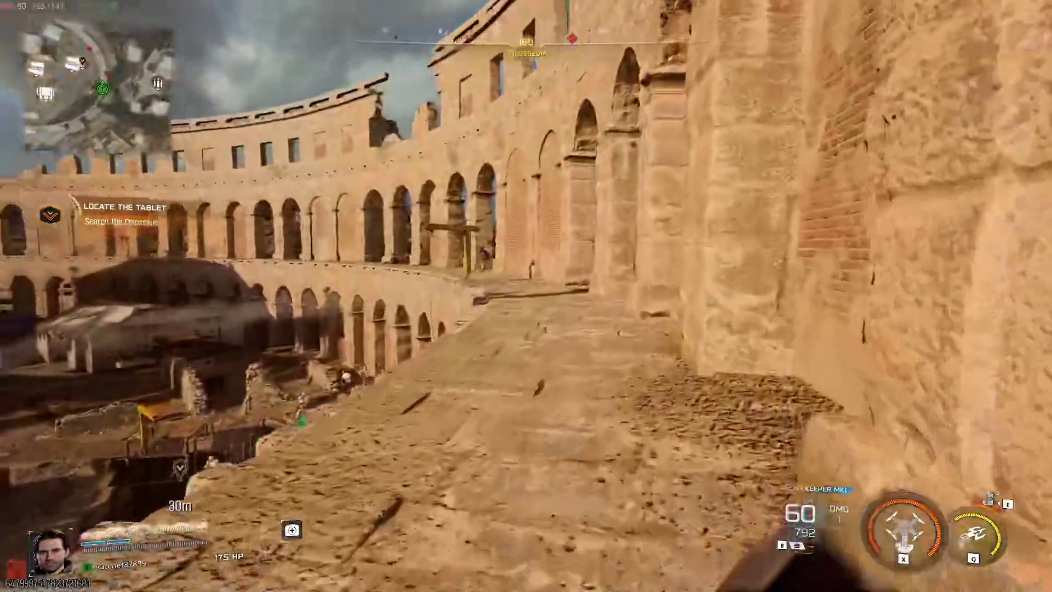
pyautogui.rightClick(526, 296)
pyautogui.click(526, 296)
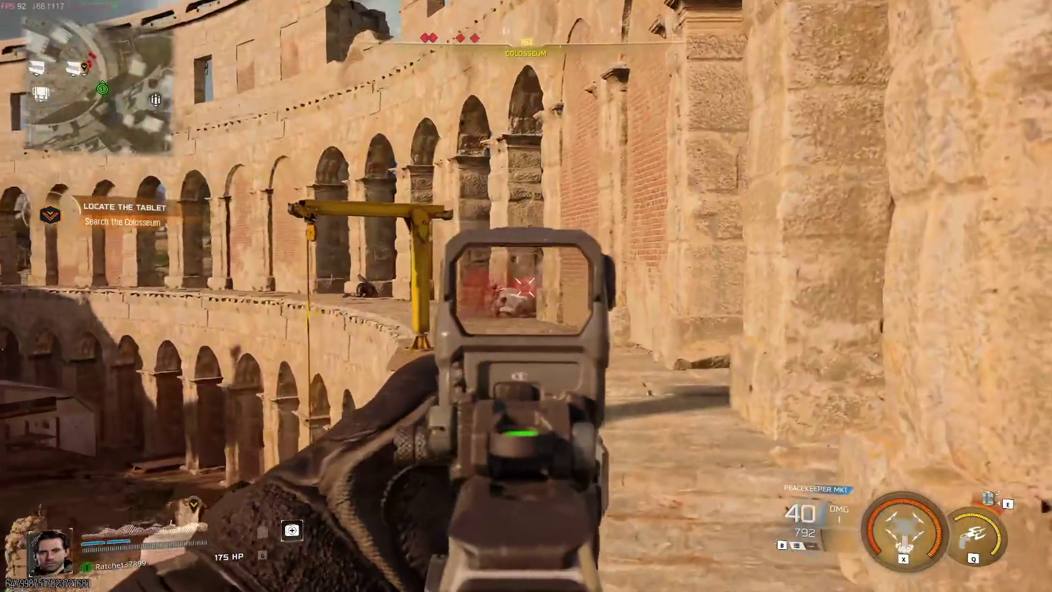
pyautogui.click(1000, 242)
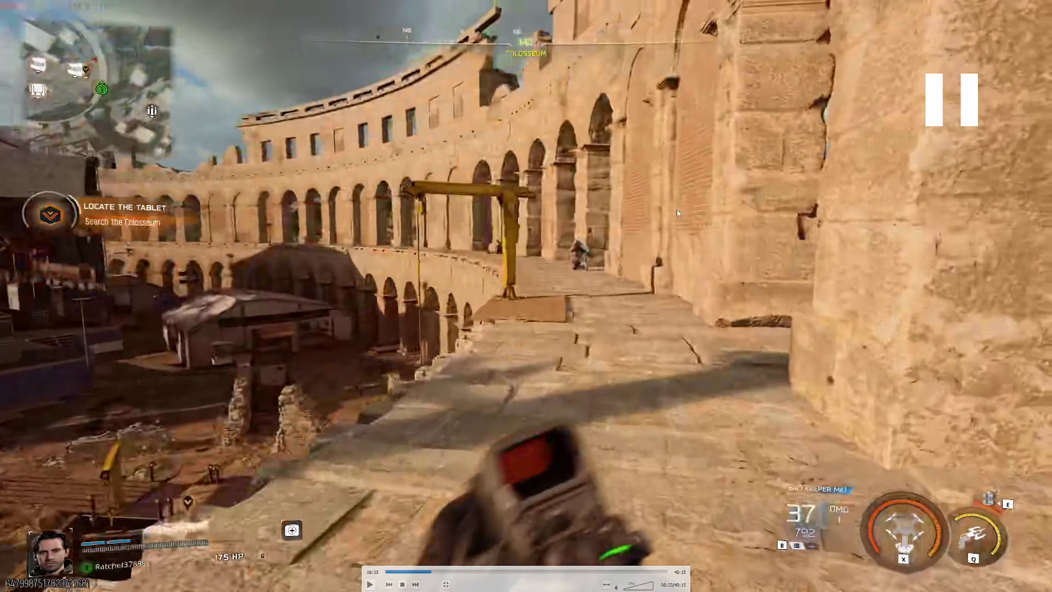
pyautogui.press('super')
# Step: Launch Paint.NET from the 'paint' search and dismiss the Resize dialog unchanged
pyautogui.write('paint')
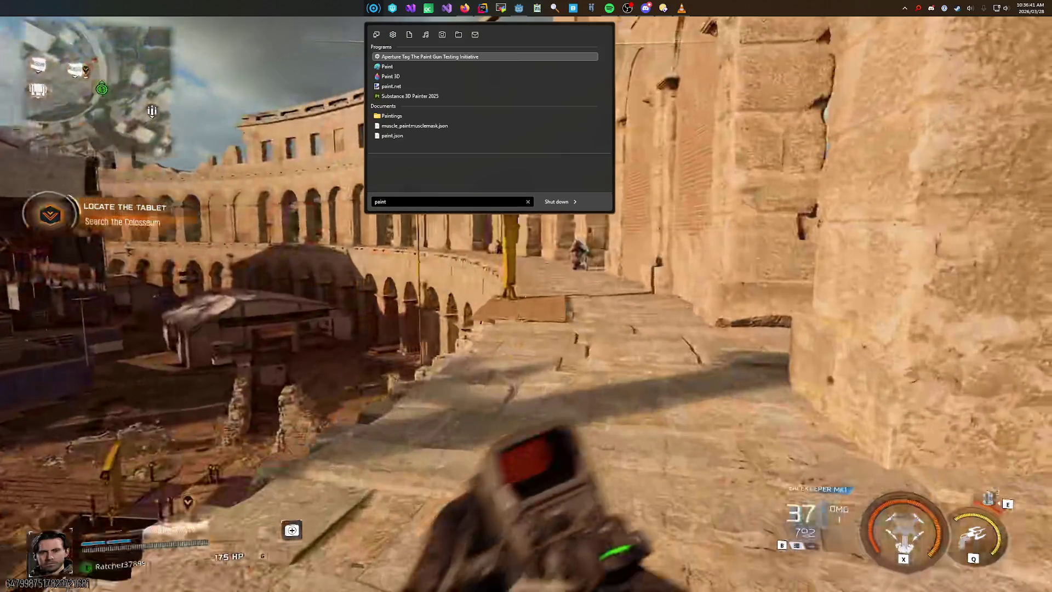
pyautogui.press('Escape')
pyautogui.press('Escape')
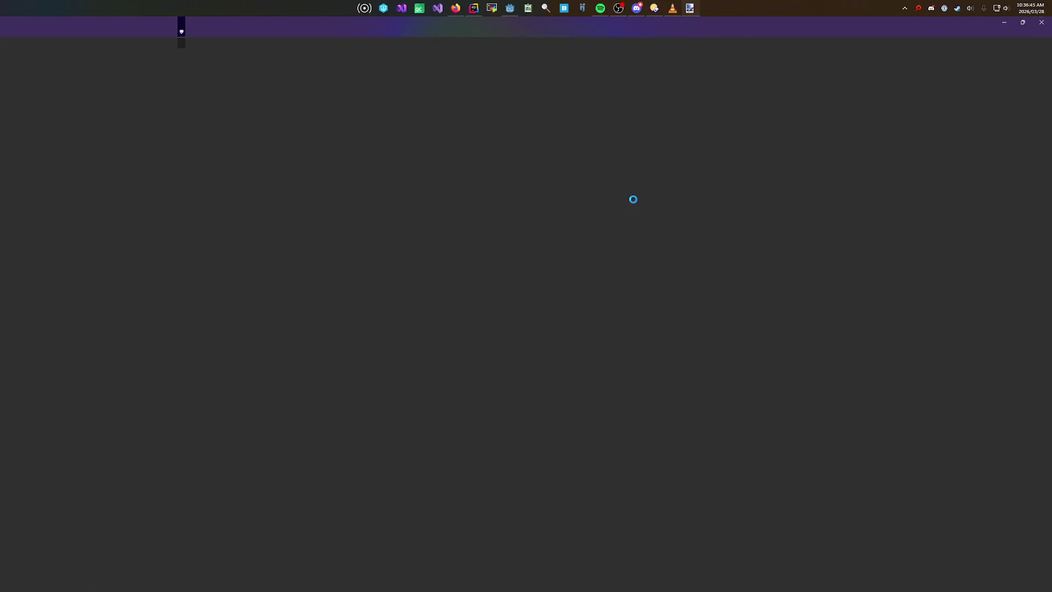
pyautogui.hotkey('ctrl', 'r')
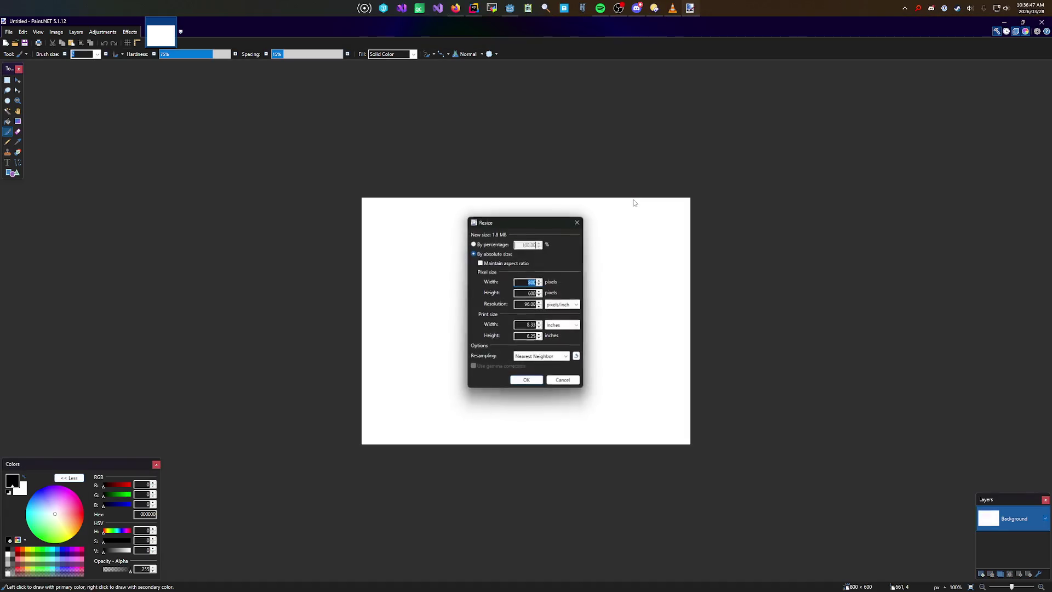
pyautogui.write('2')
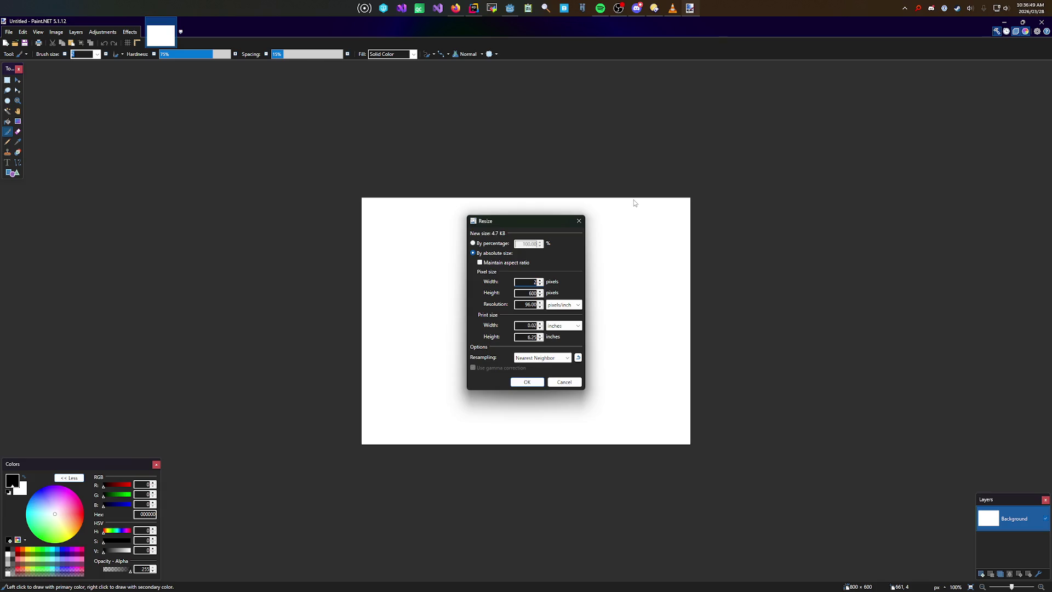
pyautogui.press('Escape')
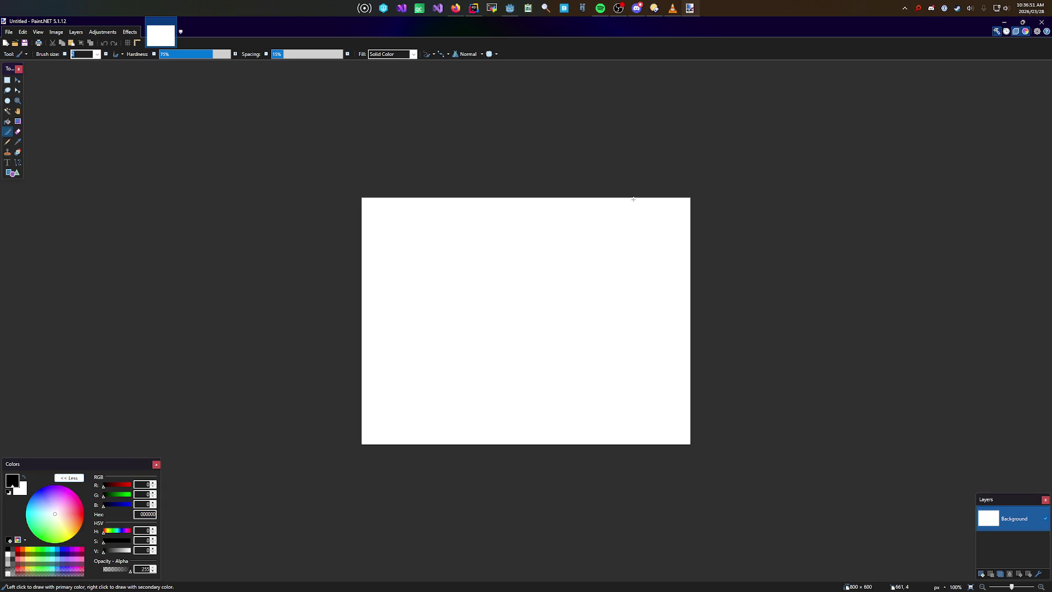
# Step: Undo the test strokes and fill the whole 800×600 canvas with black
pyautogui.scroll(3, 493, 335)
pyautogui.scroll(2, 204, 300)
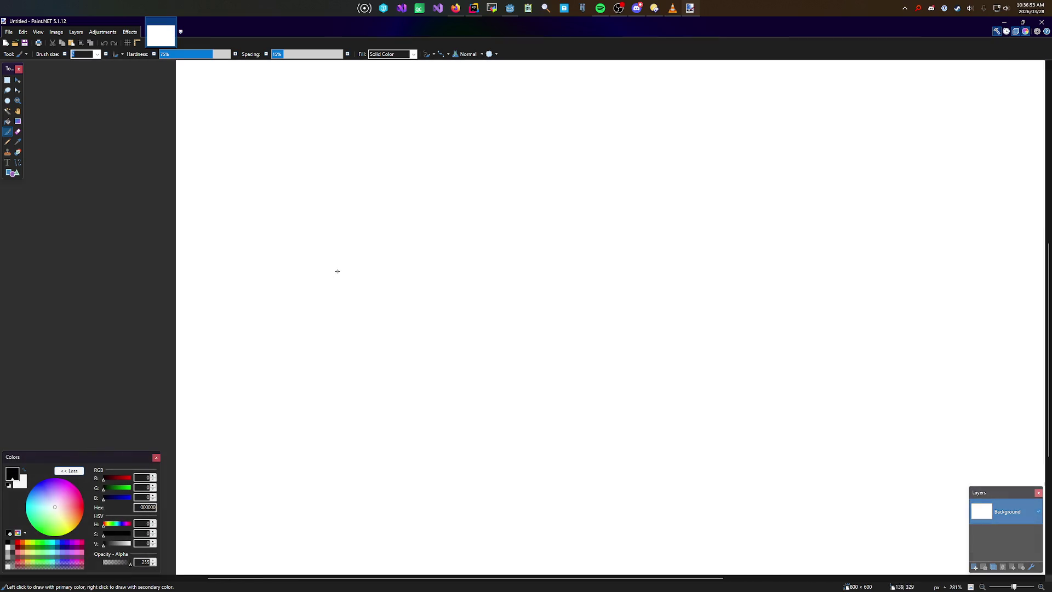
pyautogui.moveTo(448, 251); pyautogui.dragTo(448, 395)
pyautogui.hotkey('ctrl', 'z')
pyautogui.moveTo(473, 428)
pyautogui.mouseDown()
pyautogui.moveTo(475, 324)
pyautogui.moveTo(708, 291)
pyautogui.mouseUp()
pyautogui.scroll(1, 569, 256)
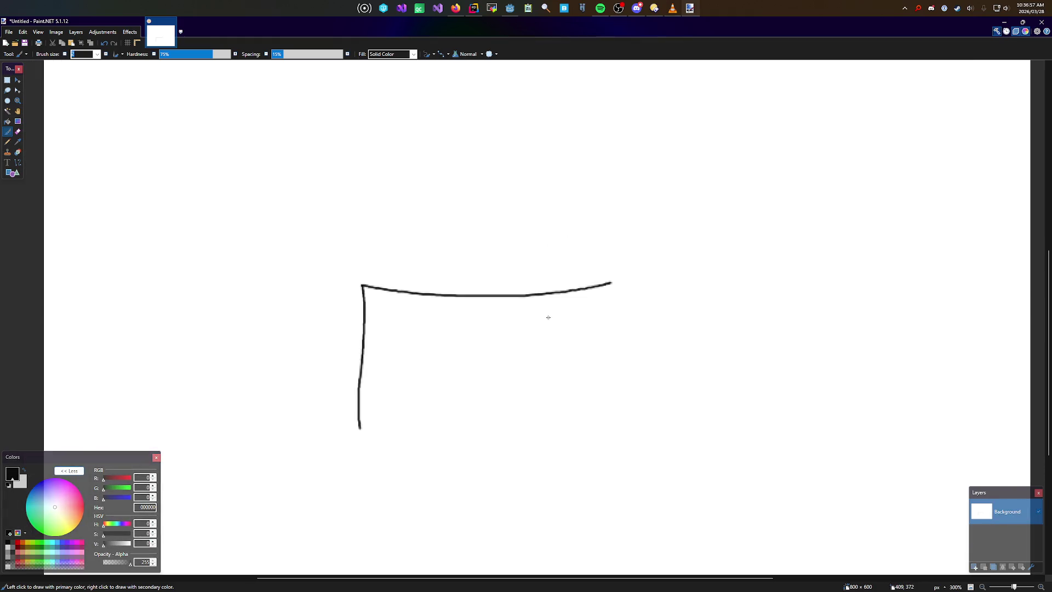
pyautogui.hotkey('ctrl', 'z')
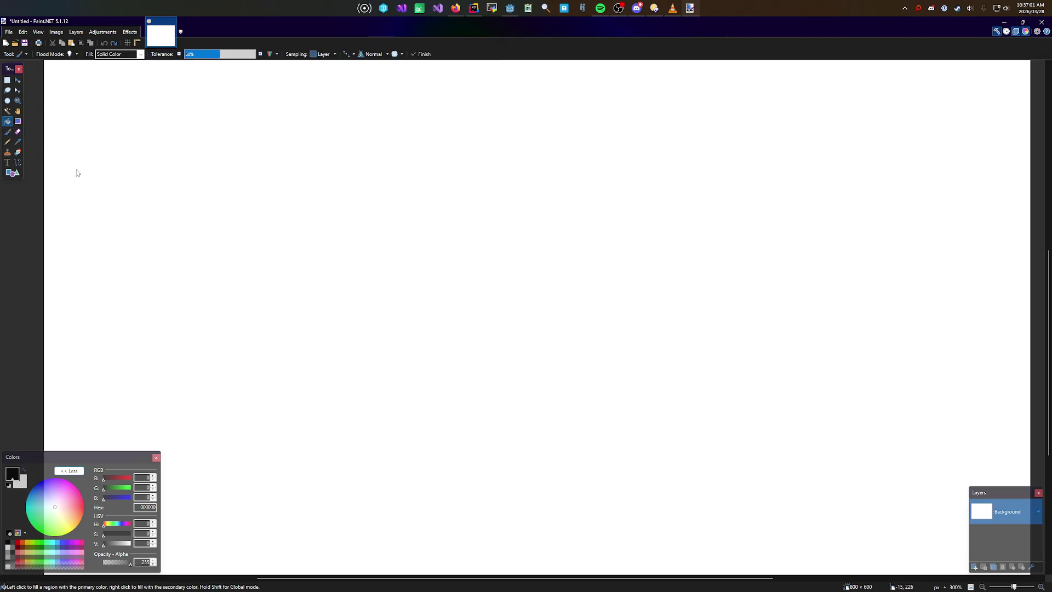
pyautogui.press('BackSpace')
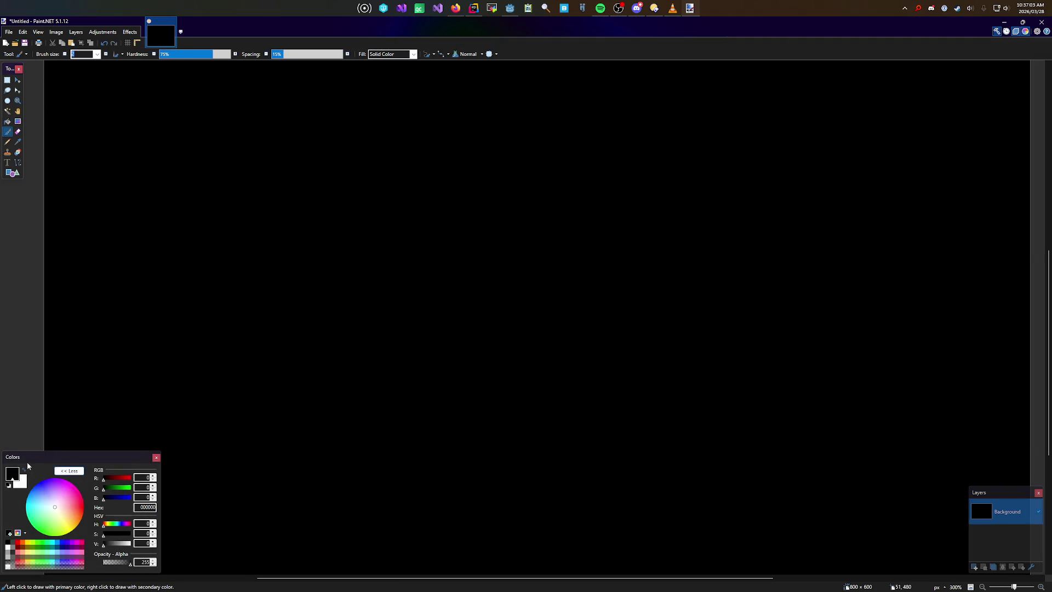
# Step: In white, paint an L-shaped ledge and a stick figure with head, body, leg, foot and two arms
pyautogui.click(25, 470)
pyautogui.moveTo(312, 476)
pyautogui.mouseDown()
pyautogui.moveTo(409, 246)
pyautogui.moveTo(686, 242)
pyautogui.mouseUp()
pyautogui.hscroll(-3, 427, 265)
pyautogui.scroll(3, 383, 265)
pyautogui.moveTo(371, 202); pyautogui.dragTo(370, 196)
pyautogui.moveTo(343, 257)
pyautogui.mouseDown()
pyautogui.moveTo(314, 342)
pyautogui.moveTo(396, 373)
pyautogui.mouseUp()
pyautogui.moveTo(308, 406); pyautogui.dragTo(256, 403)
pyautogui.moveTo(344, 275); pyautogui.dragTo(295, 253)
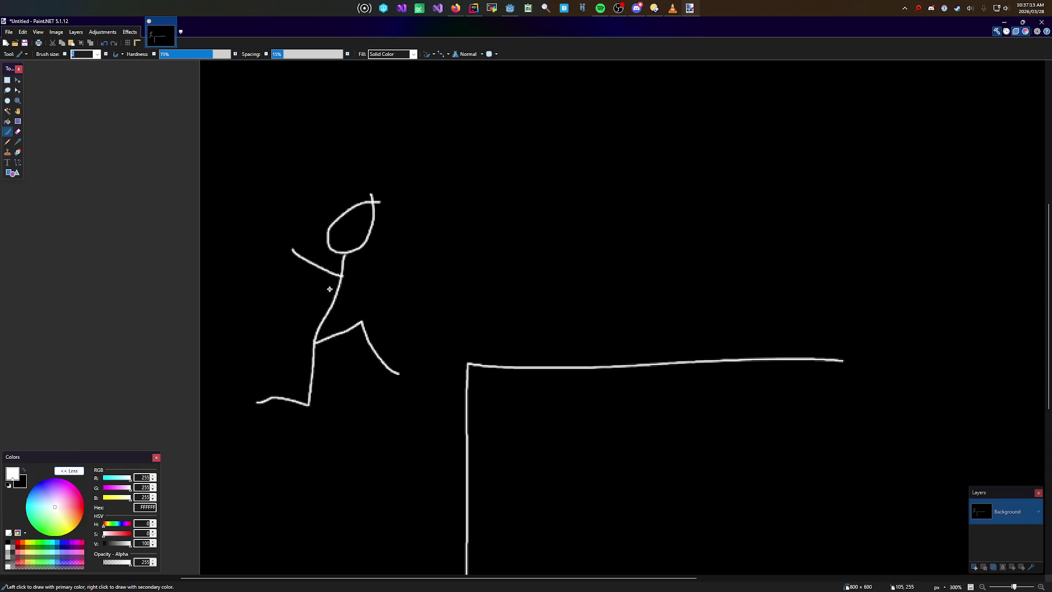
pyautogui.moveTo(341, 279); pyautogui.dragTo(283, 276)
pyautogui.moveTo(344, 462)
pyautogui.mouseDown()
pyautogui.moveTo(290, 443)
pyautogui.moveTo(300, 401)
pyautogui.mouseUp()
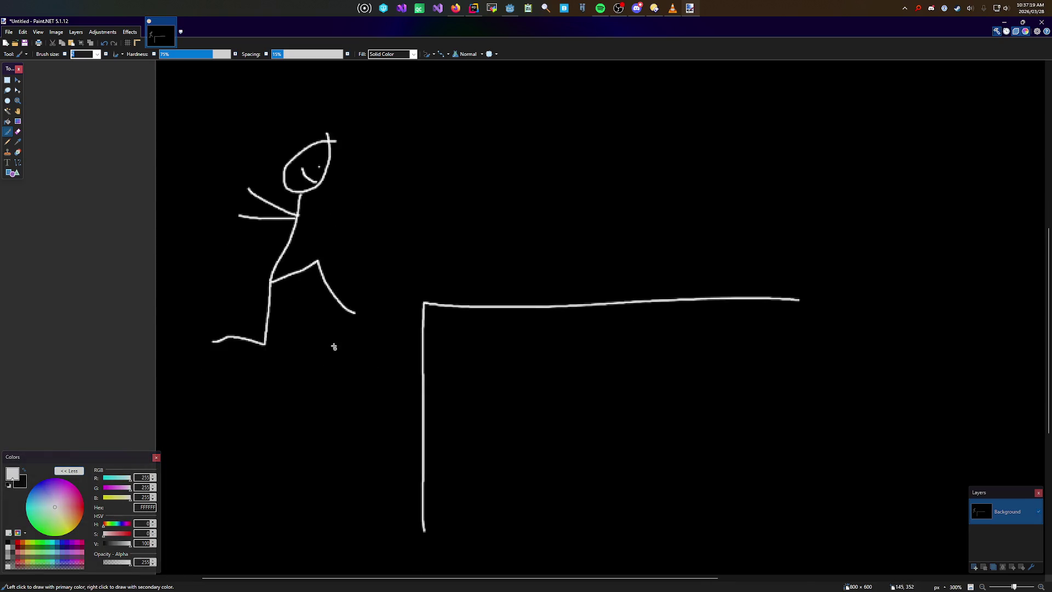
# Step: Select the stick figure and move it down toward the ledge, clearing the leftover patch
pyautogui.moveTo(298, 347); pyautogui.dragTo(429, 345)
pyautogui.hotkey('ctrl', 'z')
pyautogui.press('s')
pyautogui.moveTo(185, 117); pyautogui.dragTo(374, 361)
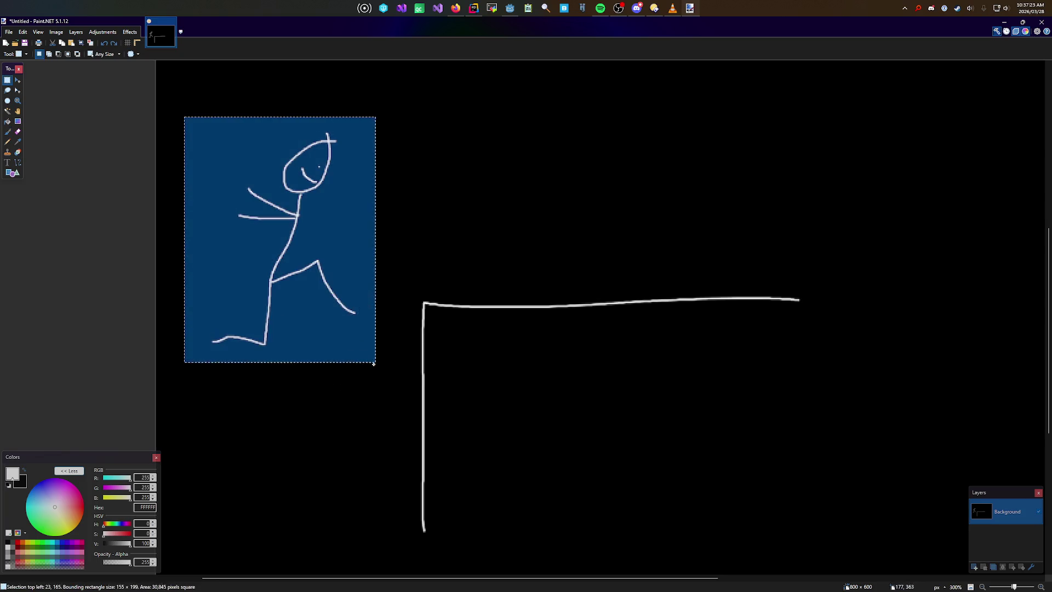
pyautogui.press('m')
pyautogui.moveTo(348, 287)
pyautogui.mouseDown()
pyautogui.moveTo(346, 400)
pyautogui.moveTo(348, 376)
pyautogui.mouseUp()
pyautogui.press('s')
pyautogui.click(312, 195)
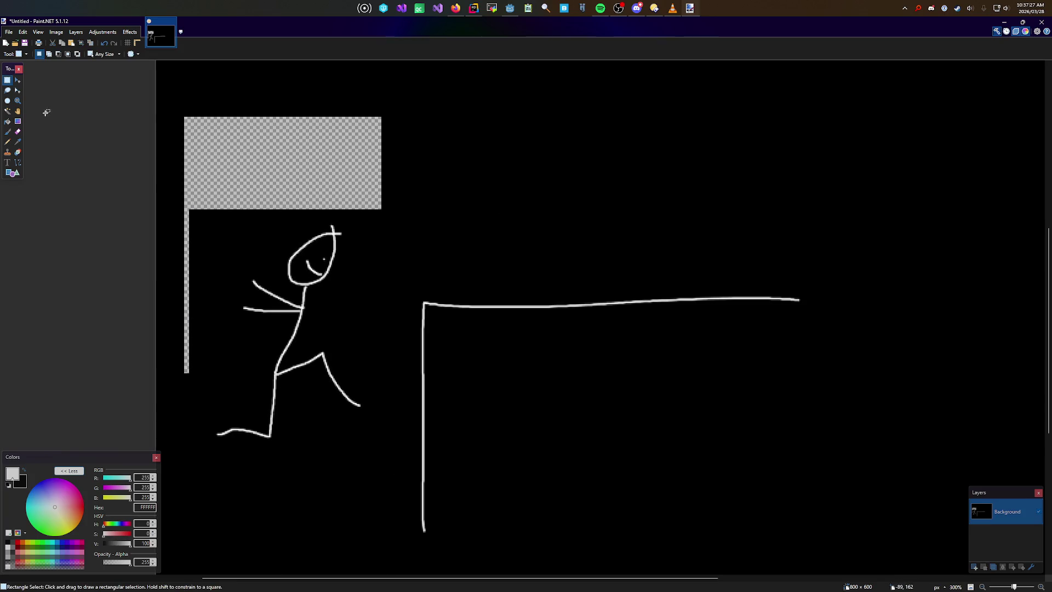
pyautogui.click(17, 132)
# Step: Paint two horizontal motion lines from the figure toward the ledge
pyautogui.press('b')
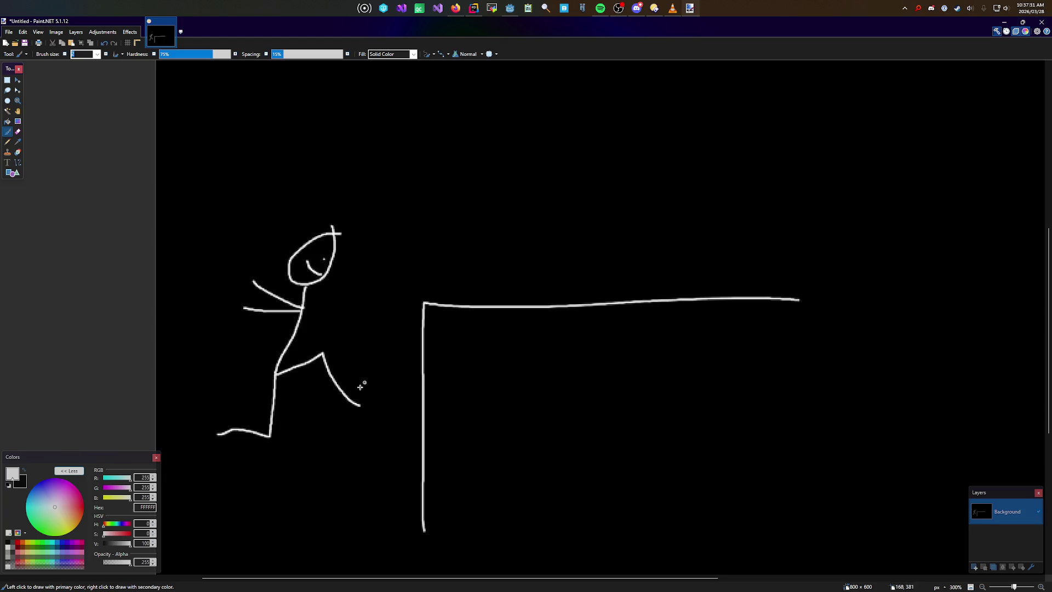
pyautogui.moveTo(349, 243); pyautogui.dragTo(495, 244)
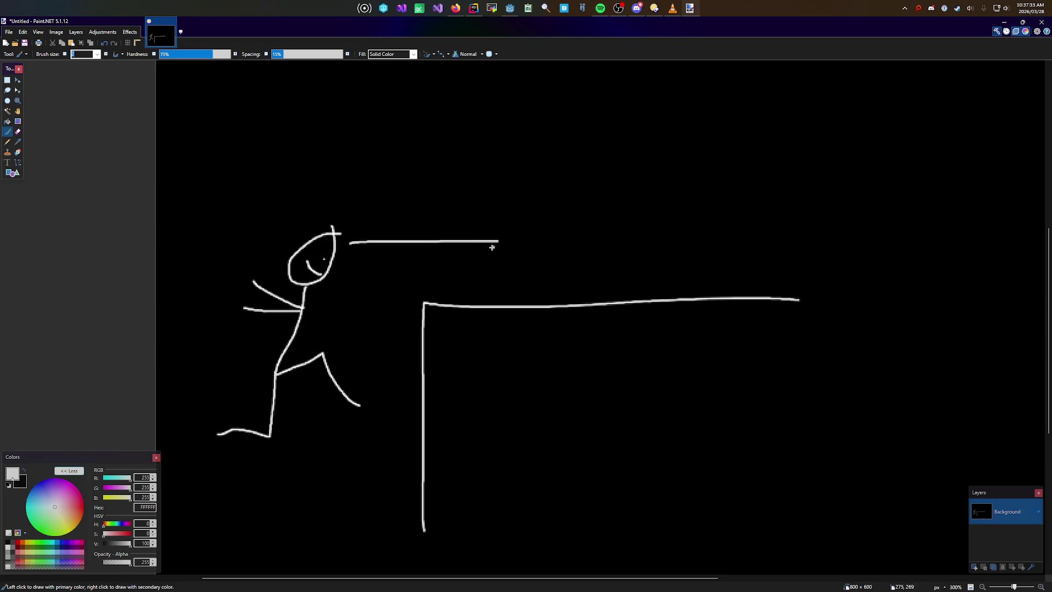
pyautogui.moveTo(322, 295); pyautogui.dragTo(476, 295)
pyautogui.moveTo(306, 343); pyautogui.dragTo(433, 339)
pyautogui.hotkey('ctrl', 'z')
# Step: Check the MantleOffset height values in PlayerController.cs, then return to Paint.NET
pyautogui.hotkey('alt', 'Tab')
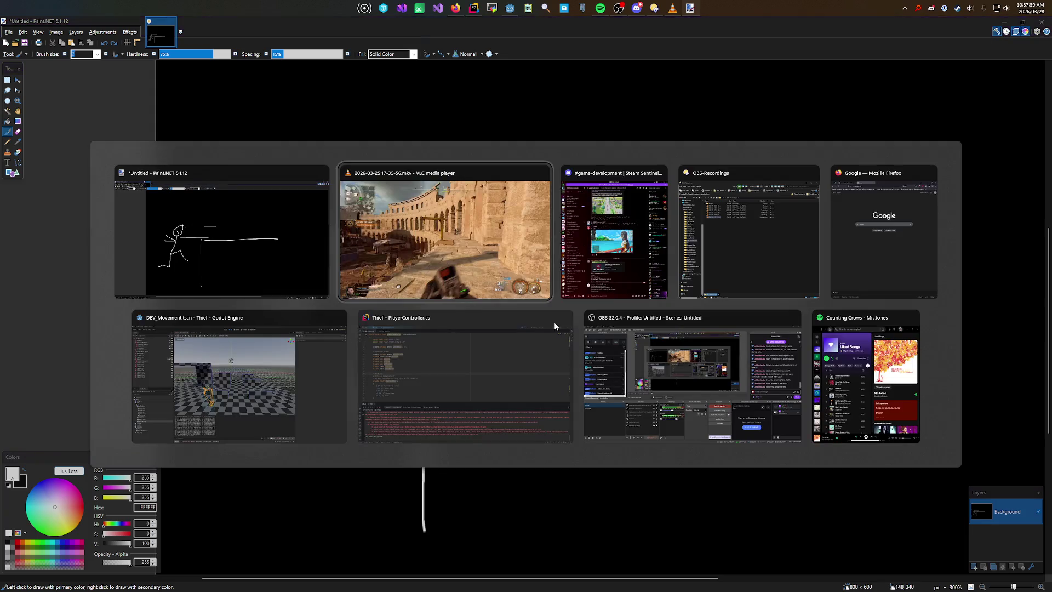
pyautogui.click(408, 387)
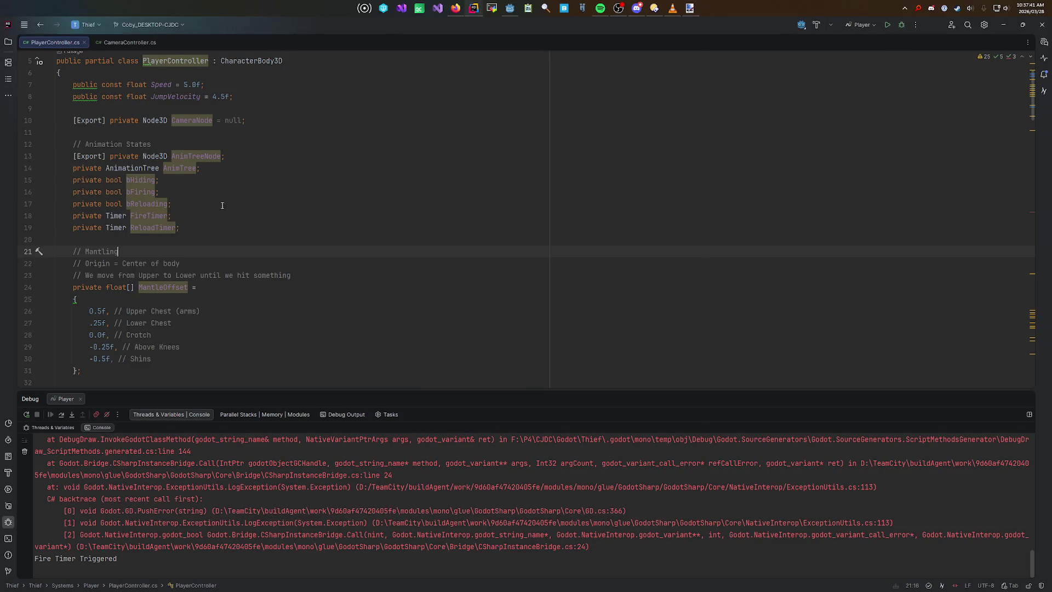
pyautogui.click(202, 310)
pyautogui.scroll(-2, 93, 244)
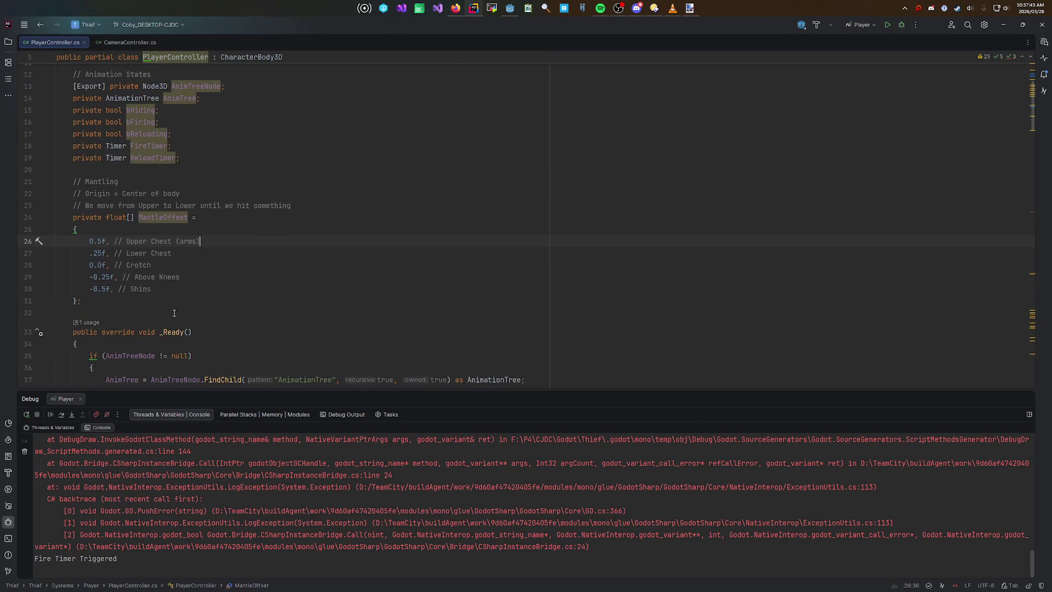
pyautogui.hotkey('alt', 'Tab')
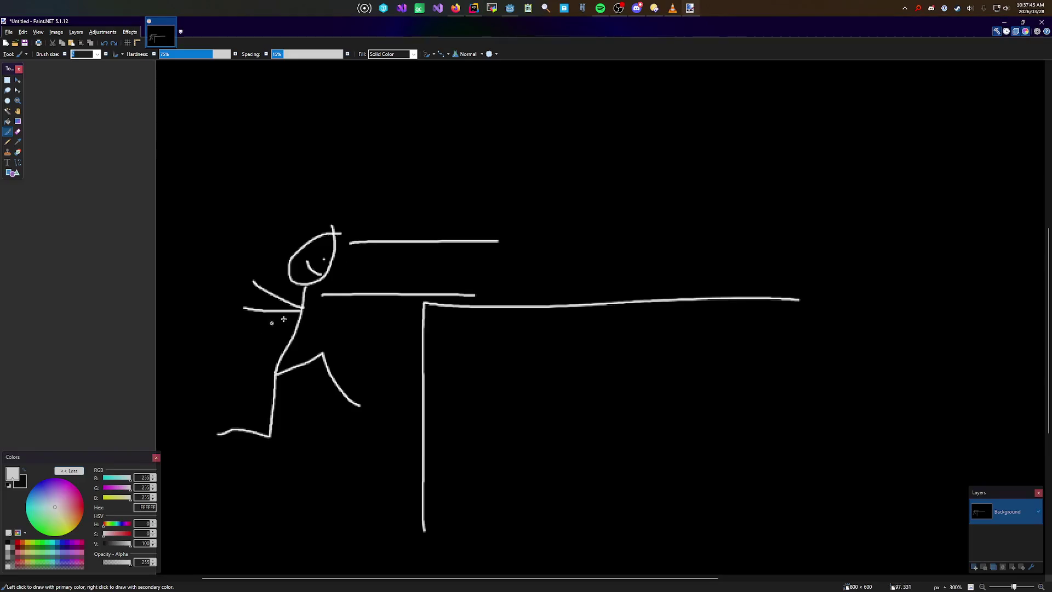
# Step: Sketch five horizontal lines from the figure's head, chest and leg across the ledge
pyautogui.hotkey('ctrl', 'z')
pyautogui.hotkey('ctrl', 'z')
pyautogui.moveTo(373, 224); pyautogui.dragTo(467, 223)
pyautogui.moveTo(347, 267); pyautogui.dragTo(441, 264)
pyautogui.moveTo(322, 324); pyautogui.dragTo(490, 322)
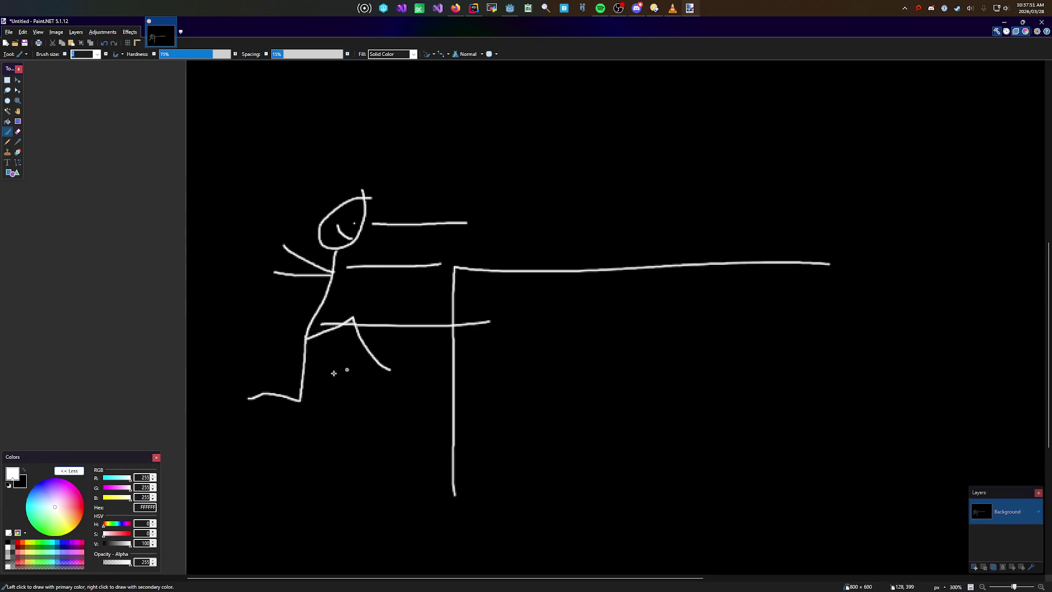
pyautogui.moveTo(314, 371); pyautogui.dragTo(515, 364)
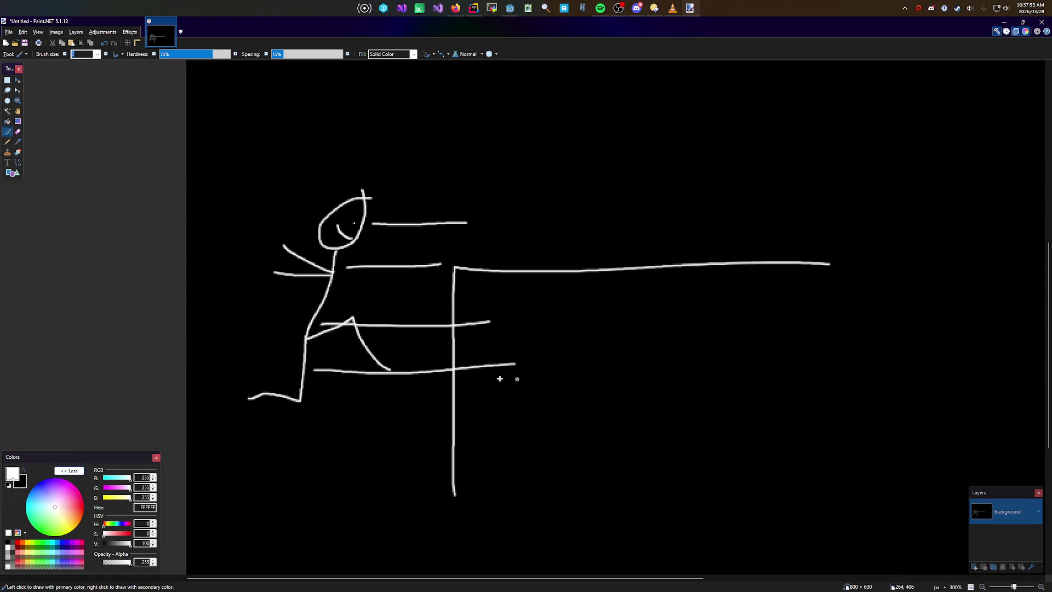
pyautogui.moveTo(303, 437); pyautogui.dragTo(508, 424)
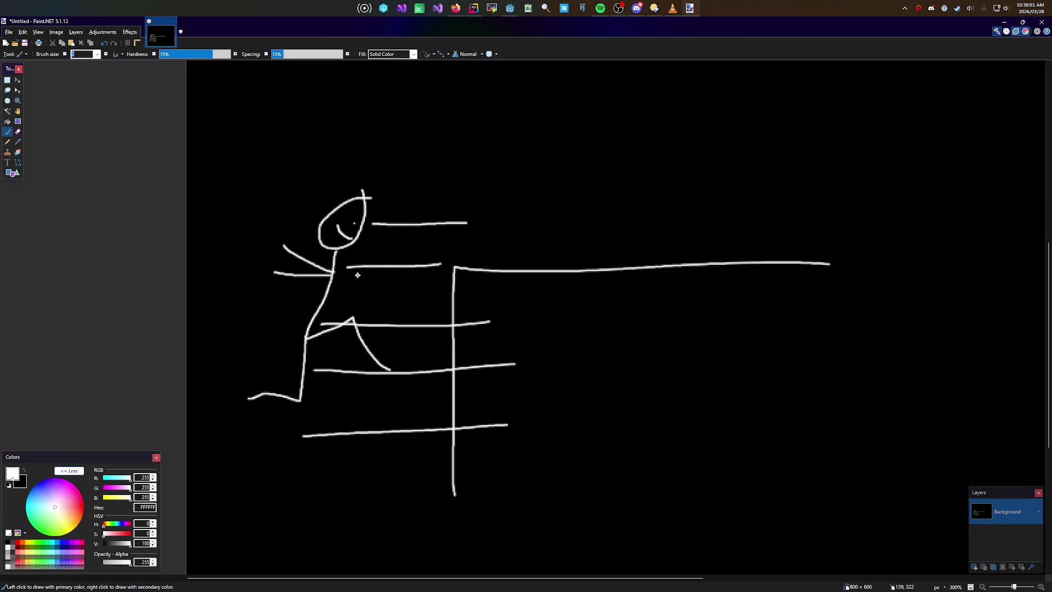
# Step: Undo those horizontal lines and switch to the gameplay video in VLC
pyautogui.hotkey('ctrl', 'z')
pyautogui.hotkey('ctrl', 'z')
pyautogui.hotkey('ctrl', 'z')
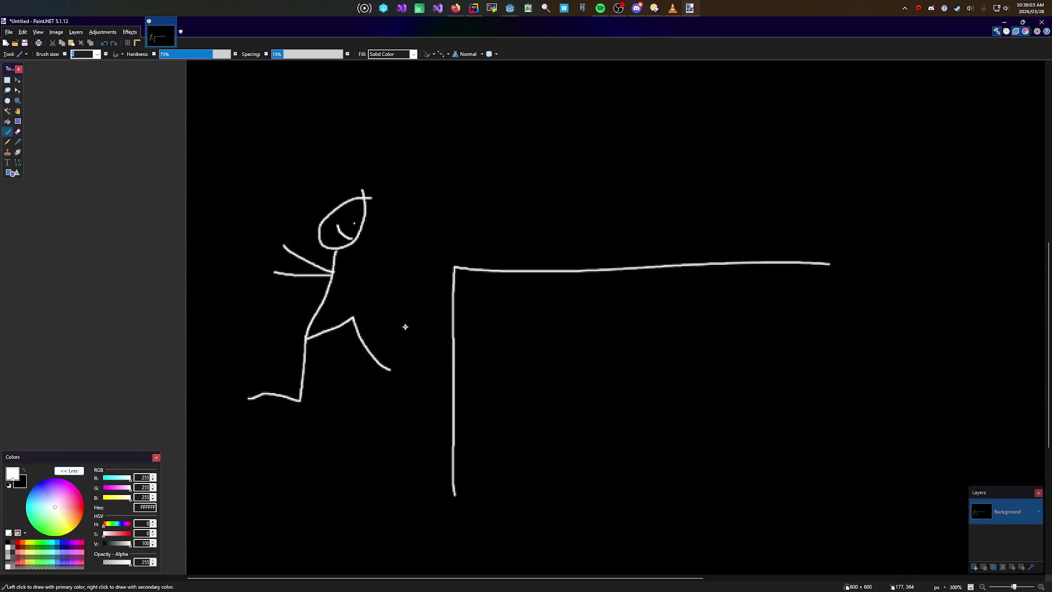
pyautogui.hotkey('alt', 'Tab')
pyautogui.press('space')
pyautogui.press('space')
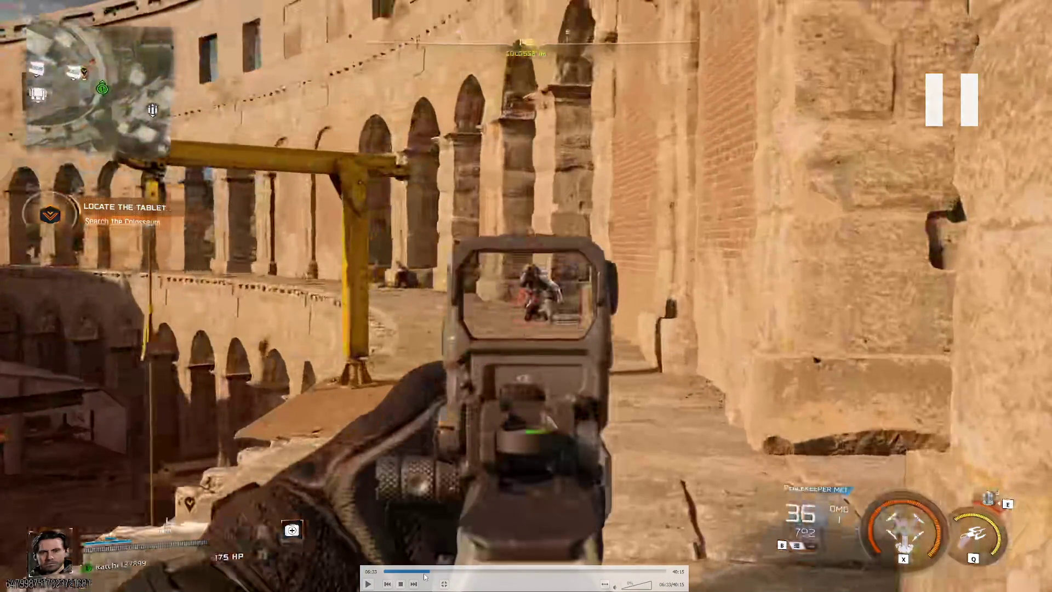
# Step: Jump the video back to about 05:54, replay to 06:10, pause, and return to Paint.NET
pyautogui.click(424, 571)
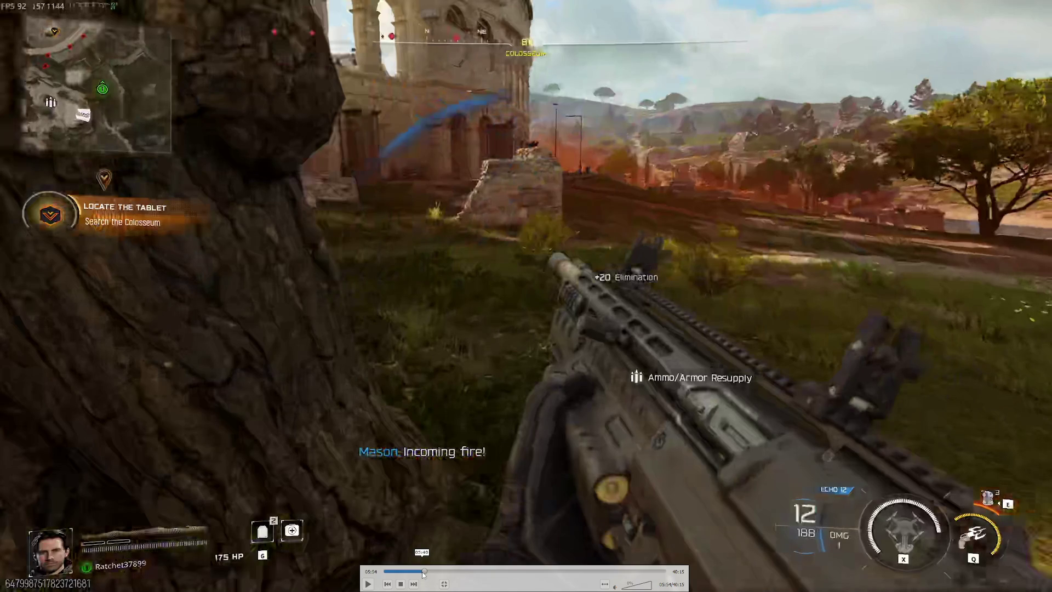
pyautogui.press('space')
pyautogui.press('Right')
pyautogui.press('Right')
pyautogui.press('Right')
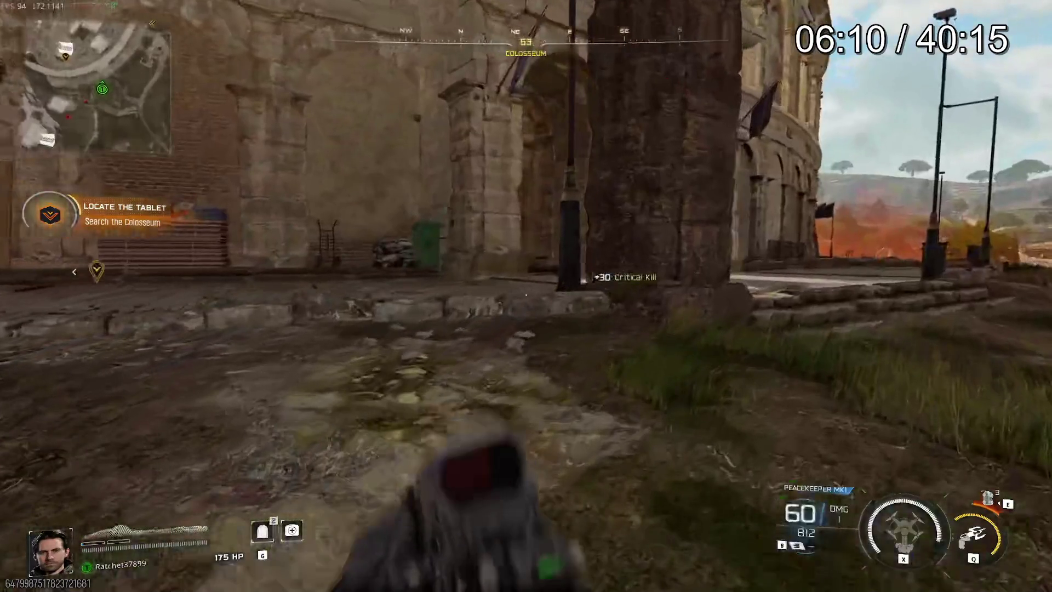
pyautogui.press('Right')
pyautogui.press('Right')
pyautogui.press('Left')
pyautogui.press('Left')
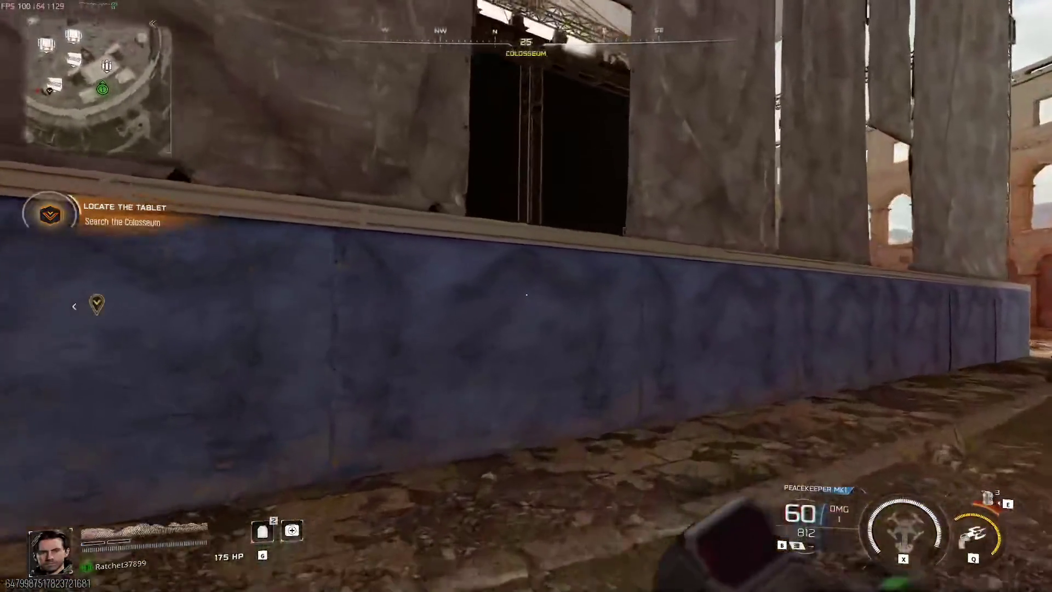
pyautogui.press('space')
pyautogui.hotkey('alt', 'Tab')
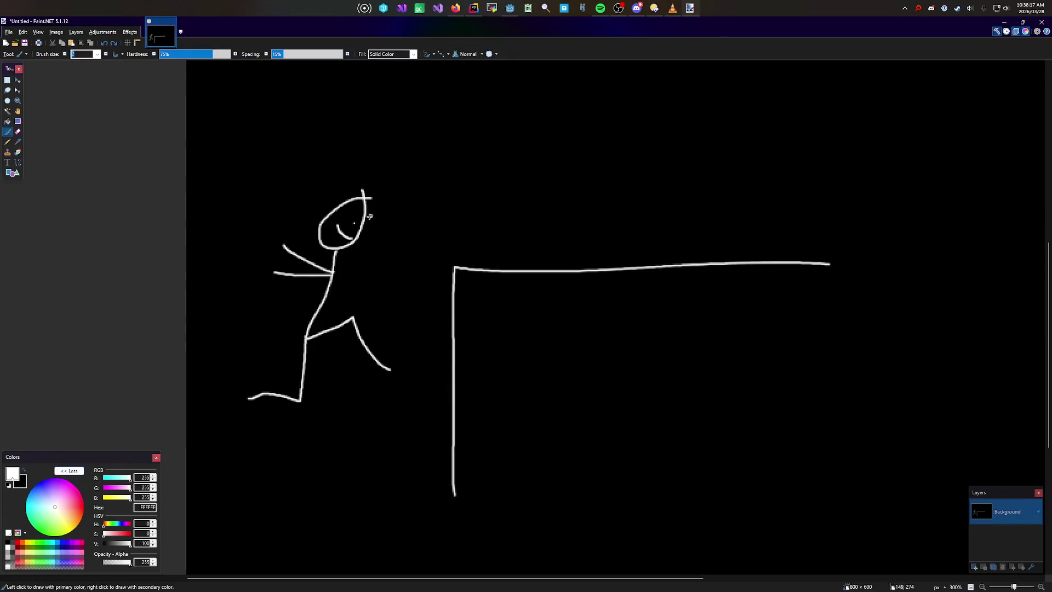
# Step: Replace the white arm line with a red line from the figure's chest to the ledge
pyautogui.moveTo(343, 290); pyautogui.dragTo(439, 291)
pyautogui.hotkey('ctrl', 'z')
pyautogui.moveTo(345, 271); pyautogui.dragTo(450, 271)
pyautogui.hotkey('ctrl', 'z')
pyautogui.click(83, 504)
pyautogui.scroll(5, 441, 370)
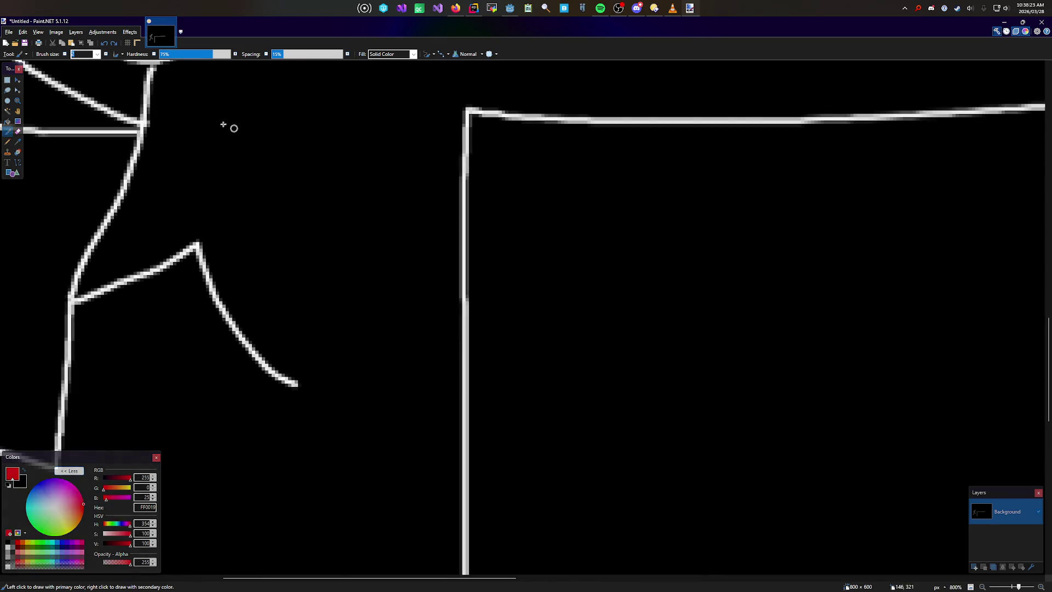
pyautogui.scroll(2, 188, 265)
pyautogui.moveTo(158, 262); pyautogui.dragTo(484, 261)
# Step: Switch the colour back to white and try a stroke up from the hip, then undo it
pyautogui.scroll(2, 382, 277)
pyautogui.hscroll(-2, 382, 276)
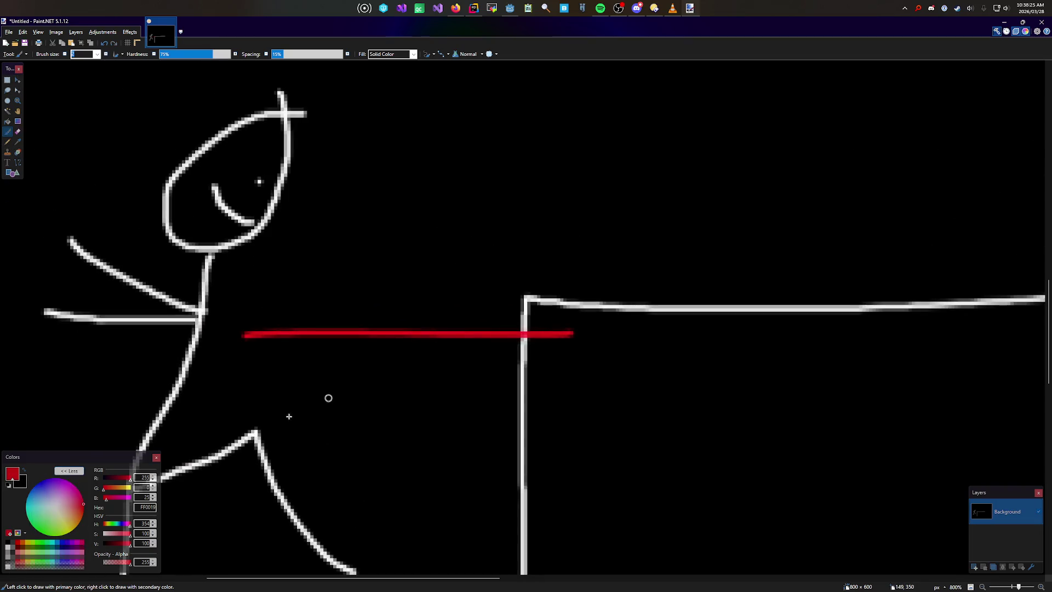
pyautogui.click(56, 505)
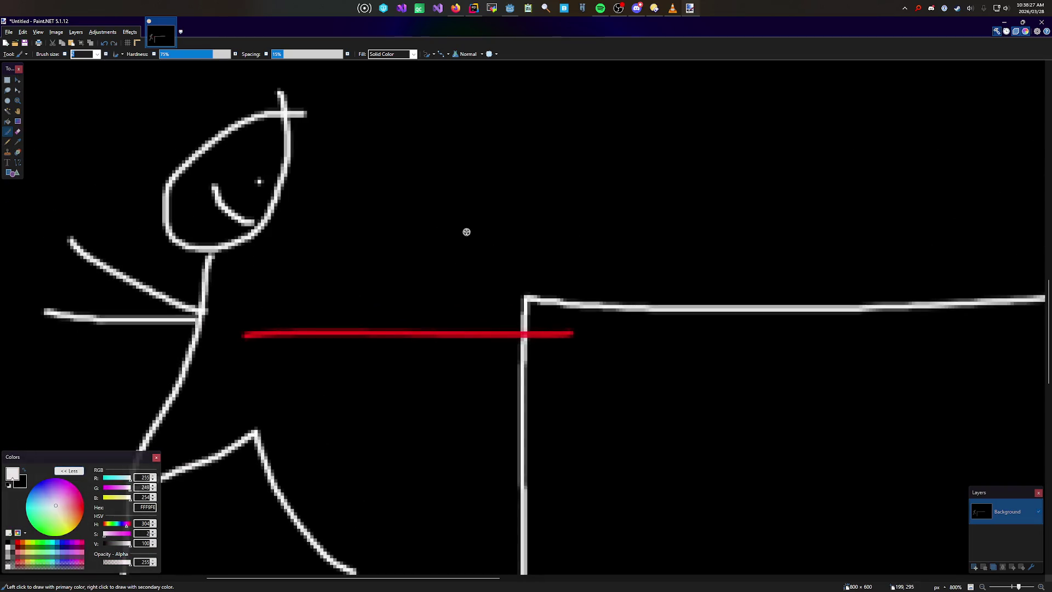
pyautogui.scroll(-2, 259, 350)
pyautogui.scroll(1, 457, 302)
pyautogui.hscroll(3, 457, 302)
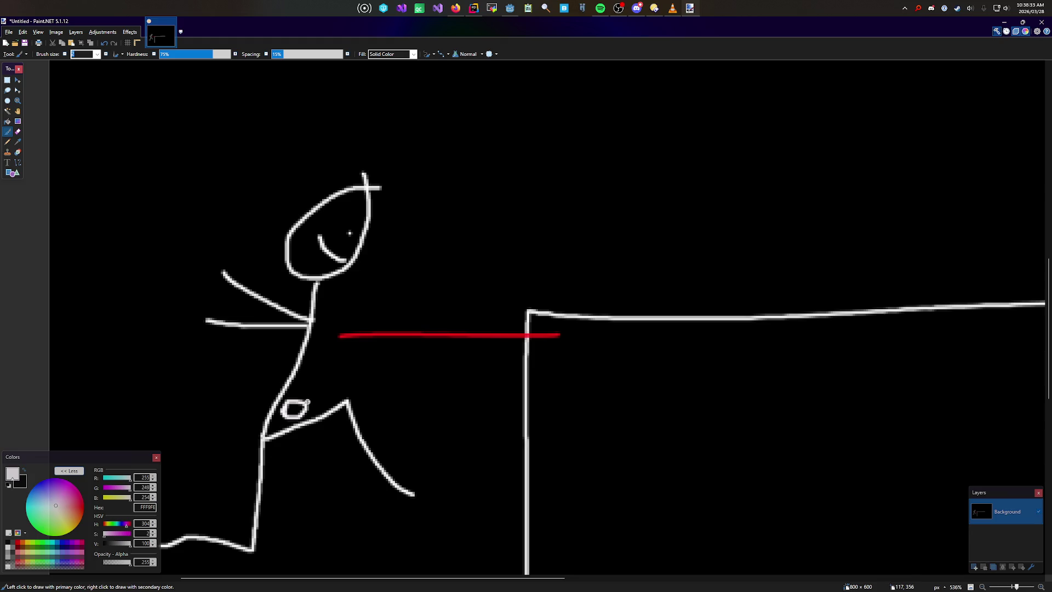
pyautogui.moveTo(310, 394)
pyautogui.mouseDown()
pyautogui.moveTo(402, 307)
pyautogui.moveTo(507, 282)
pyautogui.mouseUp()
pyautogui.hotkey('ctrl', 'z')
pyautogui.scroll(-3, 507, 292)
# Step: Pick blue and bring up the Shapes tool's list of shape types
pyautogui.moveTo(56, 521); pyautogui.dragTo(19, 488)
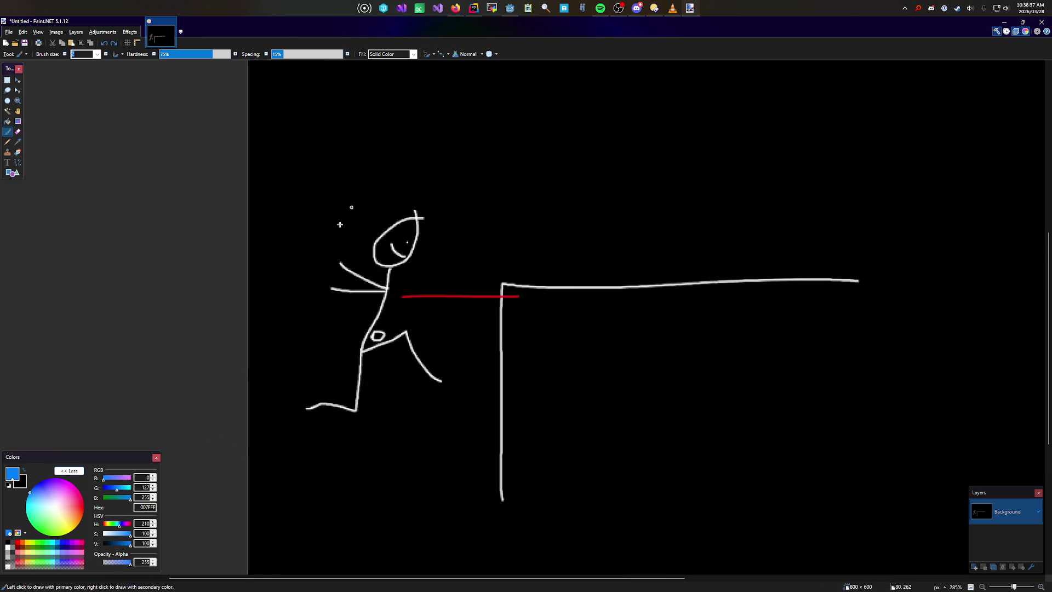
pyautogui.click(12, 174)
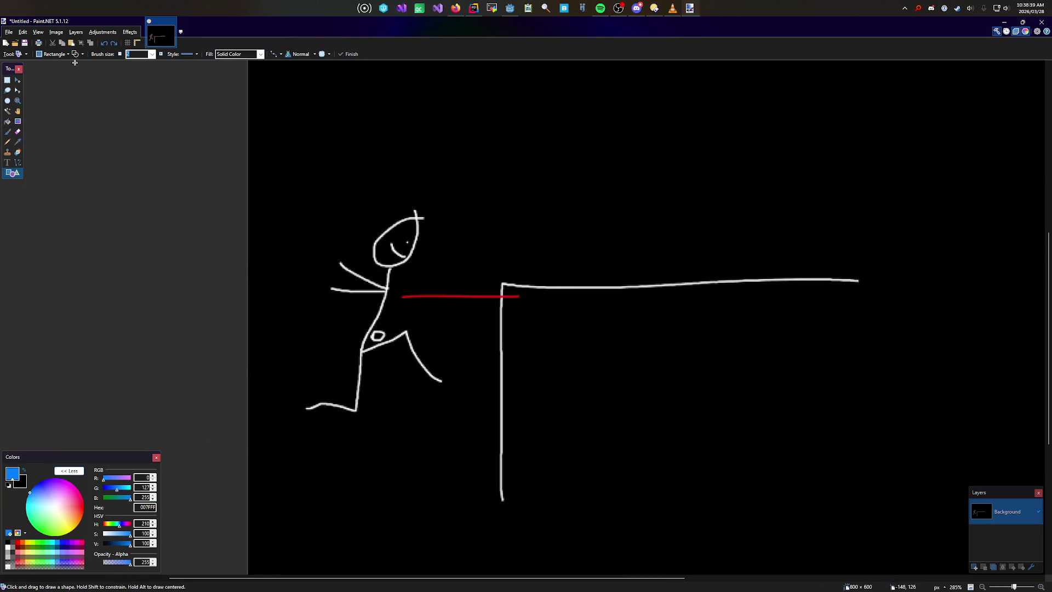
pyautogui.click(52, 54)
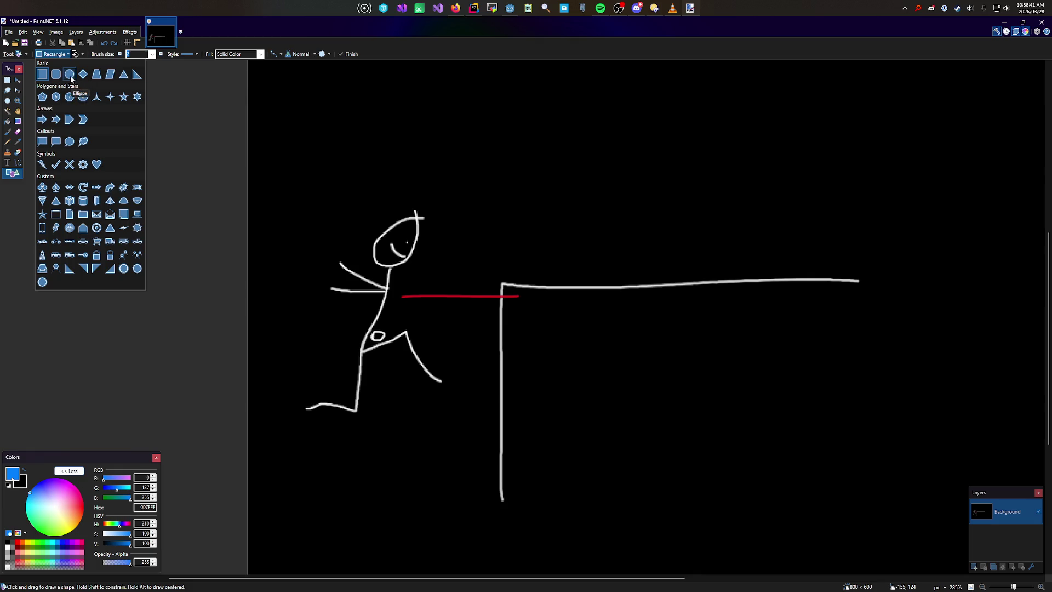
# Step: Draw a blue ellipse circle around the stick figure's head on a new layer
pyautogui.click(72, 80)
pyautogui.click(974, 567)
pyautogui.moveTo(311, 178); pyautogui.dragTo(318, 186)
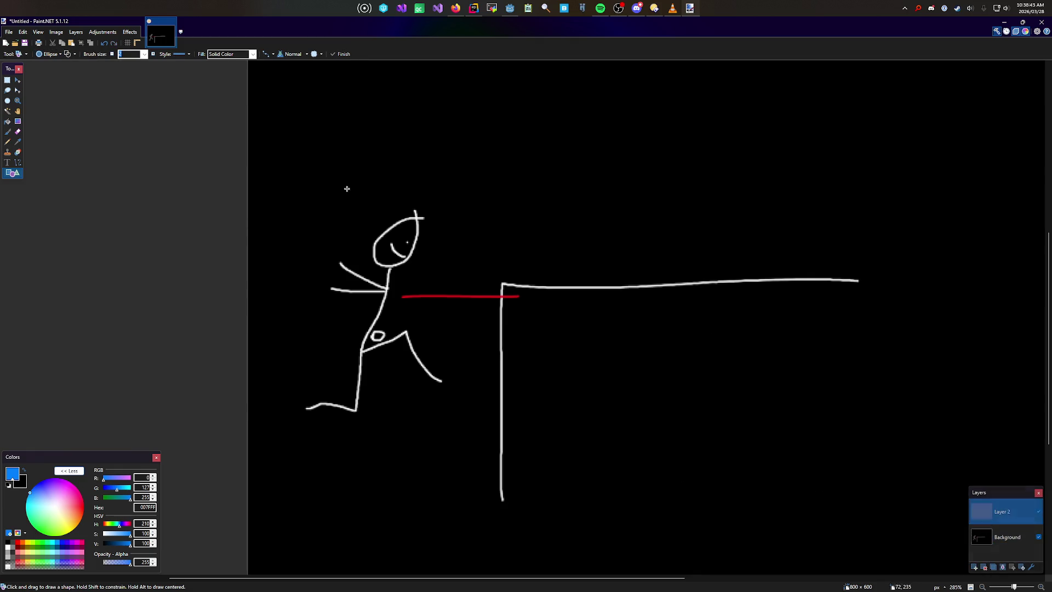
pyautogui.moveTo(363, 231); pyautogui.dragTo(421, 276)
# Step: Split off the top arc of the blue circle and reposition it above the figure
pyautogui.press('s')
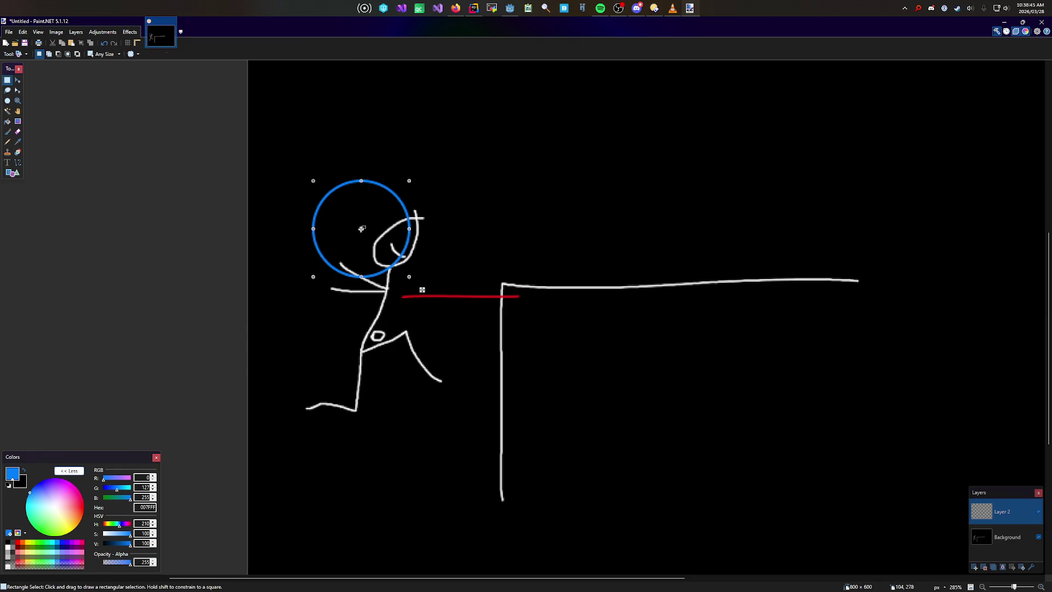
pyautogui.keyDown('ctrl'); pyautogui.scroll(4, 326, 212); pyautogui.keyUp('ctrl')
pyautogui.moveTo(508, 253); pyautogui.dragTo(258, 122)
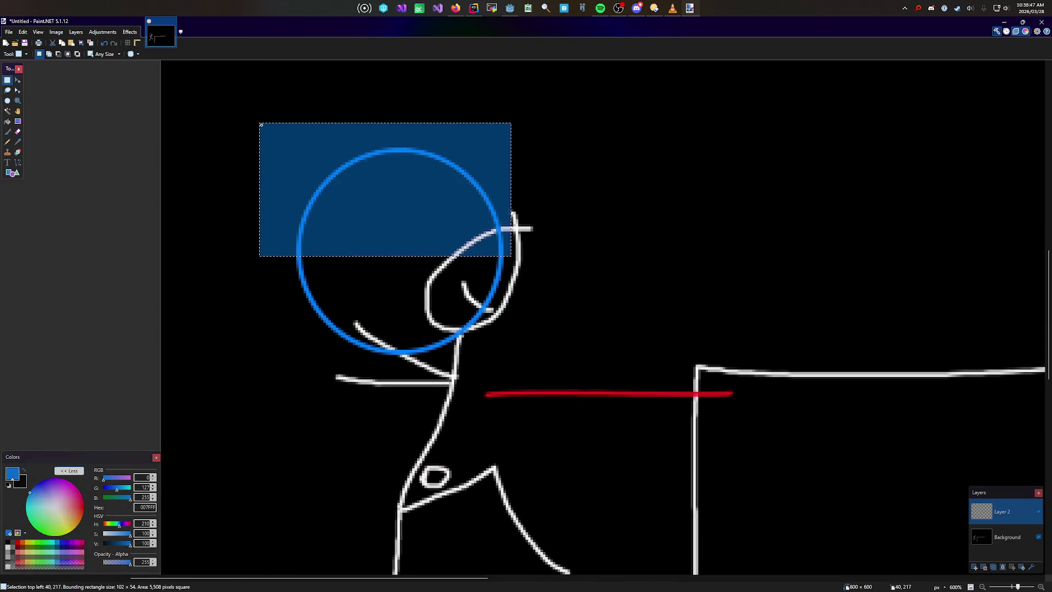
pyautogui.press('m')
pyautogui.moveTo(521, 266); pyautogui.dragTo(566, 232)
pyautogui.press('s')
pyautogui.moveTo(272, 245); pyautogui.dragTo(649, 441)
pyautogui.moveTo(563, 239); pyautogui.dragTo(277, 96)
pyautogui.press('m')
pyautogui.moveTo(580, 244); pyautogui.dragTo(615, 307)
pyautogui.press('s')
pyautogui.click(632, 232)
# Step: Flip the lower half of the circle and move it down to the figure's feet
pyautogui.scroll(-3, 631, 232)
pyautogui.moveTo(469, 89); pyautogui.dragTo(640, 175)
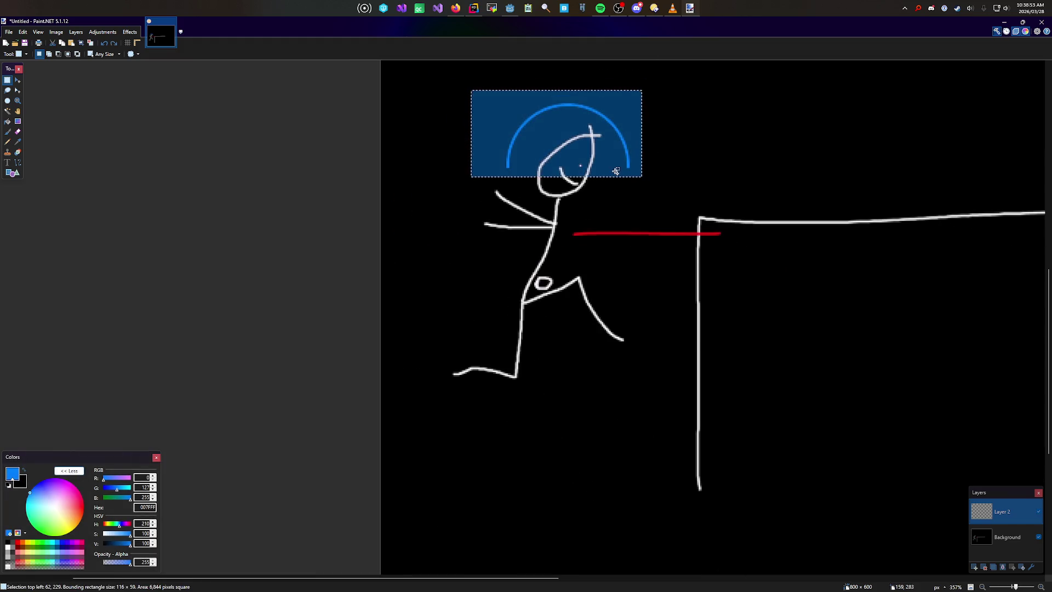
pyautogui.press('m')
pyautogui.moveTo(653, 94)
pyautogui.mouseDown()
pyautogui.moveTo(507, 44)
pyautogui.moveTo(441, 191)
pyautogui.mouseUp()
pyautogui.moveTo(590, 131); pyautogui.dragTo(615, 213)
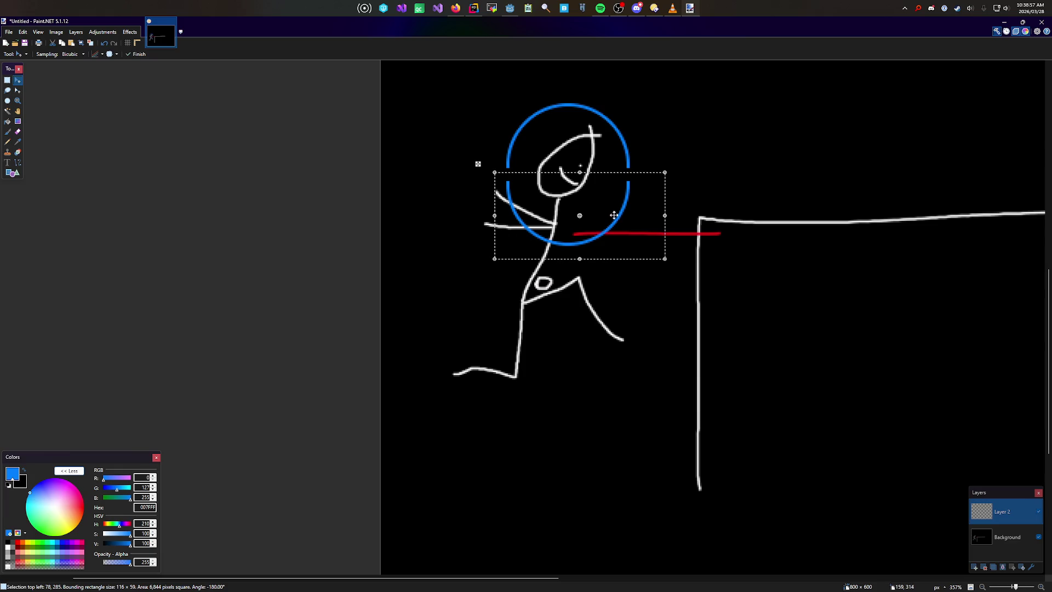
pyautogui.press('Down')
pyautogui.press('Down')
pyautogui.press('Down')
pyautogui.press('Down')
pyautogui.press('Down')
pyautogui.press('Down')
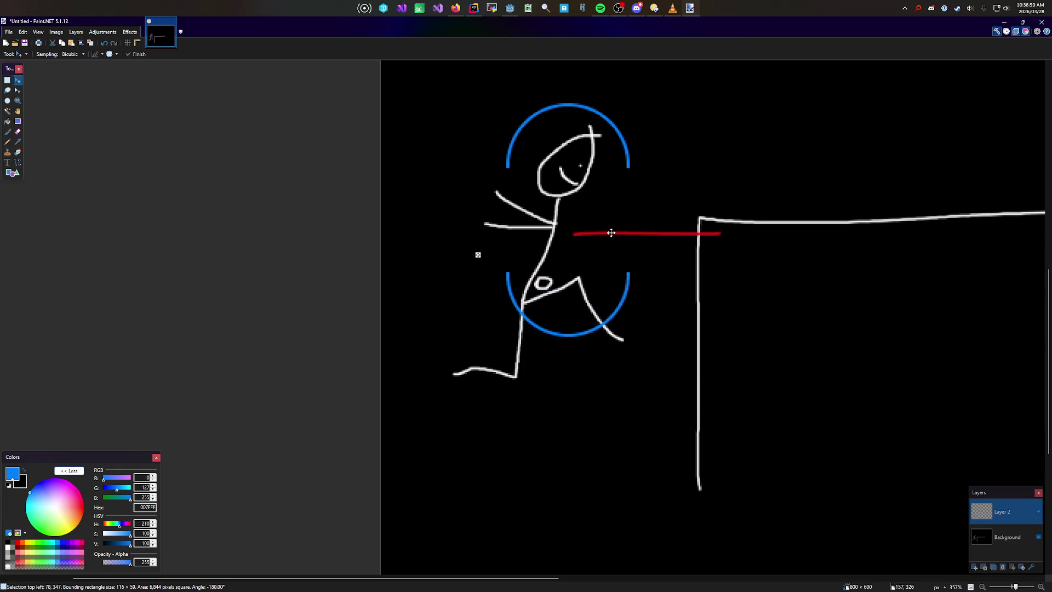
pyautogui.press('s')
pyautogui.scroll(7, 471, 156)
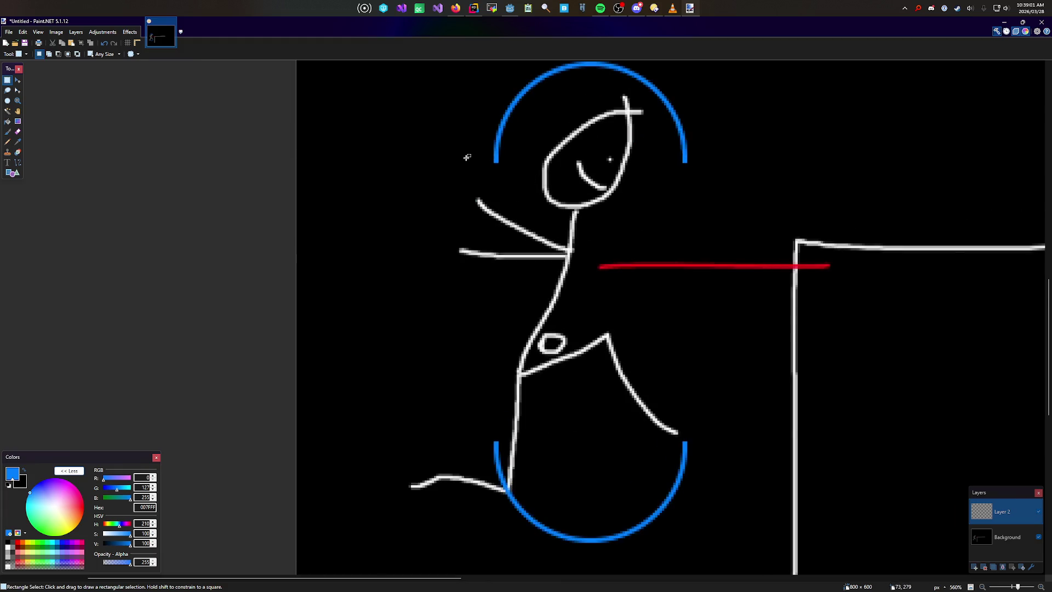
pyautogui.moveTo(502, 237)
pyautogui.mouseDown()
pyautogui.moveTo(554, 590)
pyautogui.moveTo(507, 589)
pyautogui.mouseUp()
pyautogui.scroll(3, 496, 467)
pyautogui.moveTo(517, 490)
pyautogui.mouseDown()
pyautogui.moveTo(573, 129)
pyautogui.moveTo(476, 183)
pyautogui.moveTo(514, 294)
pyautogui.mouseUp()
pyautogui.scroll(3, 477, 184)
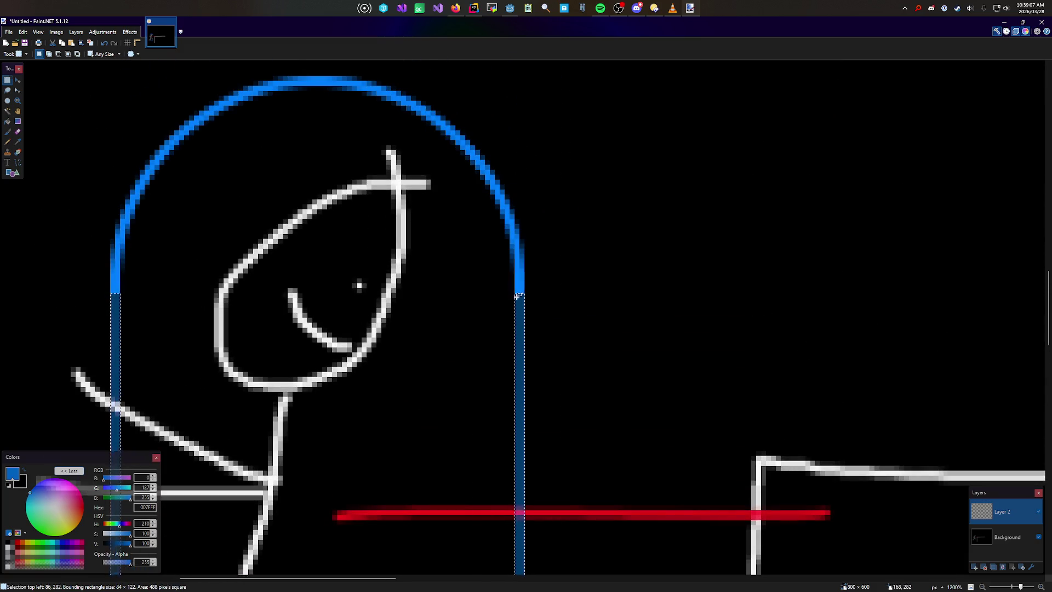
# Step: Join the arcs with straight sides using a 175 brush, then reset brush width to 2
pyautogui.hotkey('ctrl', '-')
pyautogui.hotkey('ctrl', '-')
pyautogui.hotkey('ctrl', '-')
pyautogui.press('b')
pyautogui.click(85, 54)
pyautogui.write('175')
pyautogui.scroll(-3, 505, 234)
pyautogui.click(85, 54)
pyautogui.write('2')
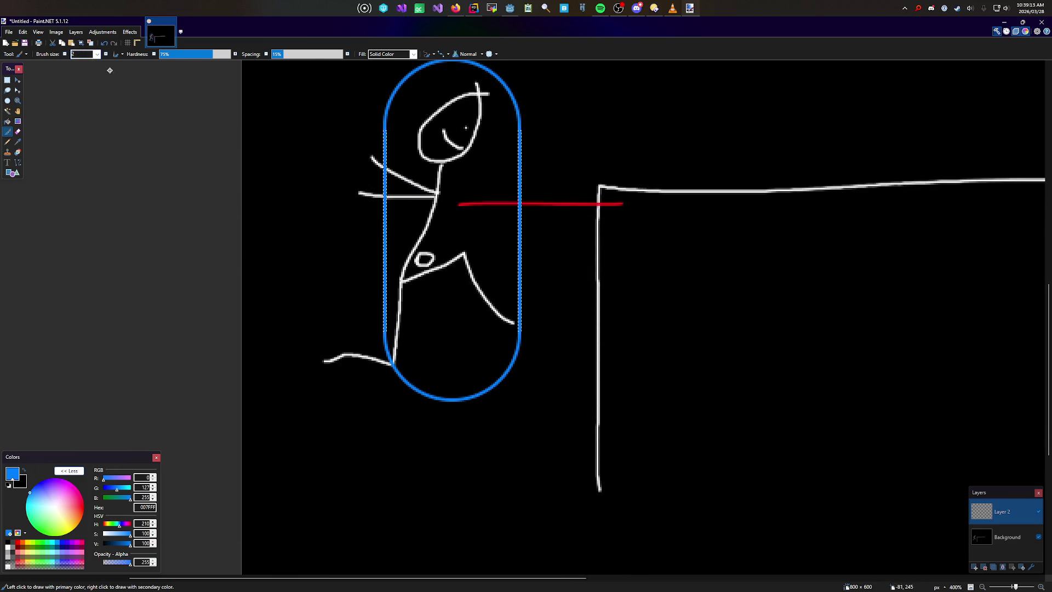
pyautogui.scroll(3, 378, 175)
pyautogui.press('s')
pyautogui.keyDown('ctrl'); pyautogui.scroll(2, 403, 216); pyautogui.keyUp('ctrl')
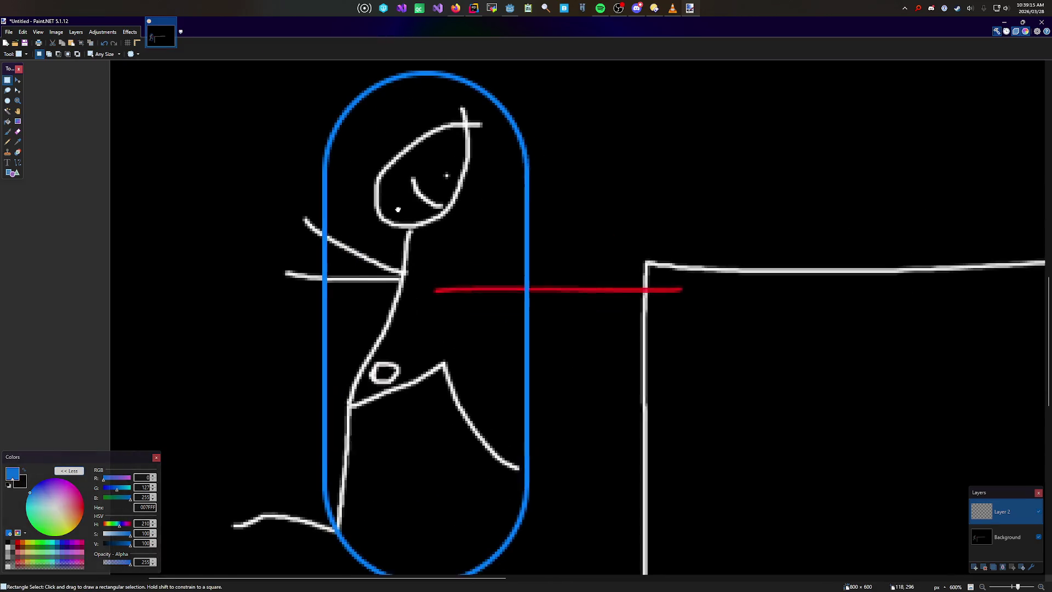
# Step: Paint a small magenta loop on the figure's torso
pyautogui.press('b')
pyautogui.moveTo(65, 490); pyautogui.dragTo(78, 472)
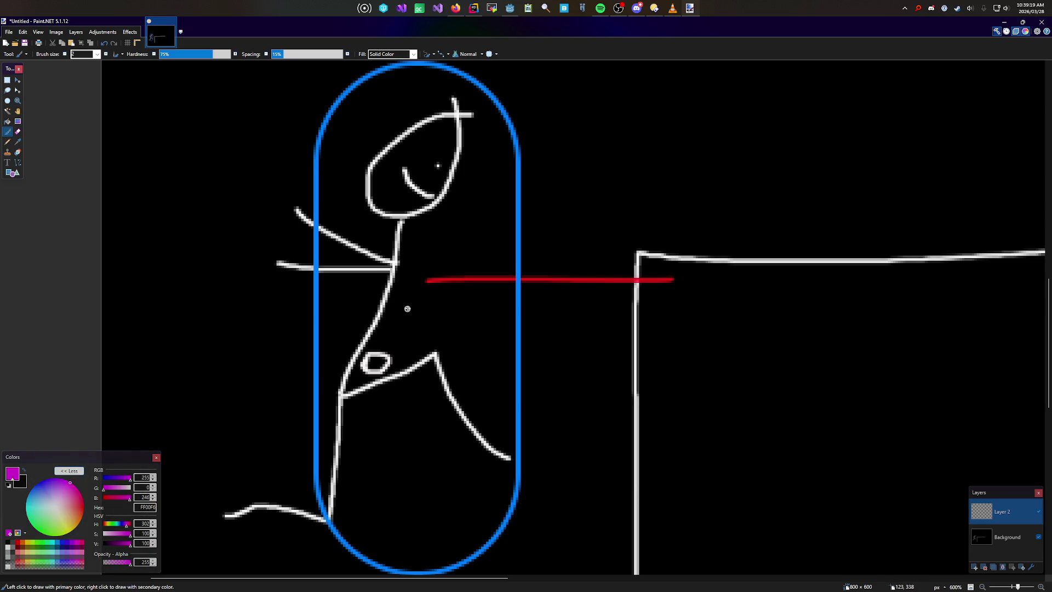
pyautogui.moveTo(406, 321); pyautogui.dragTo(415, 315)
# Step: Add a red arrowhead at the ledge end of the chest line, then switch to green (00FF26)
pyautogui.moveTo(77, 496); pyautogui.dragTo(156, 513)
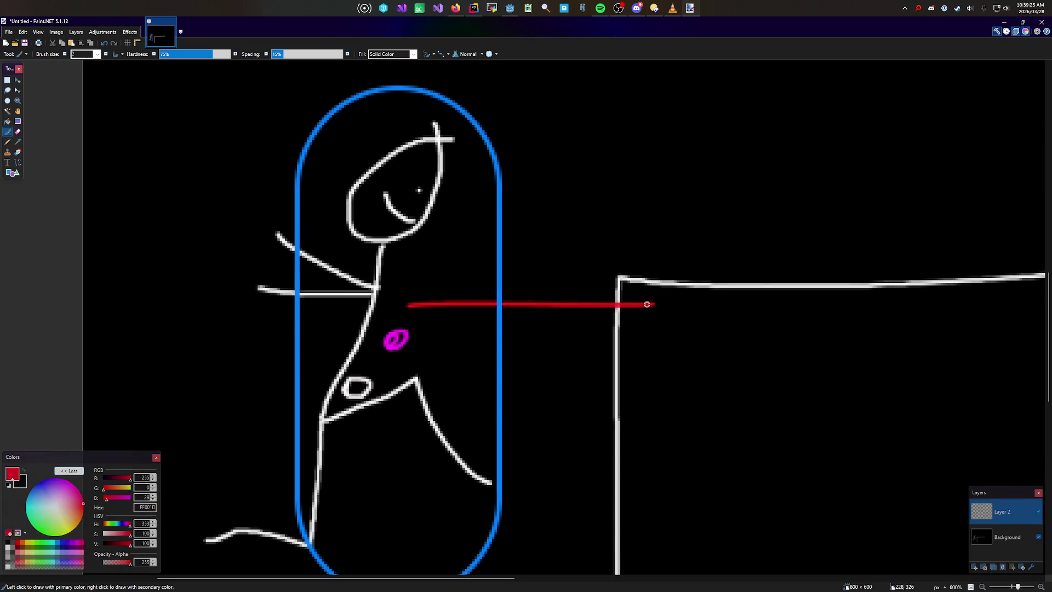
pyautogui.moveTo(649, 290); pyautogui.dragTo(648, 332)
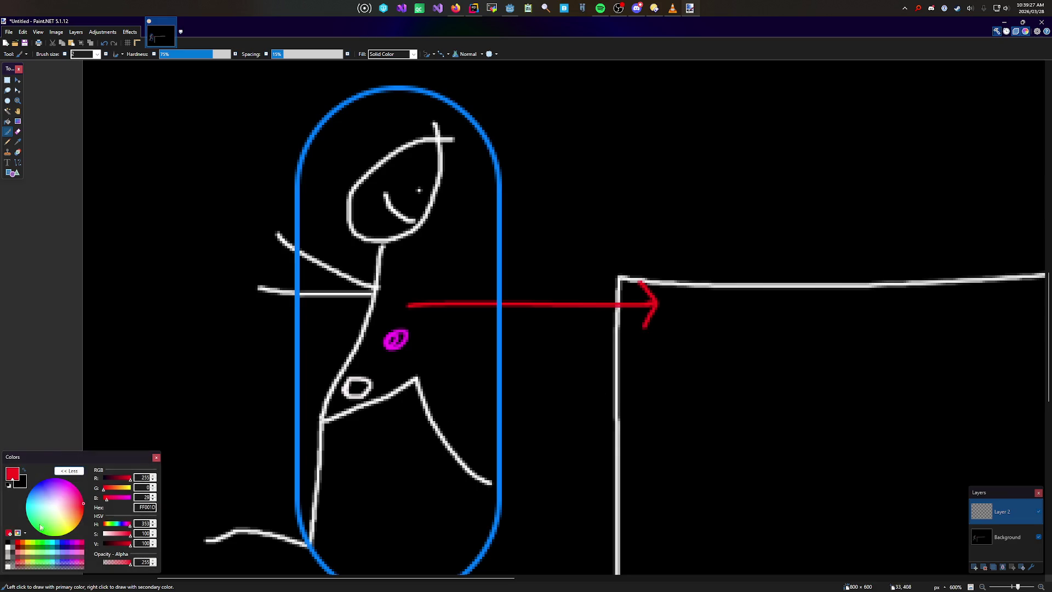
pyautogui.moveTo(47, 525); pyautogui.dragTo(37, 529)
pyautogui.hscroll(2, 329, 359)
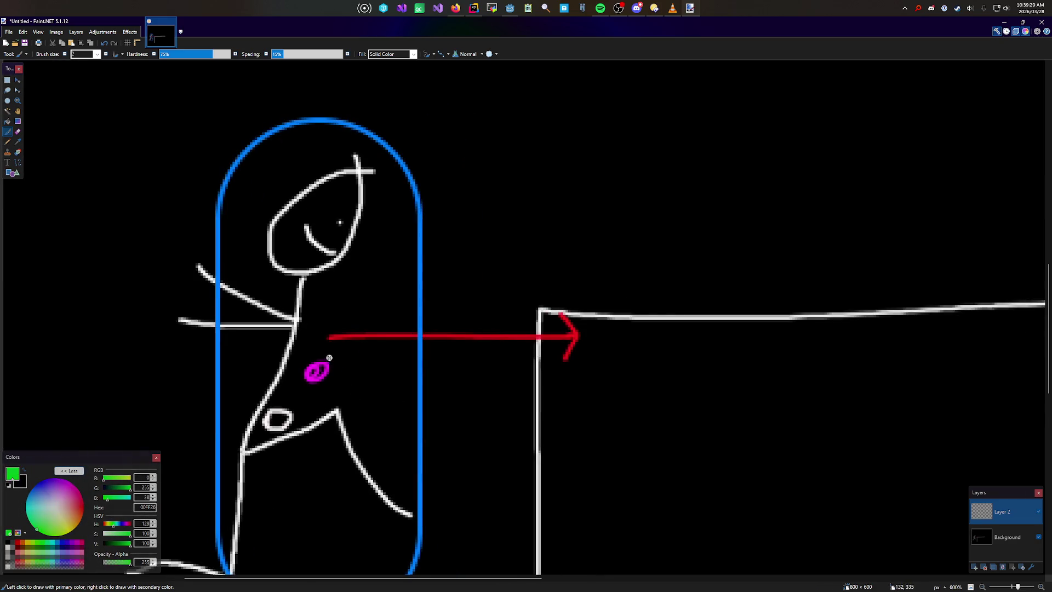
pyautogui.scroll(-3, 316, 358)
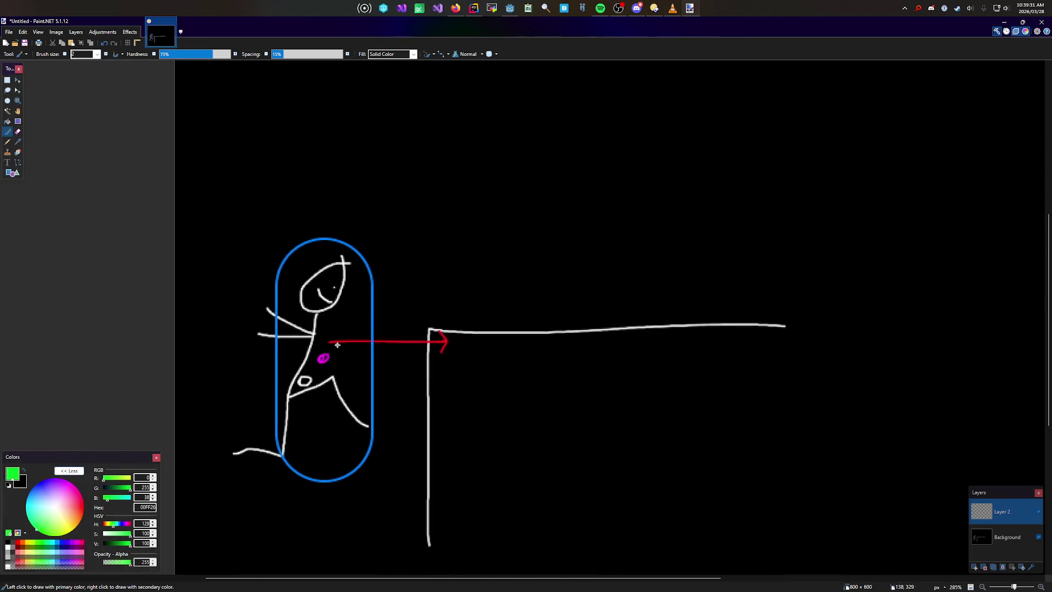
# Step: Select the capsule and dot, paste a copy, then undo the misplaced copy
pyautogui.press('s')
pyautogui.moveTo(278, 187); pyautogui.dragTo(426, 468)
pyautogui.click(388, 400)
pyautogui.hotkey('ctrl', 'z')
pyautogui.press('m')
pyautogui.moveTo(373, 396); pyautogui.dragTo(549, 211)
pyautogui.hotkey('ctrl', 'z')
pyautogui.press('s')
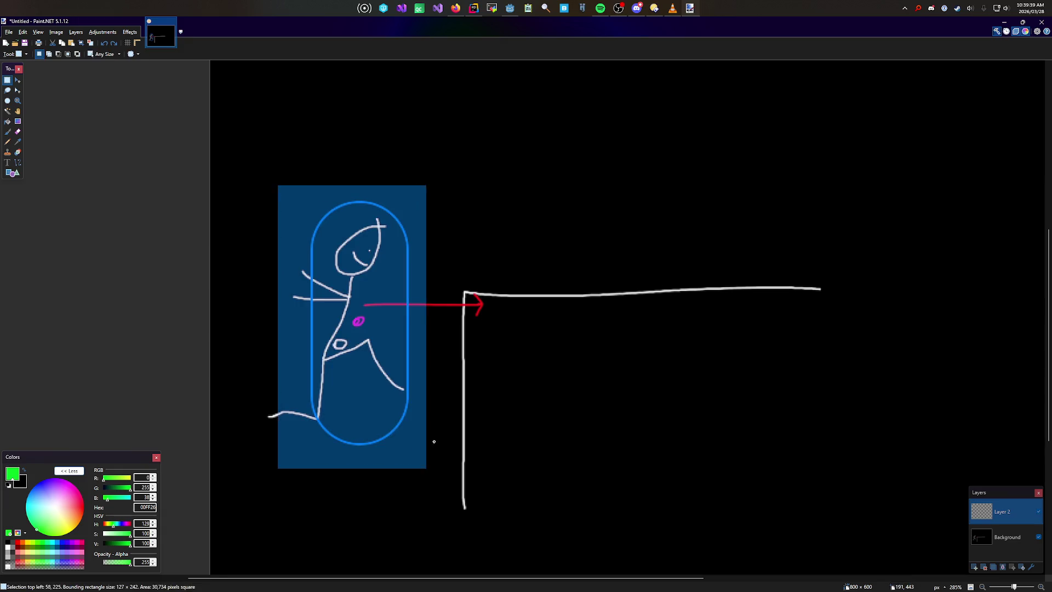
# Step: Reselect the capsule with its magenta dot and place a pasted copy atop the ledge
pyautogui.scroll(5, 352, 469)
pyautogui.scroll(2, 346, 425)
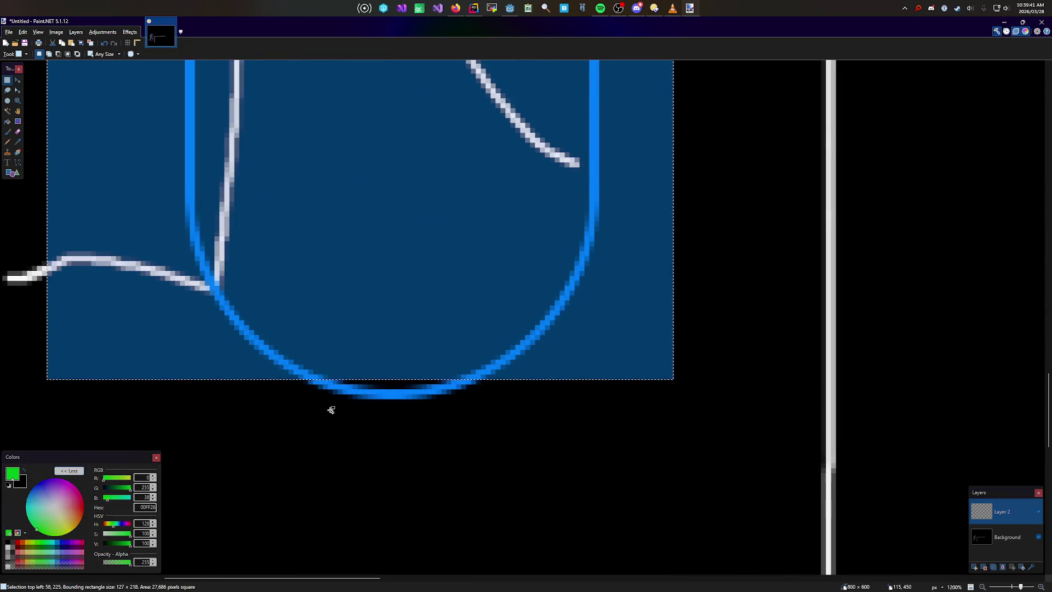
pyautogui.moveTo(287, 403); pyautogui.dragTo(511, 343)
pyautogui.scroll(-3, 510, 343)
pyautogui.hotkey('ctrl', 'z')
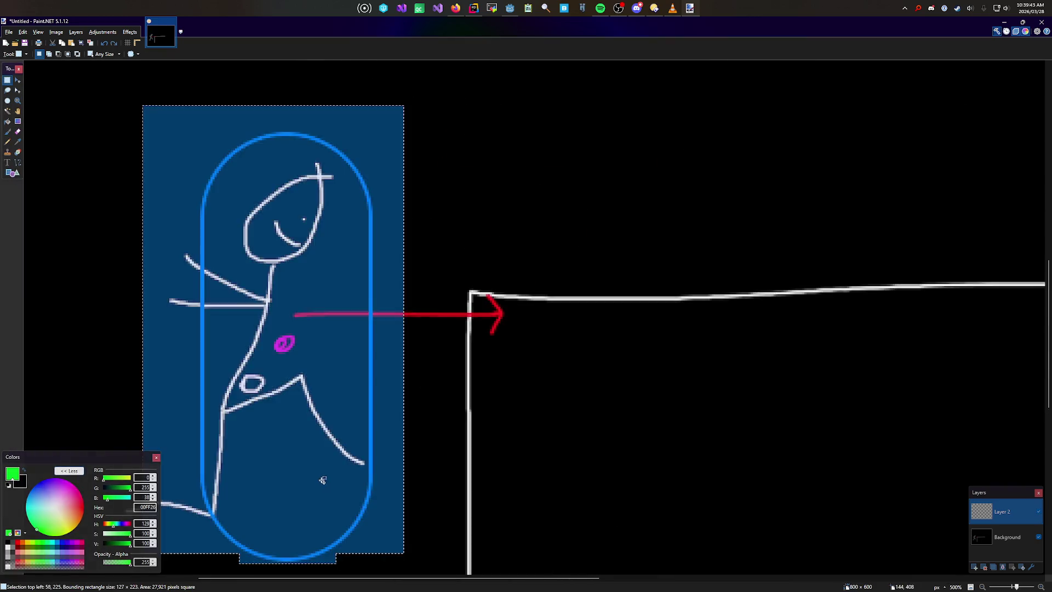
pyautogui.scroll(-3, 510, 343)
pyautogui.hotkey('ctrl', 'v')
pyautogui.moveTo(526, 387); pyautogui.dragTo(477, 415)
pyautogui.press('s')
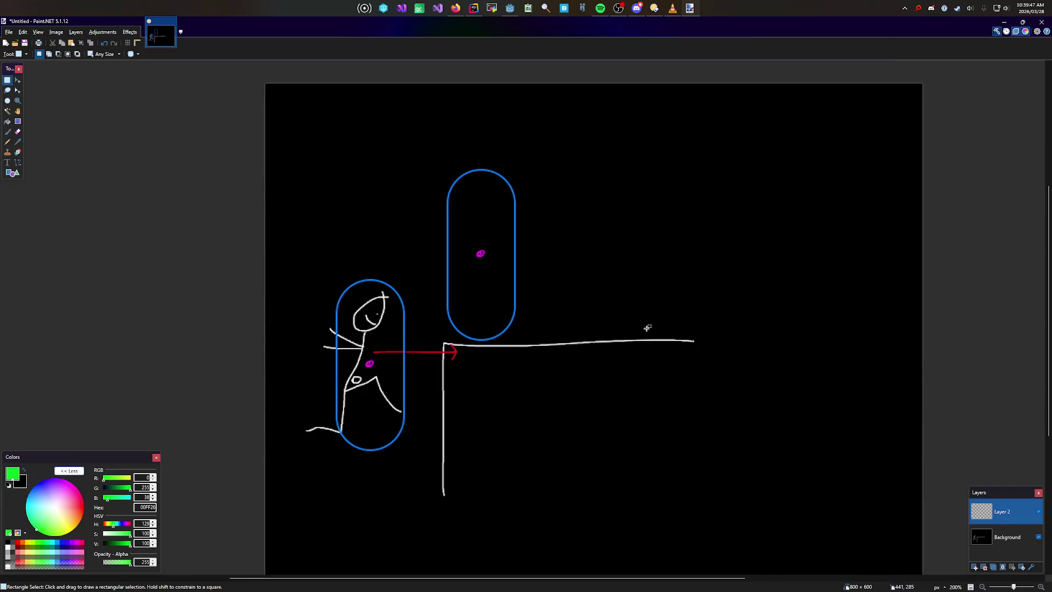
pyautogui.press('b')
pyautogui.scroll(4, 378, 351)
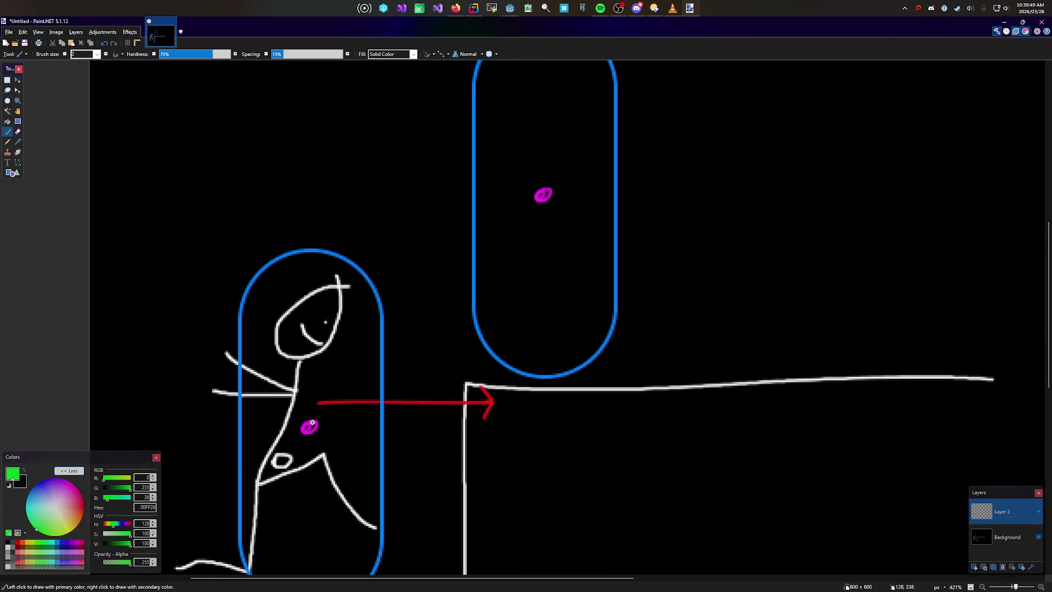
pyautogui.click(17, 162)
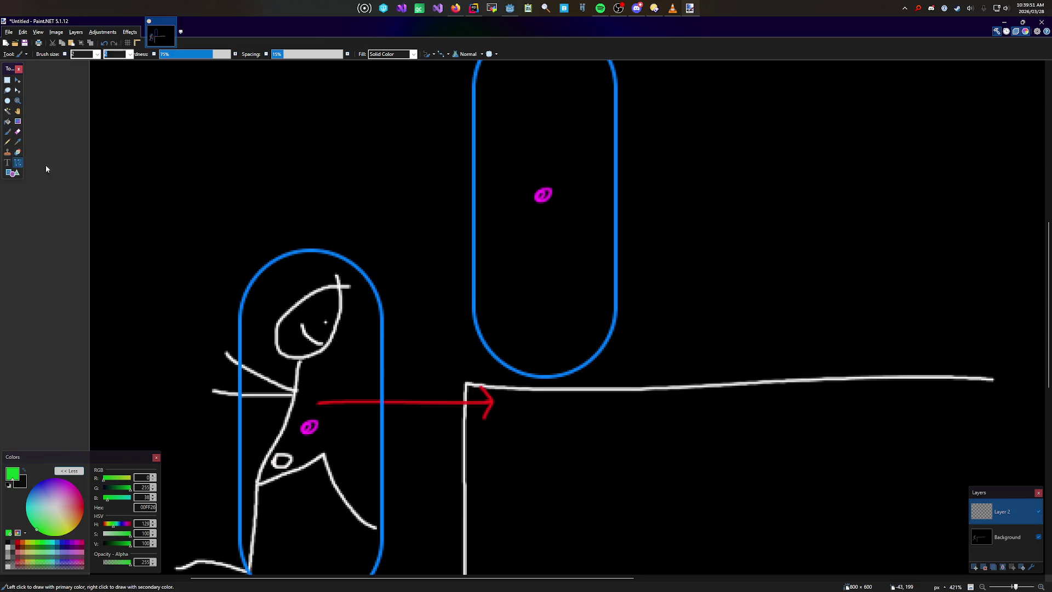
# Step: Draw a green line between the two magenta dots and bend it into a rising curve
pyautogui.moveTo(310, 427); pyautogui.dragTo(545, 194)
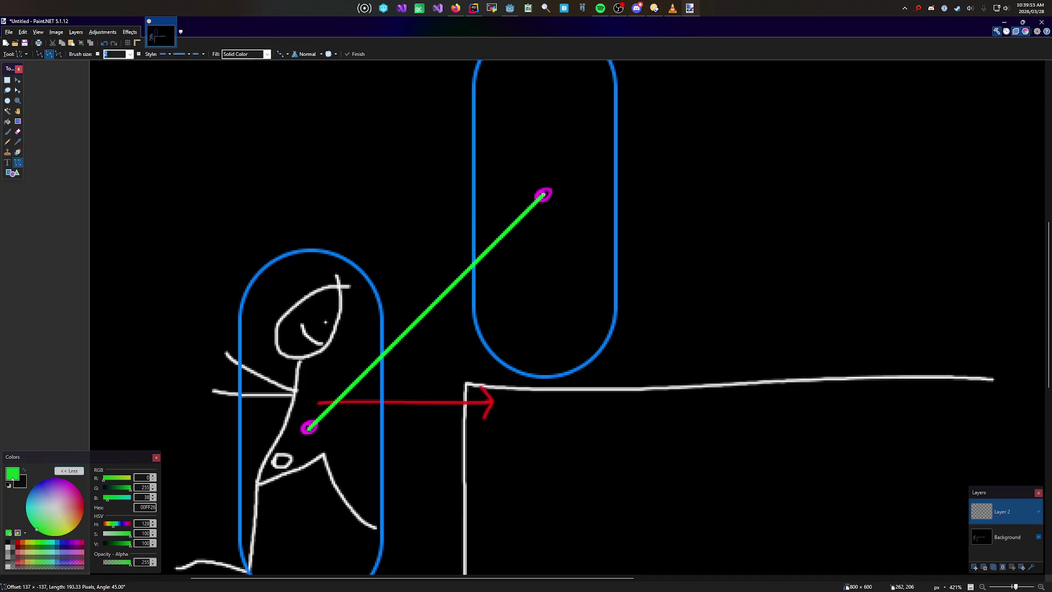
pyautogui.moveTo(468, 267); pyautogui.dragTo(420, 229)
pyautogui.moveTo(385, 349)
pyautogui.mouseDown()
pyautogui.moveTo(351, 307)
pyautogui.moveTo(345, 277)
pyautogui.moveTo(331, 295)
pyautogui.mouseUp()
pyautogui.moveTo(421, 229); pyautogui.dragTo(478, 229)
pyautogui.moveTo(337, 295)
pyautogui.mouseDown()
pyautogui.moveTo(404, 277)
pyautogui.moveTo(352, 300)
pyautogui.moveTo(363, 309)
pyautogui.mouseUp()
pyautogui.press('s')
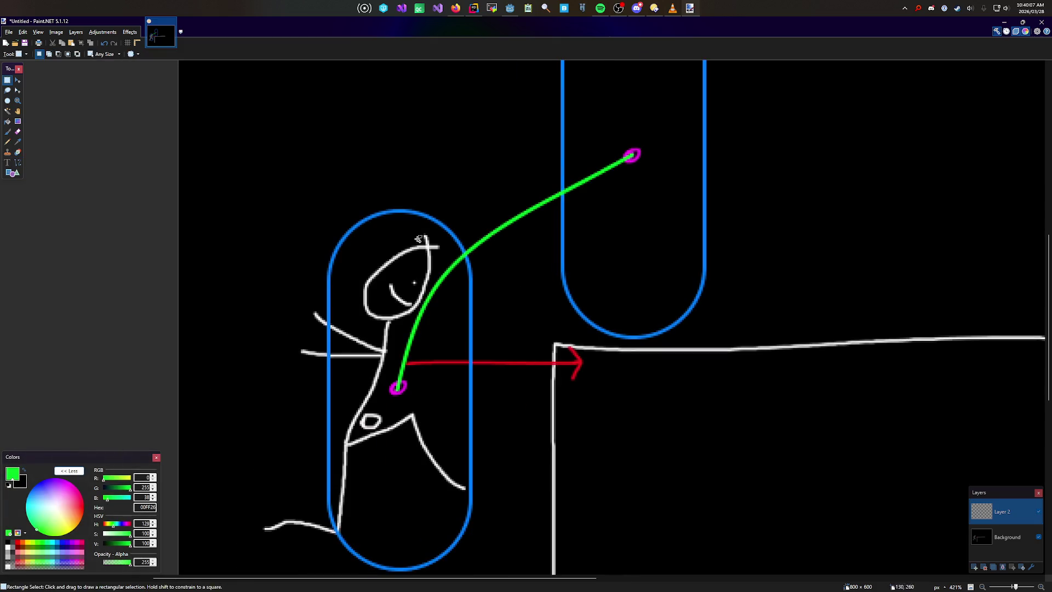
# Step: Try rectangle selections around the figure, the upper capsule and the green curve's end
pyautogui.scroll(-3, 393, 308)
pyautogui.moveTo(214, 421)
pyautogui.mouseDown()
pyautogui.moveTo(409, 263)
pyautogui.moveTo(549, 232)
pyautogui.mouseUp()
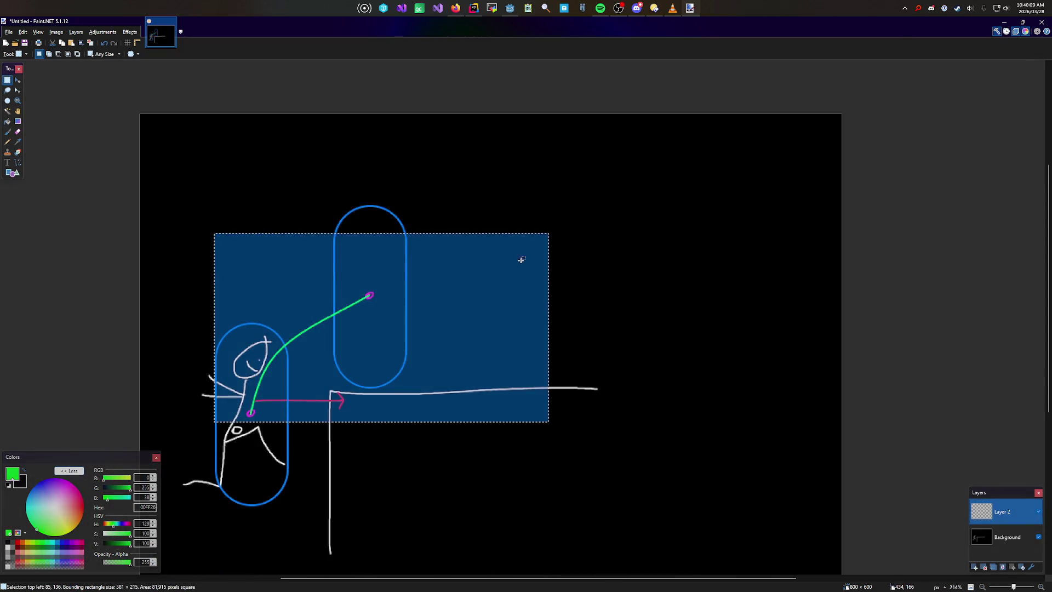
pyautogui.click(422, 307)
pyautogui.moveTo(181, 303)
pyautogui.mouseDown()
pyautogui.moveTo(311, 527)
pyautogui.moveTo(219, 312)
pyautogui.moveTo(163, 290)
pyautogui.mouseUp()
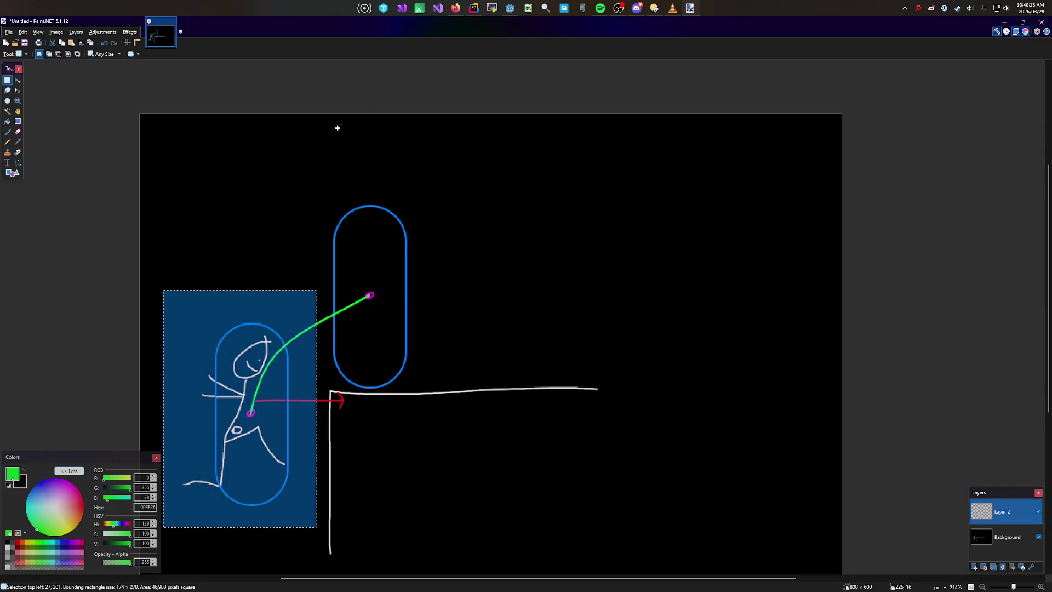
pyautogui.moveTo(326, 148); pyautogui.dragTo(512, 410)
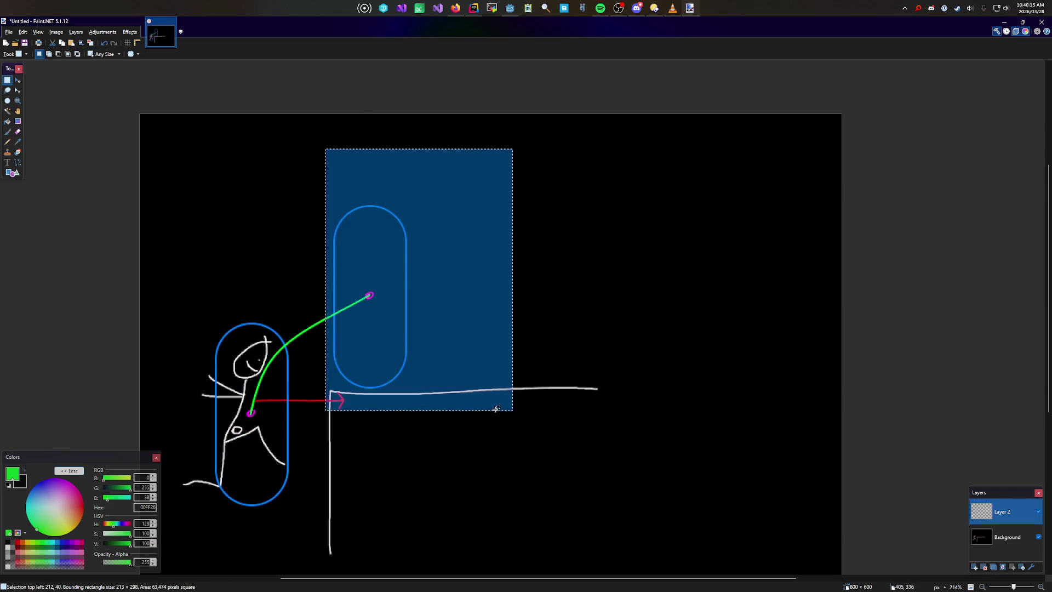
pyautogui.click(432, 346)
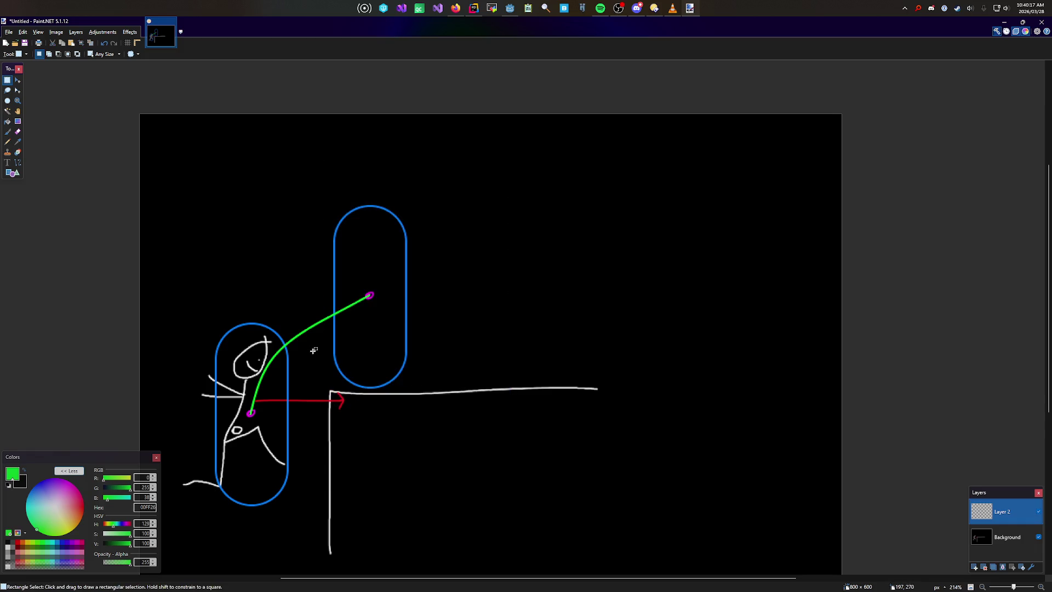
pyautogui.moveTo(231, 392); pyautogui.dragTo(255, 435)
pyautogui.moveTo(299, 291); pyautogui.dragTo(383, 350)
pyautogui.click(269, 349)
pyautogui.moveTo(238, 395); pyautogui.dragTo(255, 432)
pyautogui.moveTo(308, 306); pyautogui.dragTo(378, 349)
pyautogui.moveTo(345, 272); pyautogui.dragTo(385, 310)
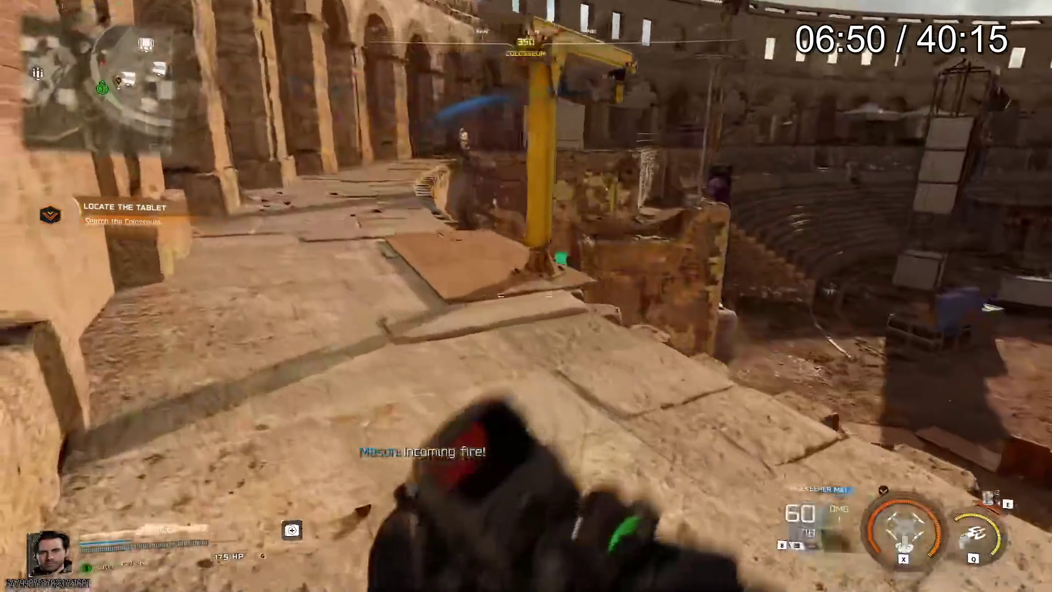
# Step: Seek the gameplay video forward past the 12-minute mark to the Ascend climb near 25:26
pyautogui.press('Right')
pyautogui.press('Right')
pyautogui.press('Right')
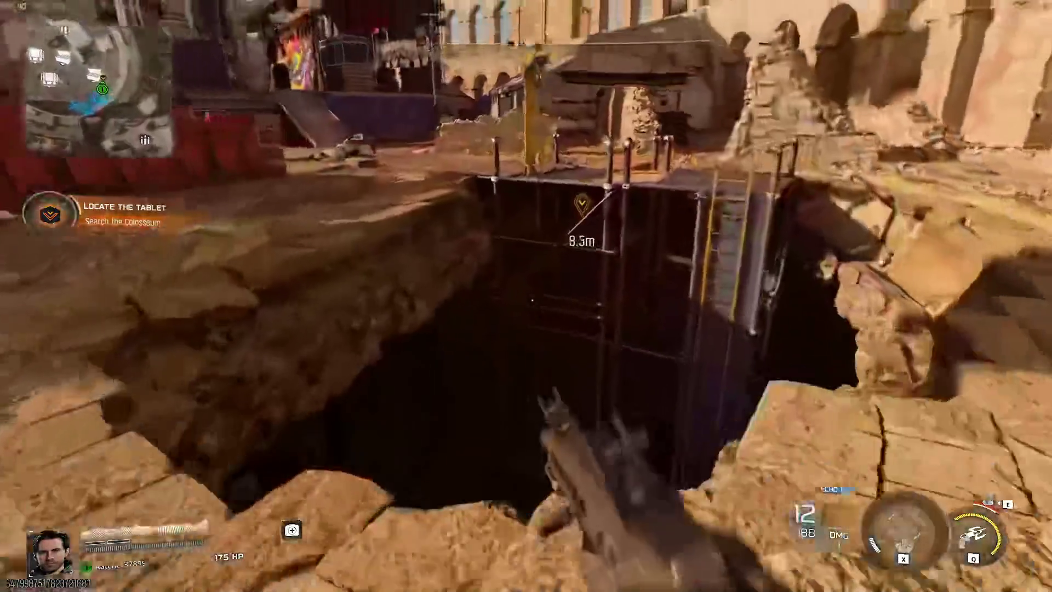
pyautogui.press('Right')
pyautogui.press('space')
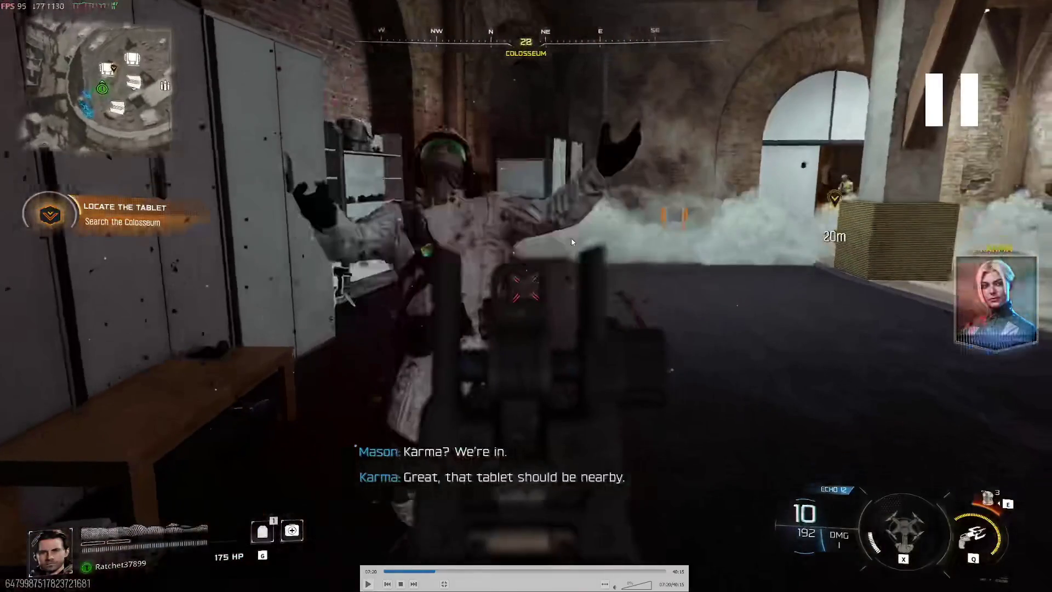
pyautogui.click(475, 574)
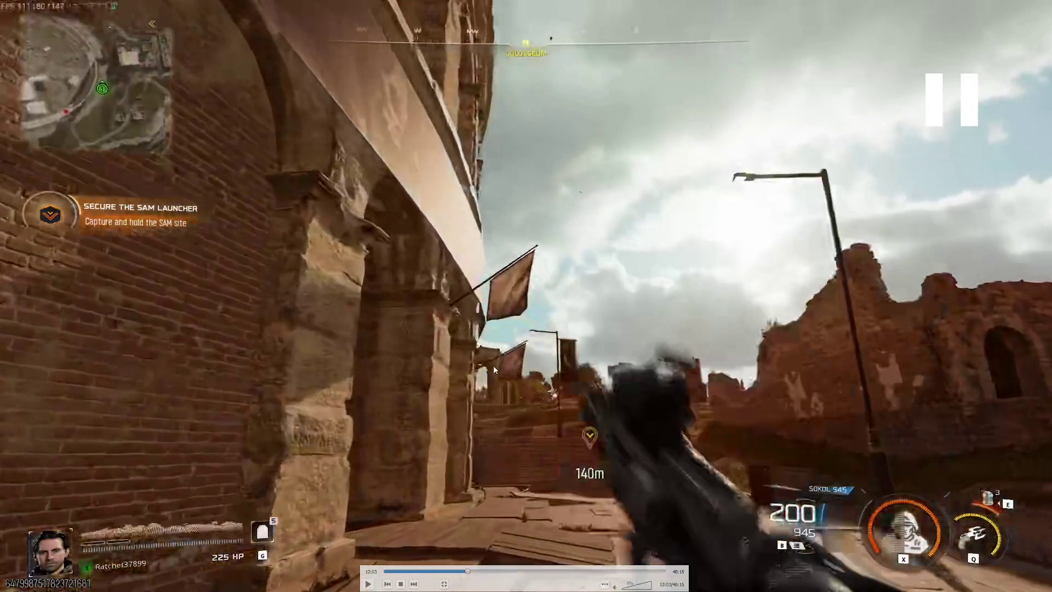
pyautogui.press('Right')
pyautogui.press('Right')
pyautogui.press('Right')
pyautogui.press('Right')
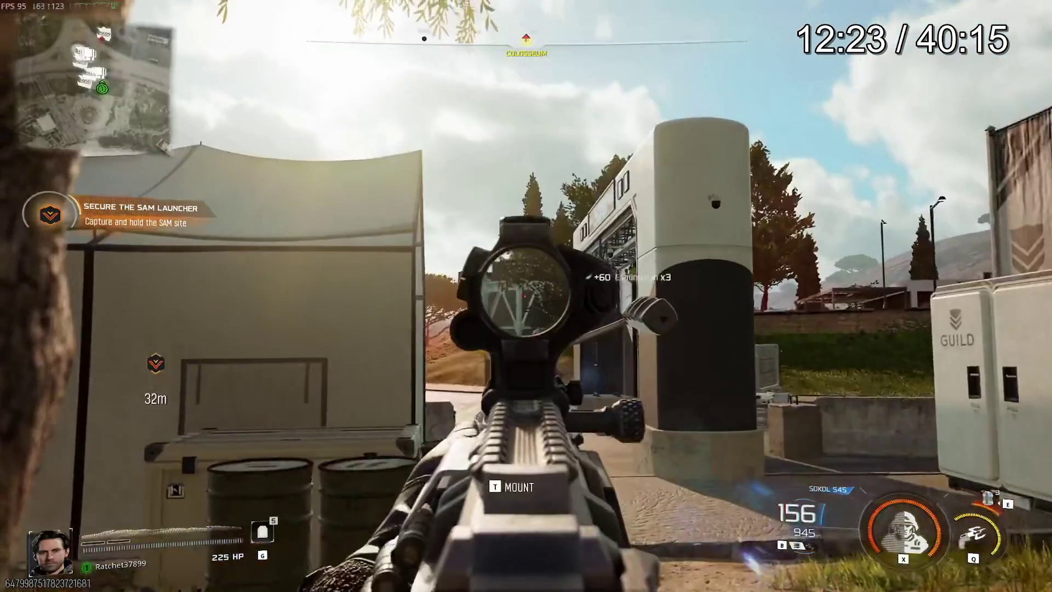
pyautogui.press('Right')
pyautogui.press('Right')
pyautogui.press('Right')
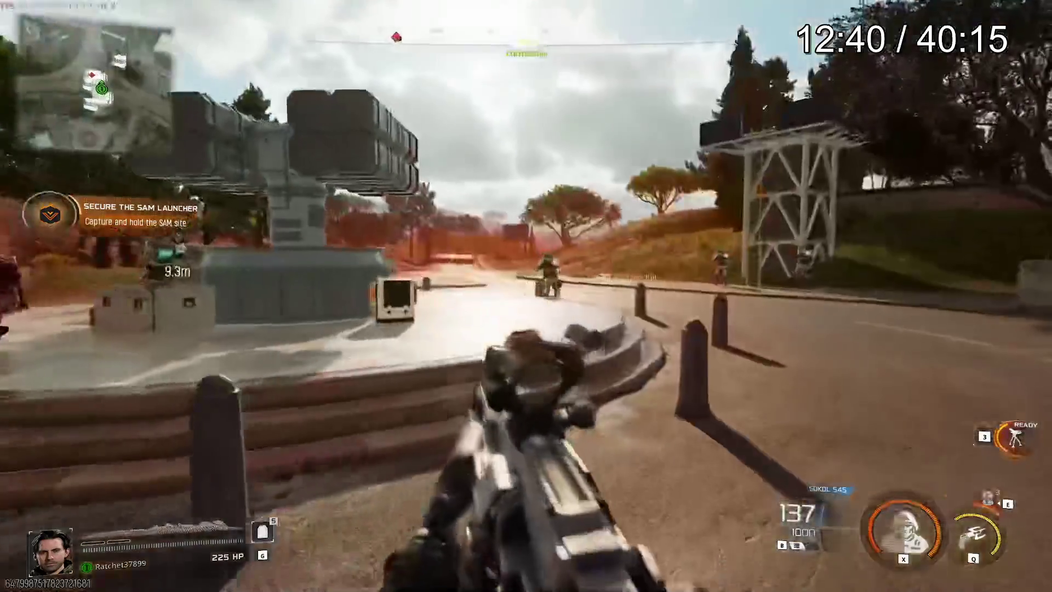
pyautogui.press('Left')
pyautogui.press('Left')
pyautogui.press('Left')
pyautogui.press('Left')
pyautogui.press('Left')
pyautogui.press('Left')
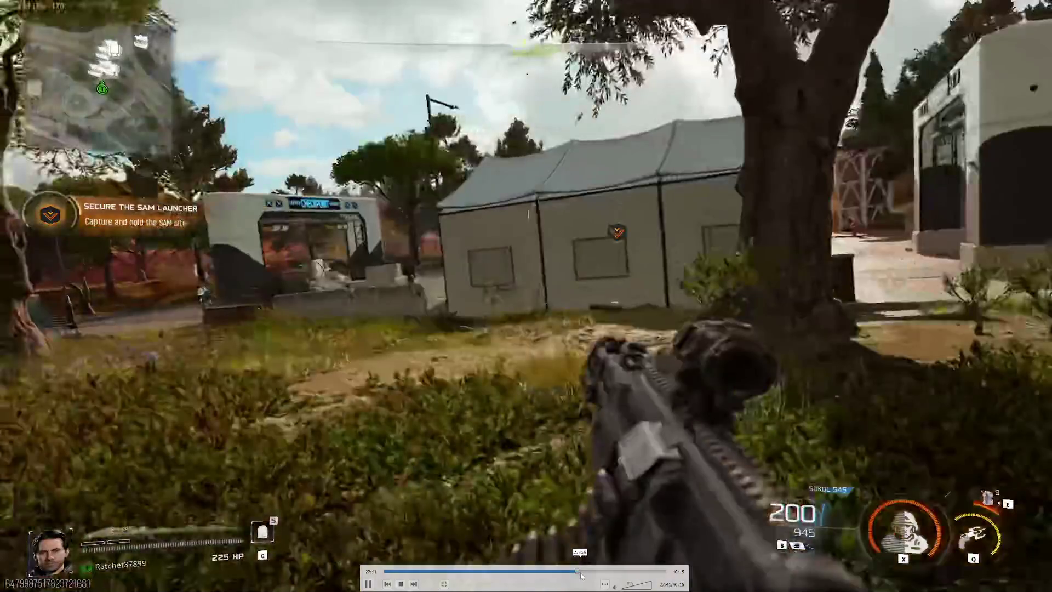
pyautogui.click(581, 574)
pyautogui.click(560, 572)
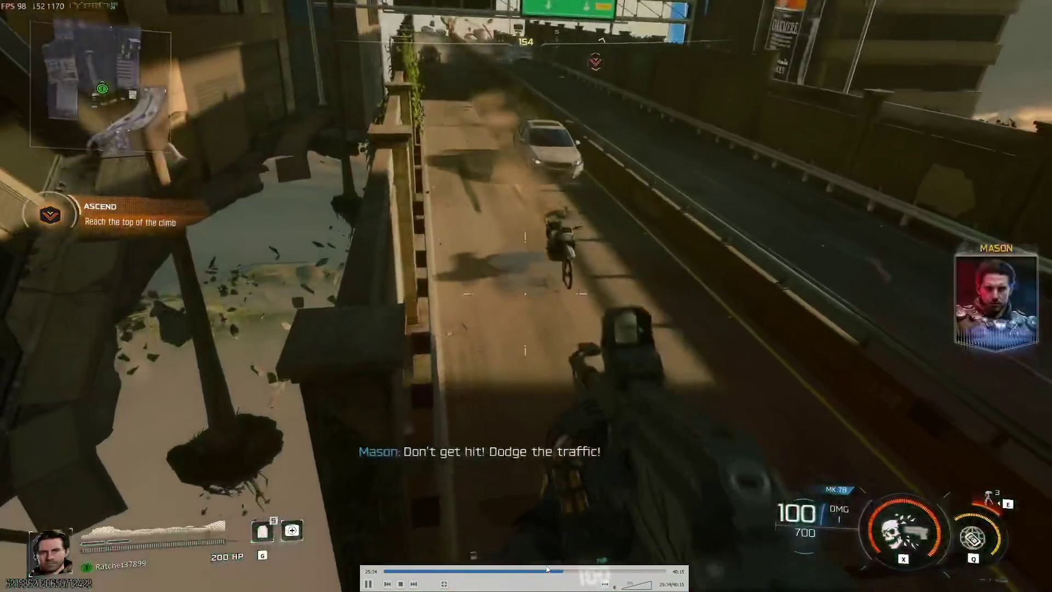
# Step: Nudge the climbing footage back and forth, pausing and resuming playback to watch it
pyautogui.scroll(-1, 676, 458)
pyautogui.press('Left')
pyautogui.press('Left')
pyautogui.press('Left')
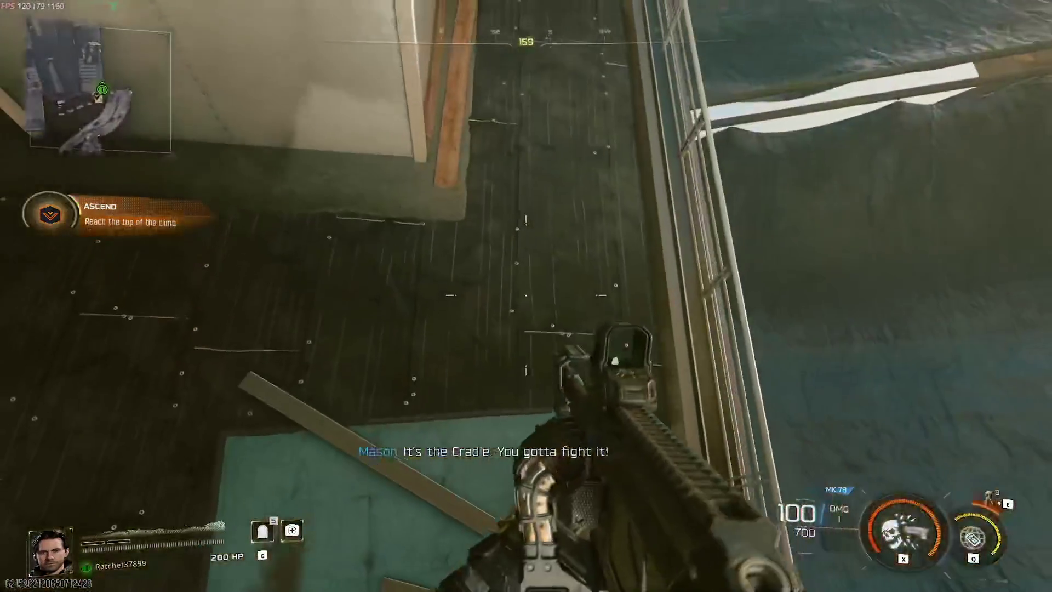
pyautogui.press('Right')
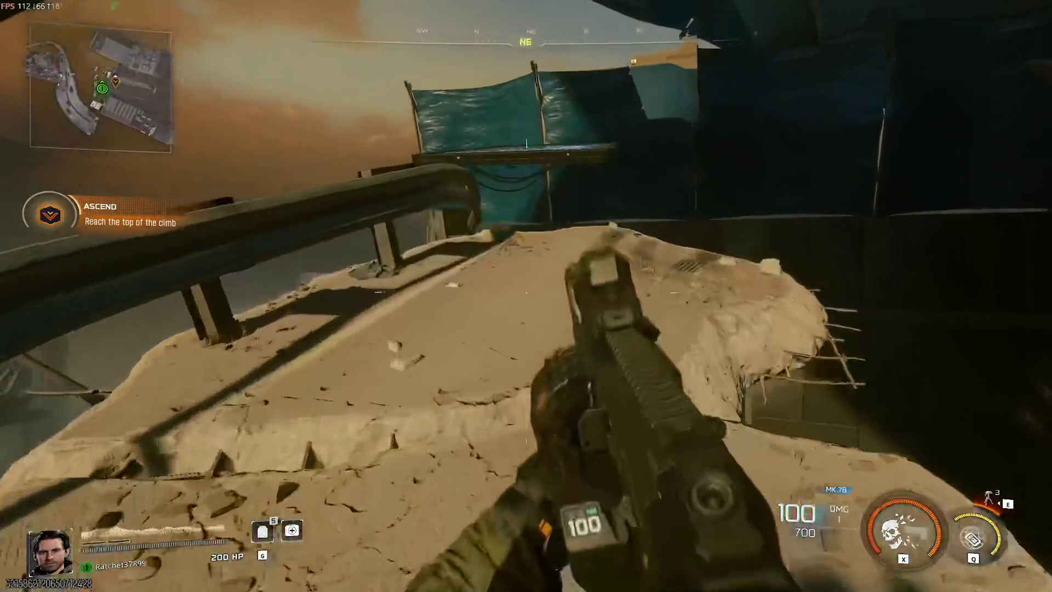
pyautogui.press('space')
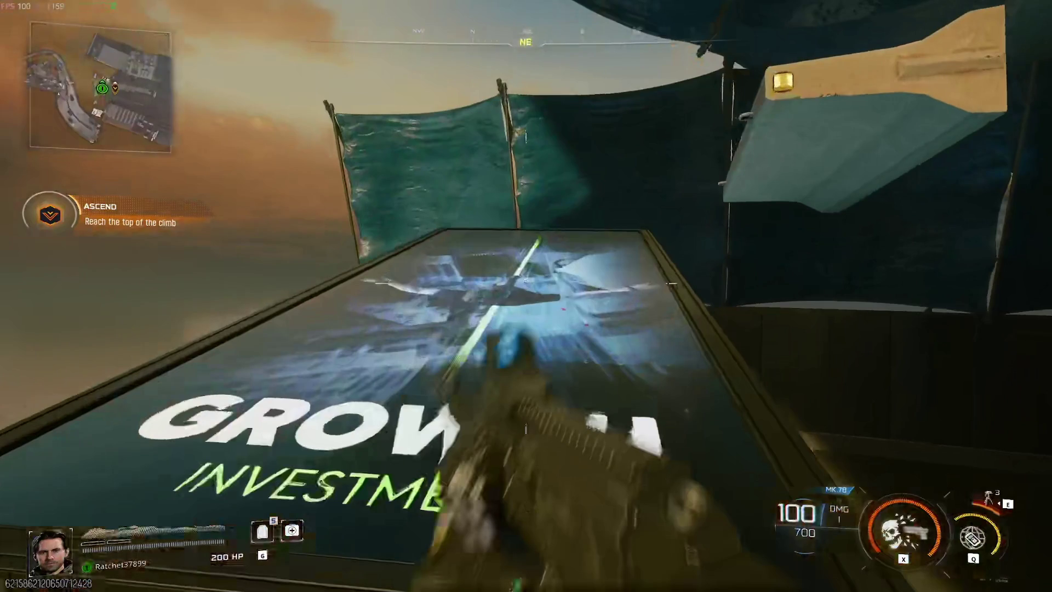
pyautogui.press('space')
pyautogui.press('space')
pyautogui.press('space')
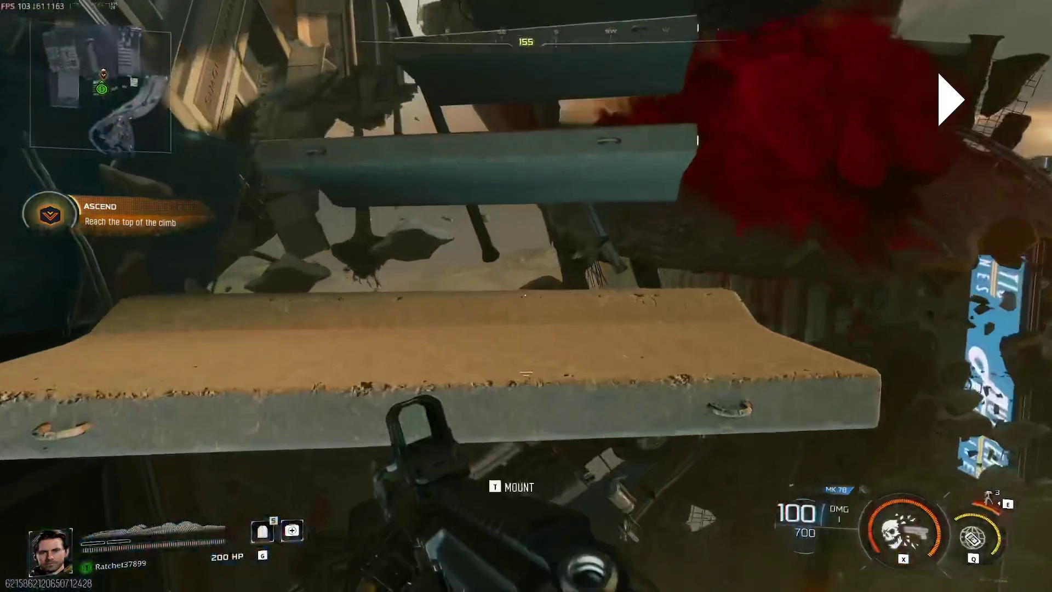
pyautogui.press('space')
pyautogui.press('space')
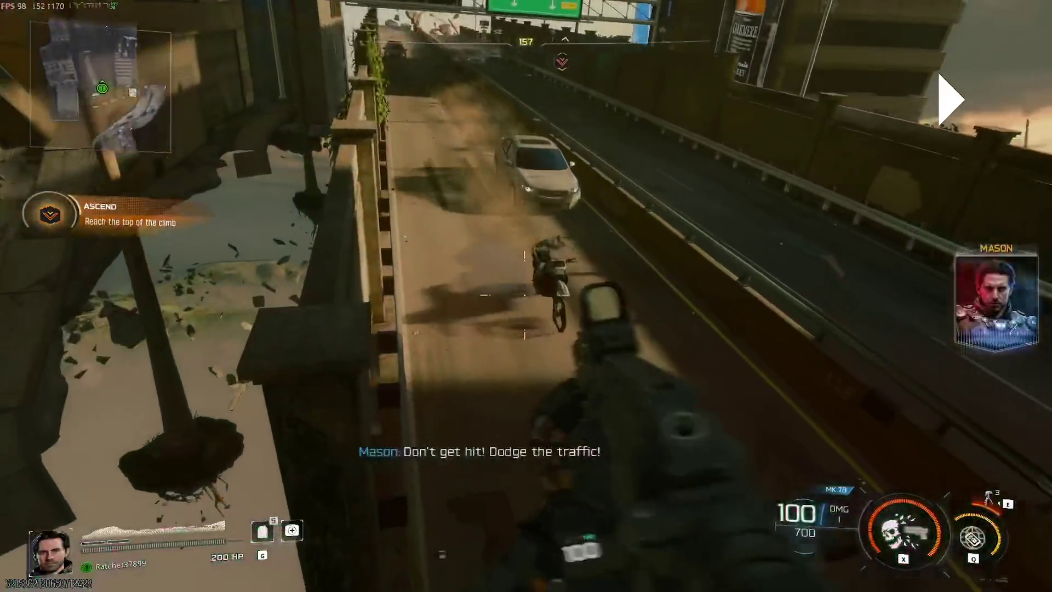
pyautogui.click(526, 296)
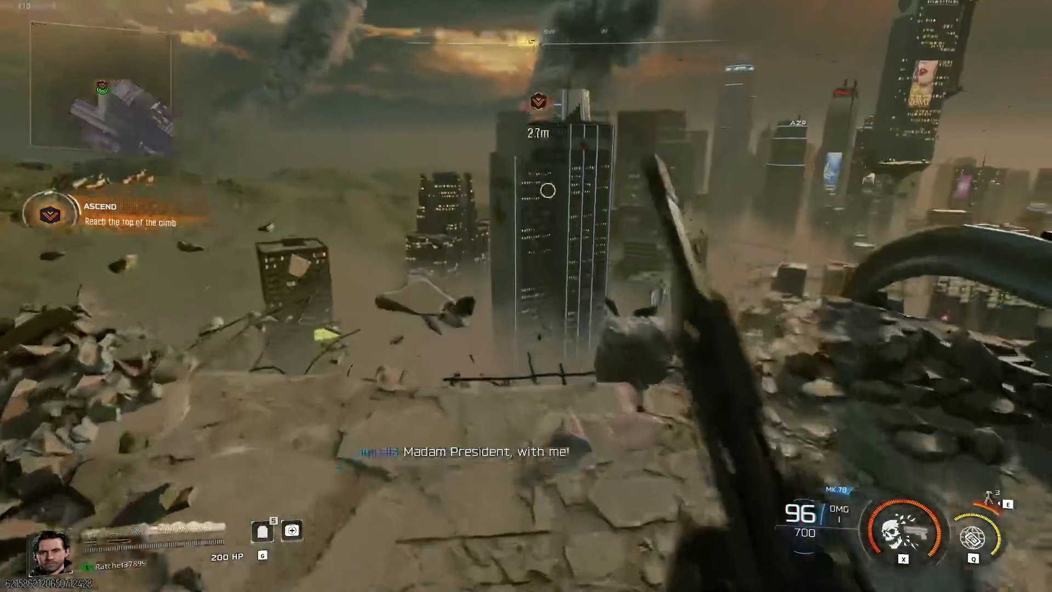
pyautogui.press('f')
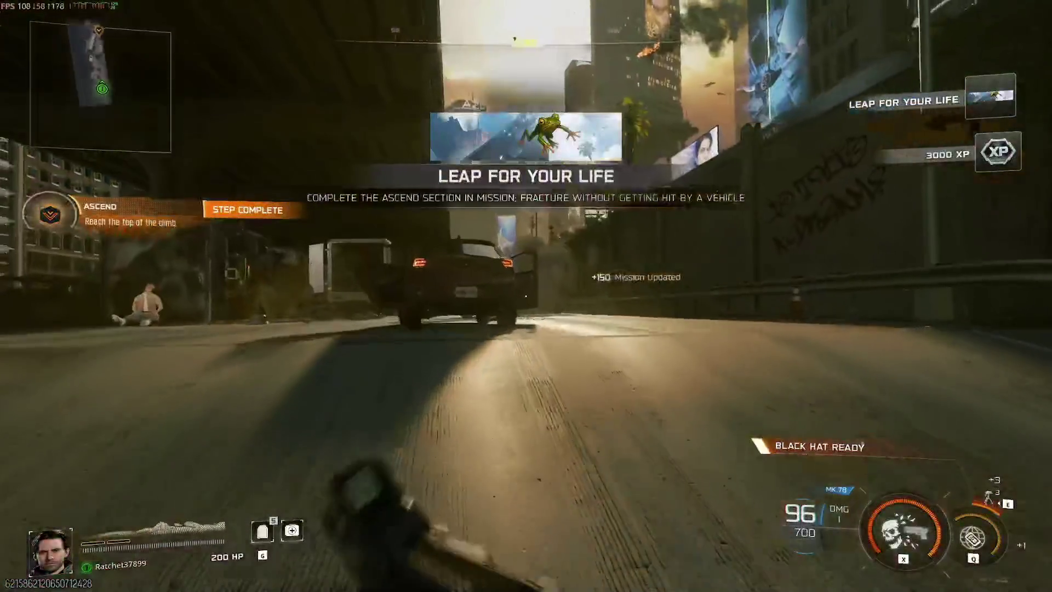
# Step: Exit fullscreen, rewind to 25:28, replay and pause near 25:32, then return to Paint.NET
pyautogui.click(622, 378)
pyautogui.doubleClick(610, 373)
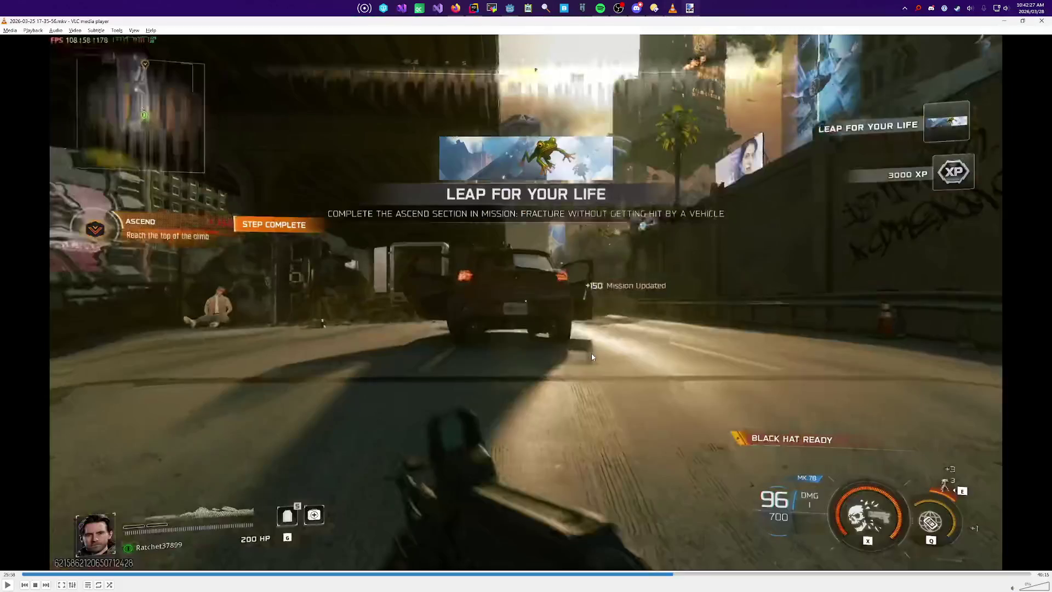
pyautogui.press('Left')
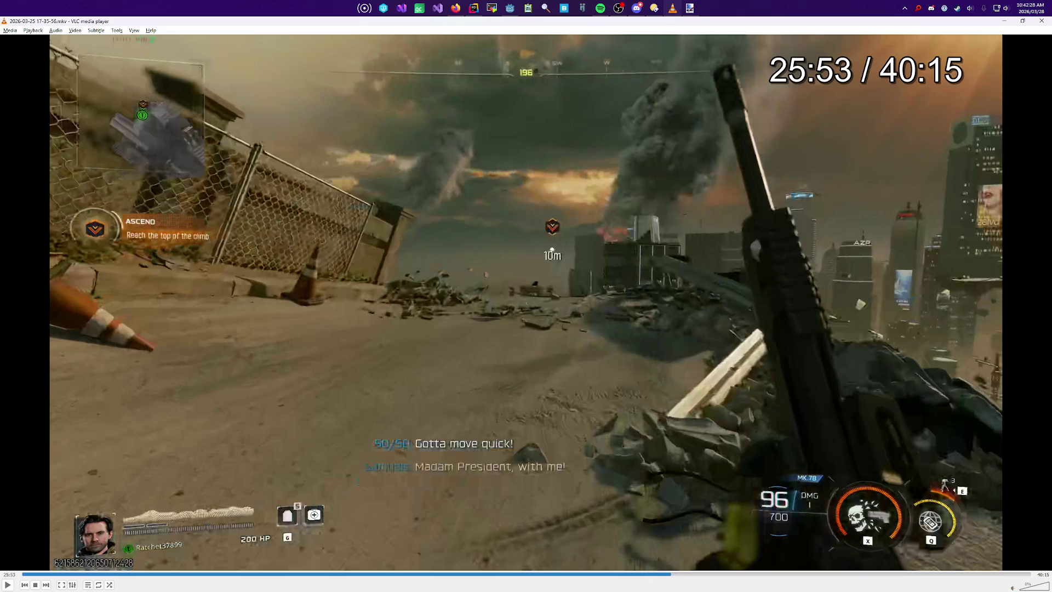
pyautogui.press('Right')
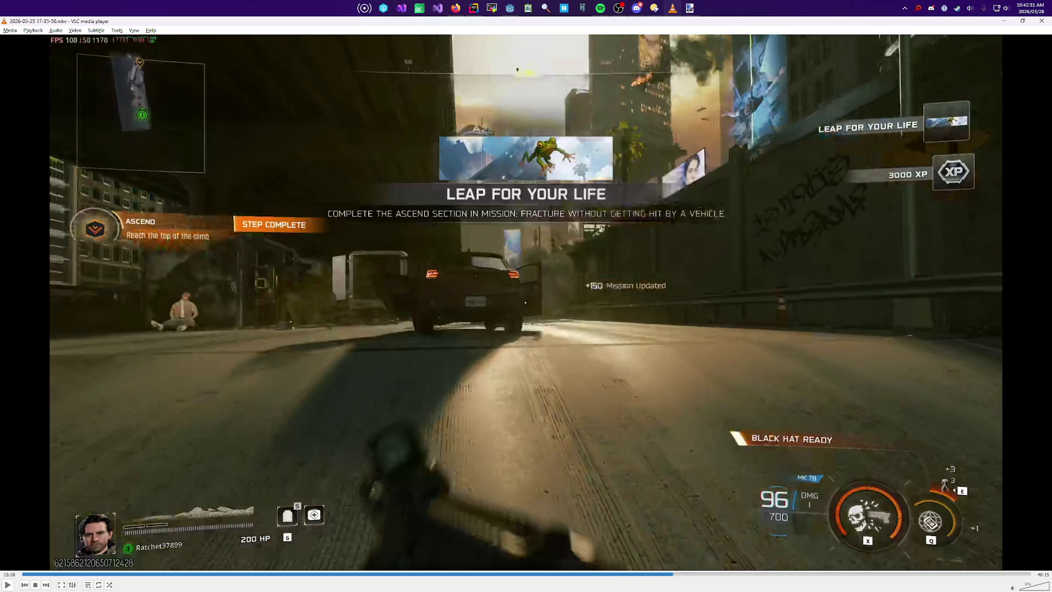
pyautogui.press('Left')
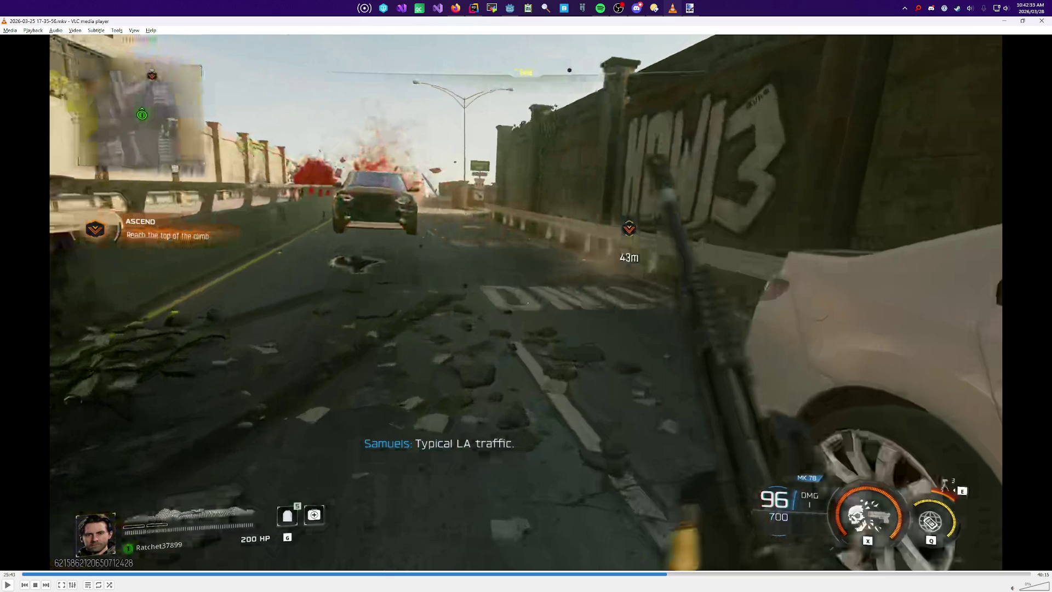
pyautogui.press('Left')
pyautogui.press('Left')
pyautogui.press('Left')
pyautogui.press('Left')
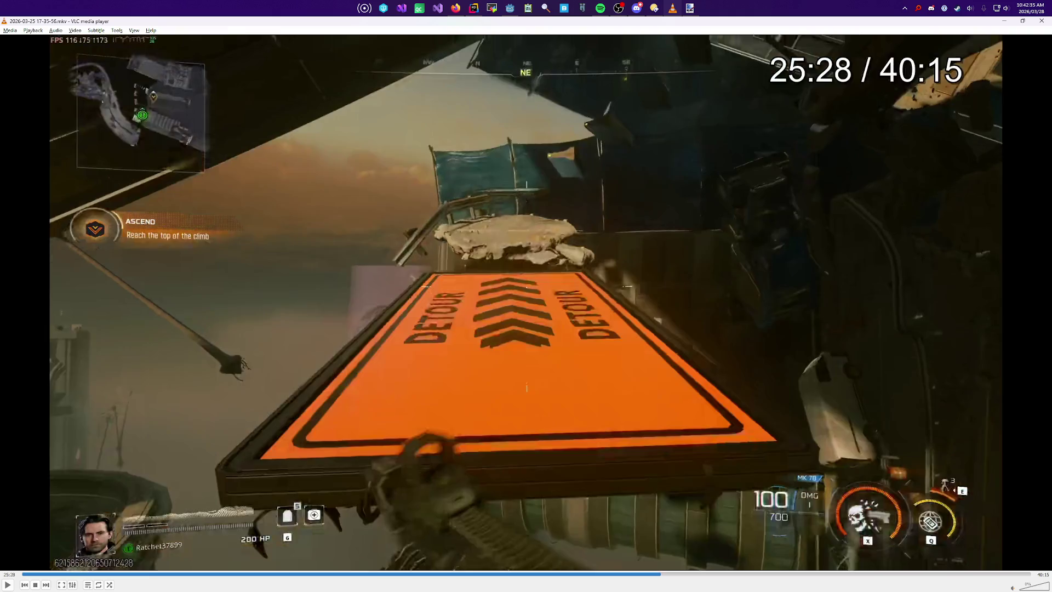
pyautogui.press('space')
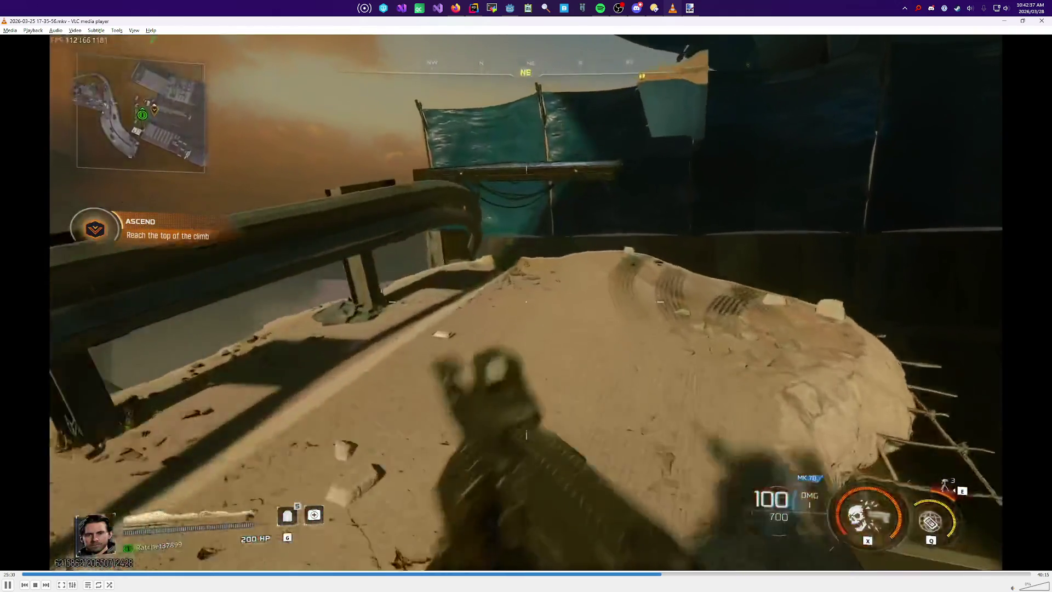
pyautogui.press('space')
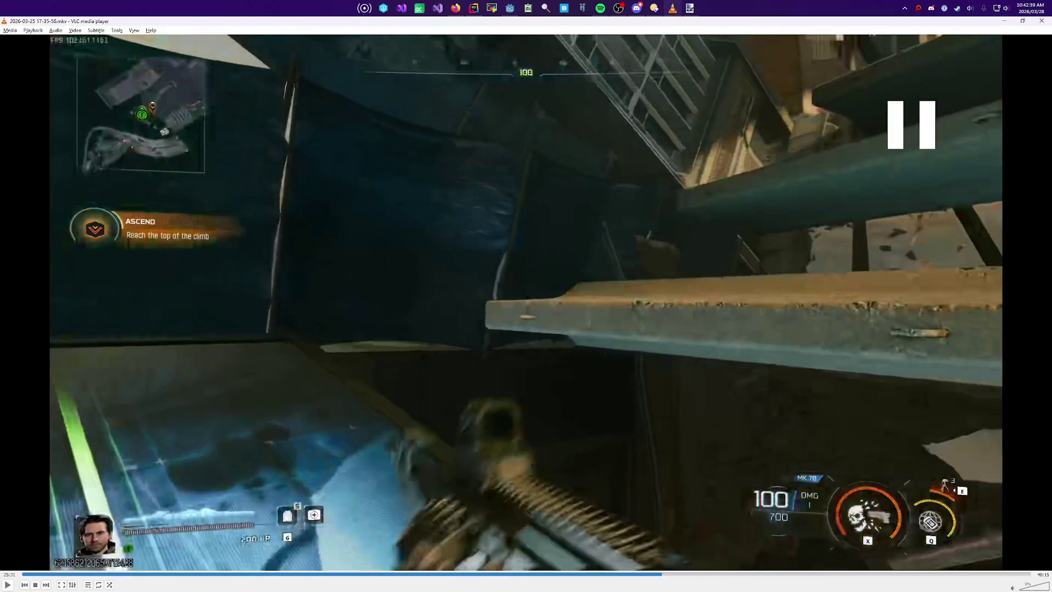
pyautogui.press('space')
pyautogui.press('space')
pyautogui.hotkey('alt', 'Tab')
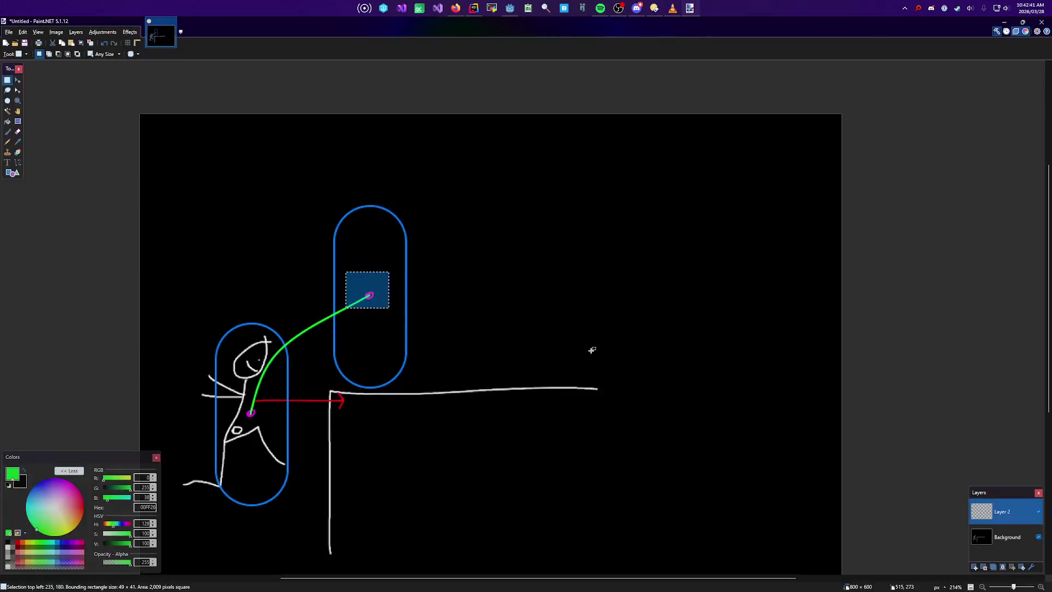
pyautogui.hotkey('alt', 'Tab')
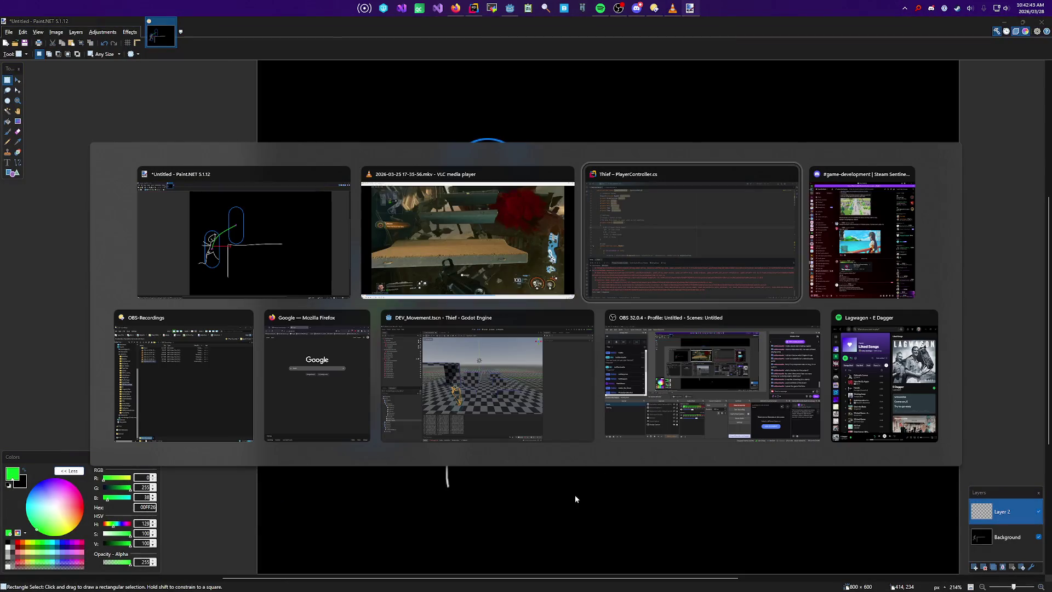
pyautogui.hotkey('alt', 'Tab')
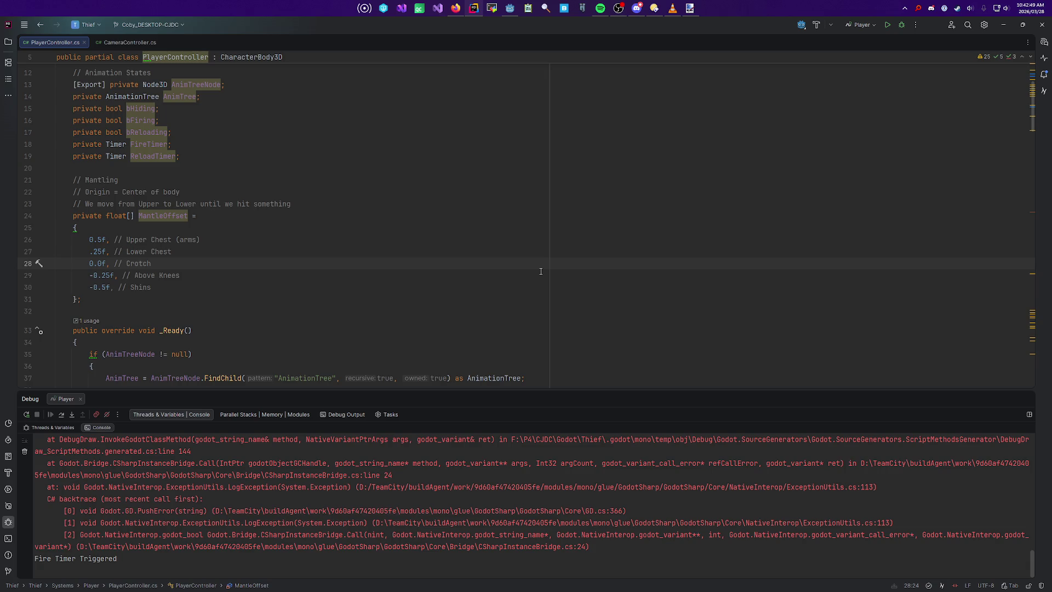
pyautogui.hotkey('alt', 'Tab')
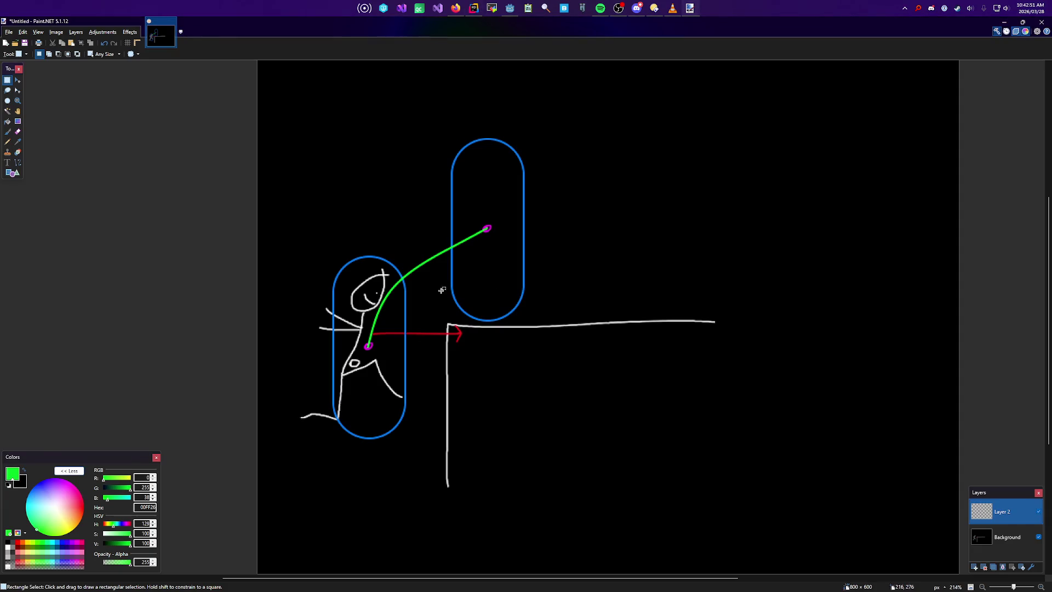
pyautogui.moveTo(503, 227); pyautogui.dragTo(401, 324)
pyautogui.click(486, 327)
pyautogui.scroll(-1, 550, 294)
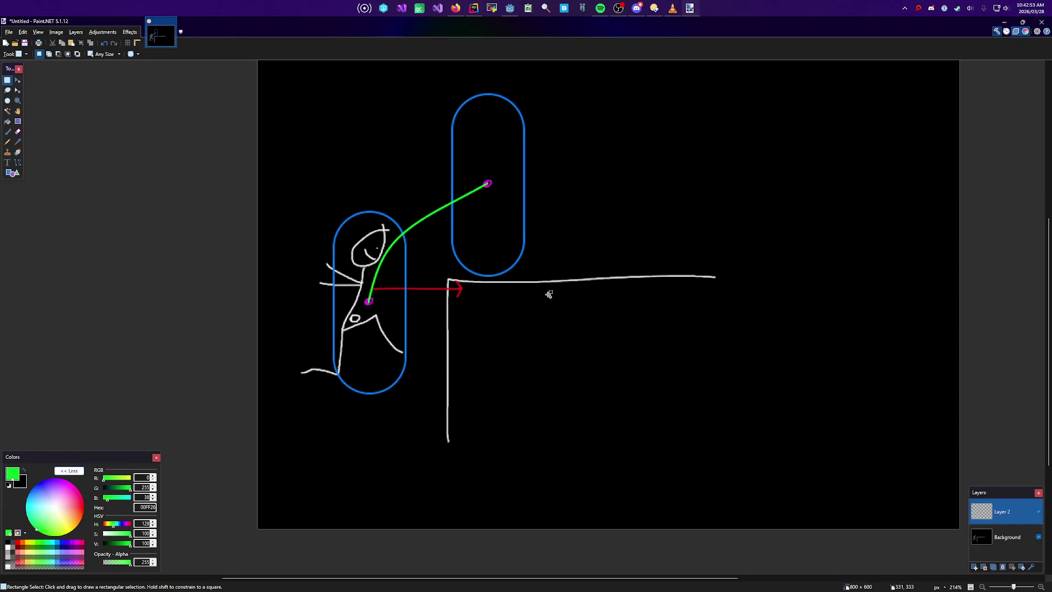
pyautogui.scroll(1, 361, 373)
pyautogui.scroll(-1, 276, 341)
pyautogui.hscroll(2, 318, 332)
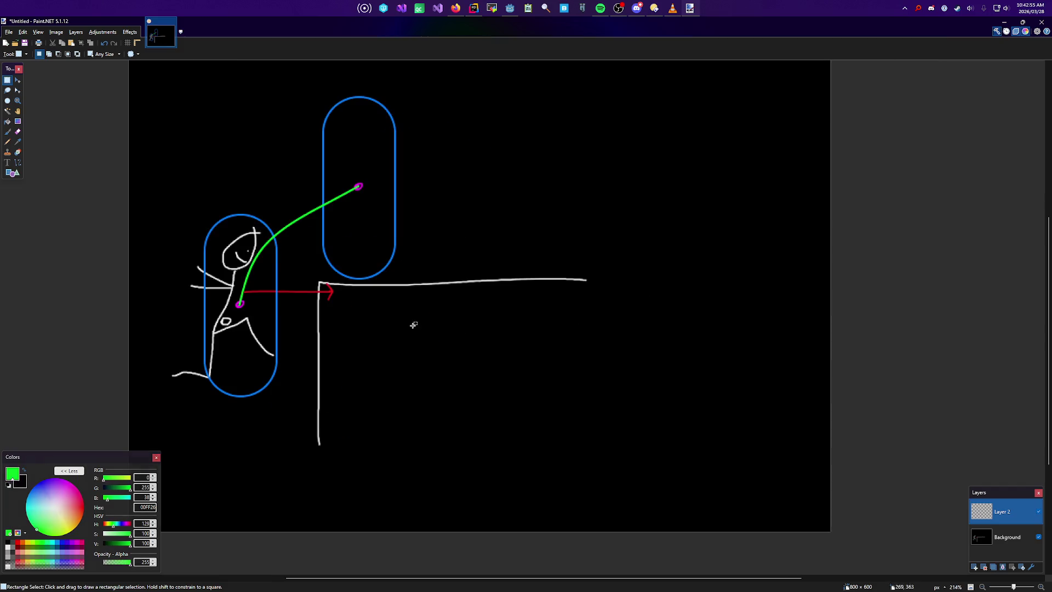
pyautogui.hscroll(-2, 263, 257)
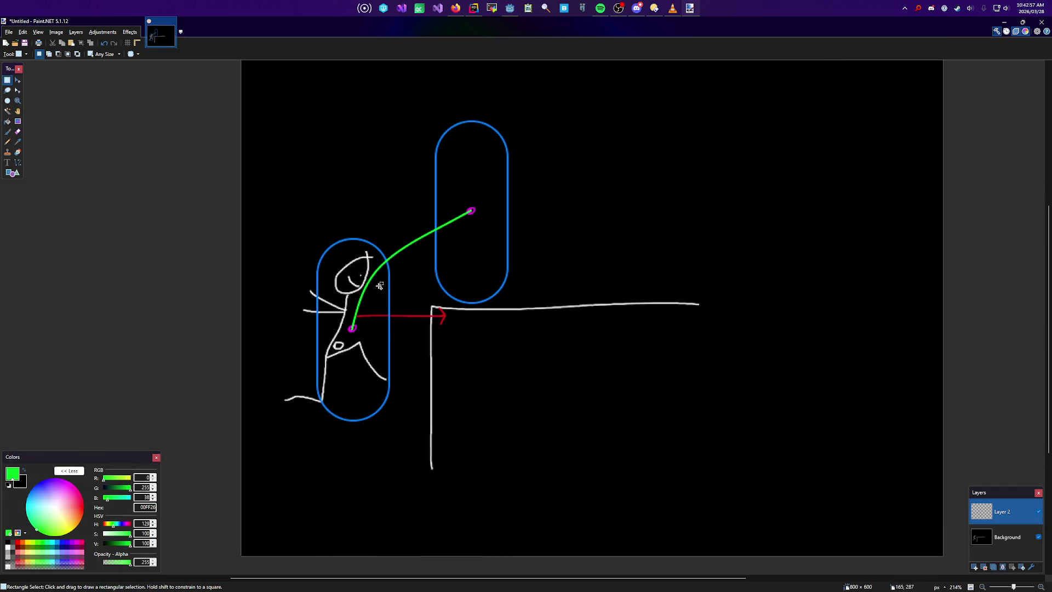
pyautogui.scroll(1, 249, 328)
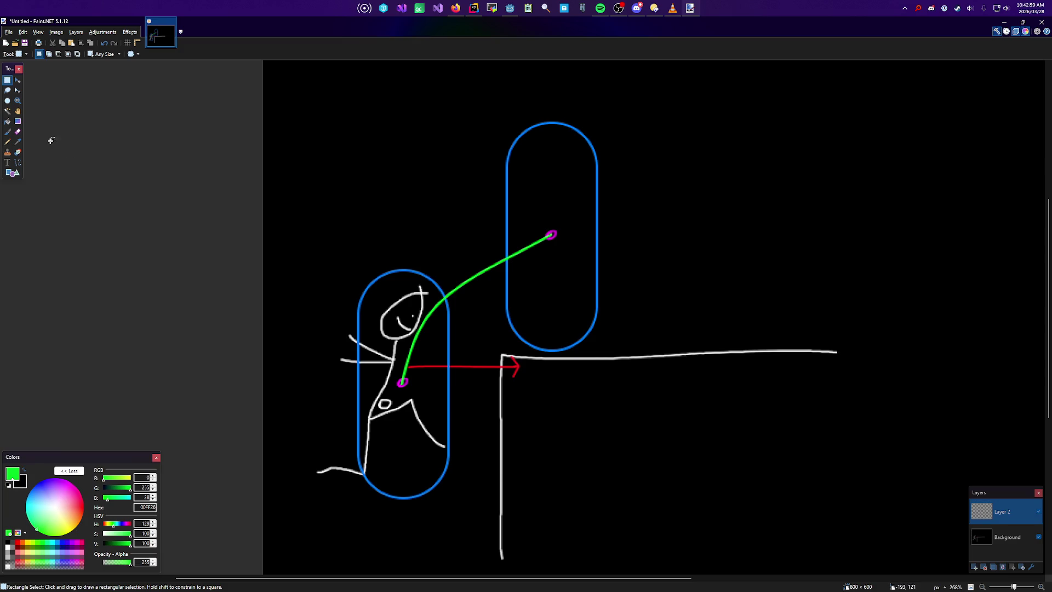
# Step: Set the Line/Curve tool's primary colour to yellow FFD400, discarding a stray test line
pyautogui.click(19, 163)
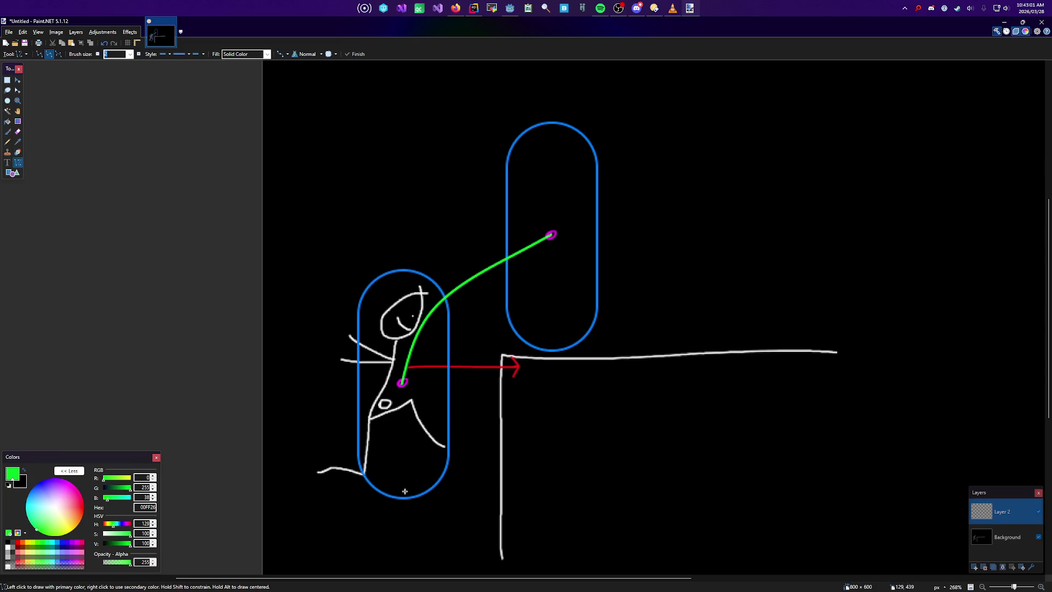
pyautogui.moveTo(403, 515); pyautogui.dragTo(404, 253)
pyautogui.hotkey('ctrl', 'z')
pyautogui.click(84, 503)
pyautogui.write('FFA500')
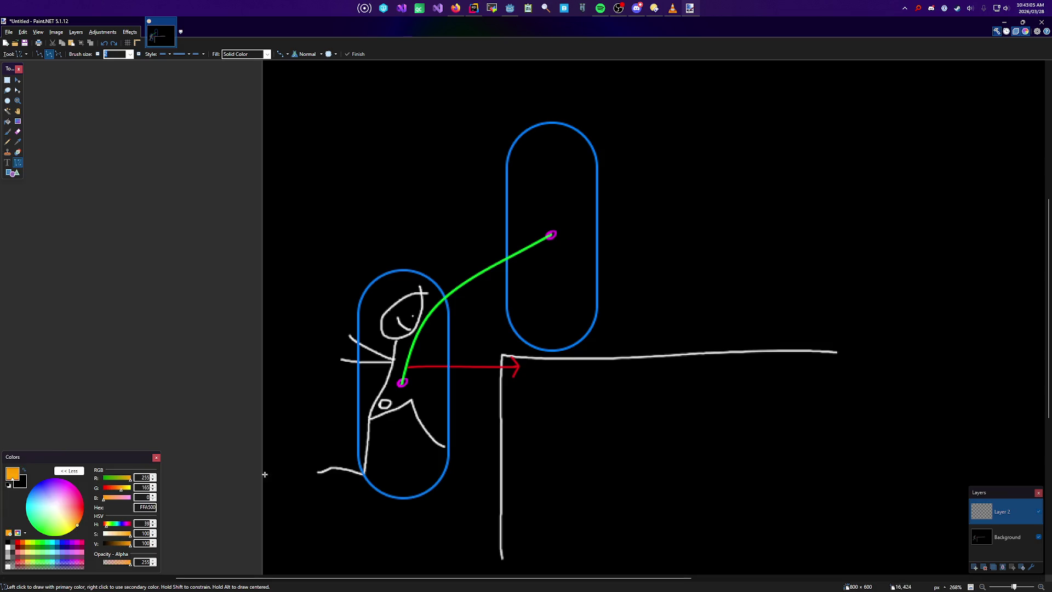
pyautogui.moveTo(63, 523); pyautogui.dragTo(87, 543)
# Step: Draw a vertical yellow line through the figure and a horizontal one across the top capsule, then try brush curves
pyautogui.moveTo(401, 514); pyautogui.dragTo(401, 233)
pyautogui.moveTo(649, 235)
pyautogui.mouseDown()
pyautogui.moveTo(388, 235)
pyautogui.moveTo(401, 236)
pyautogui.moveTo(403, 254)
pyautogui.mouseUp()
pyautogui.scroll(4, 402, 235)
pyautogui.press('b')
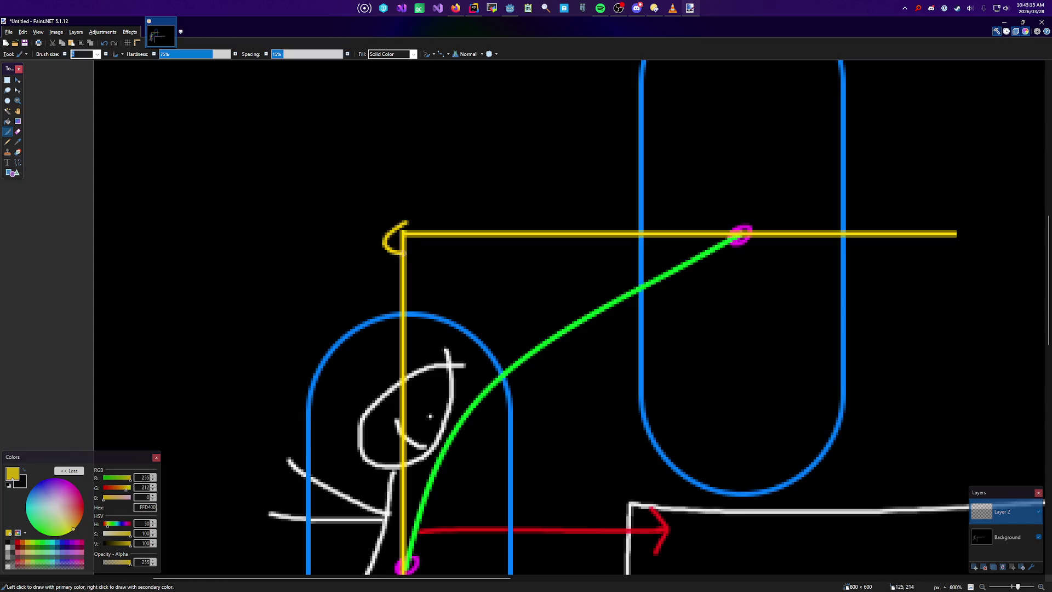
pyautogui.hotkey('ctrl', 'z')
pyautogui.moveTo(417, 216)
pyautogui.mouseDown()
pyautogui.moveTo(405, 236)
pyautogui.moveTo(429, 239)
pyautogui.mouseUp()
pyautogui.scroll(-3, 441, 268)
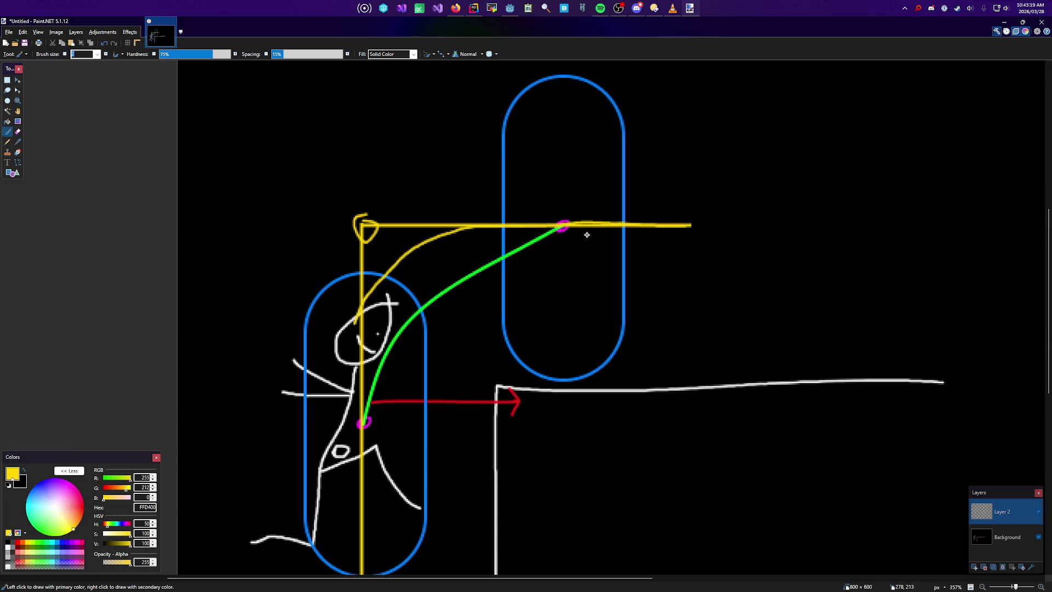
pyautogui.hotkey('ctrl', 'z')
pyautogui.moveTo(680, 231)
pyautogui.mouseDown()
pyautogui.moveTo(477, 234)
pyautogui.moveTo(387, 325)
pyautogui.mouseUp()
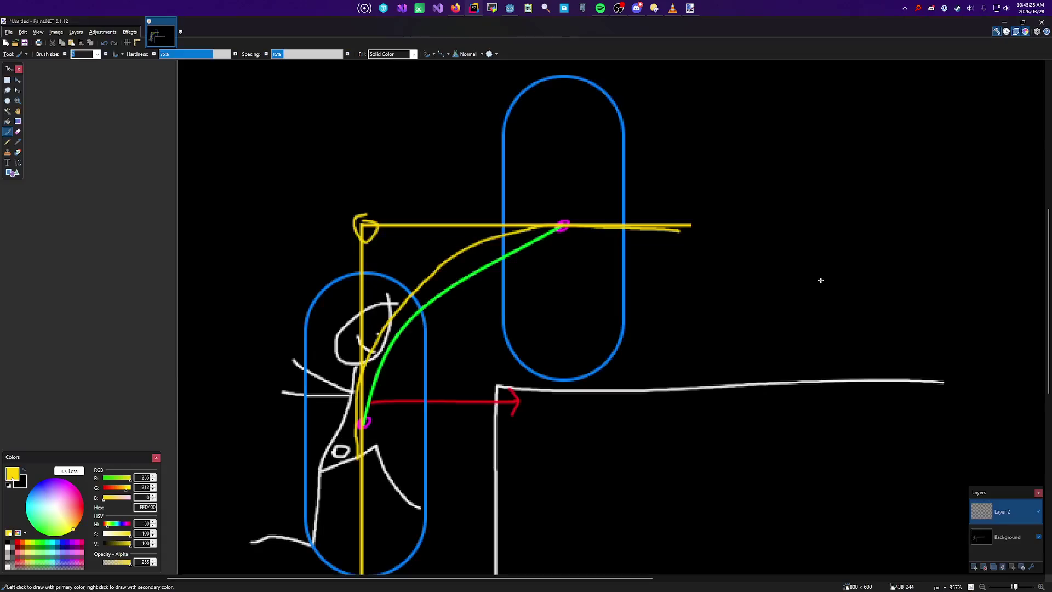
pyautogui.hotkey('ctrl', 'z')
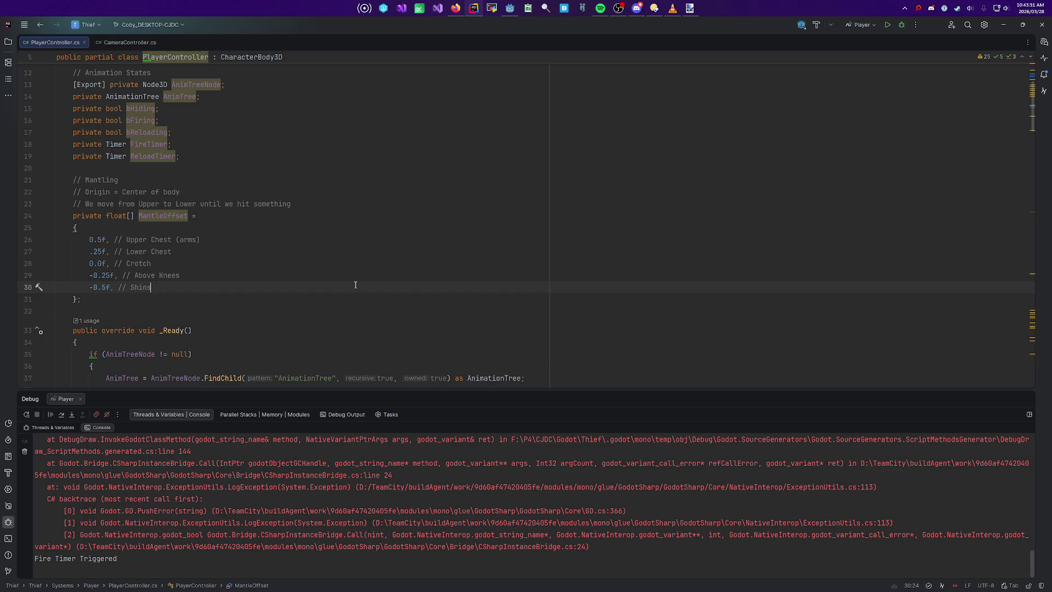
# Step: Search Everything for 'thief.upro', try launching the first result, and cancel the engine version prompt
pyautogui.click(919, 8)
pyautogui.write('thief.upr')
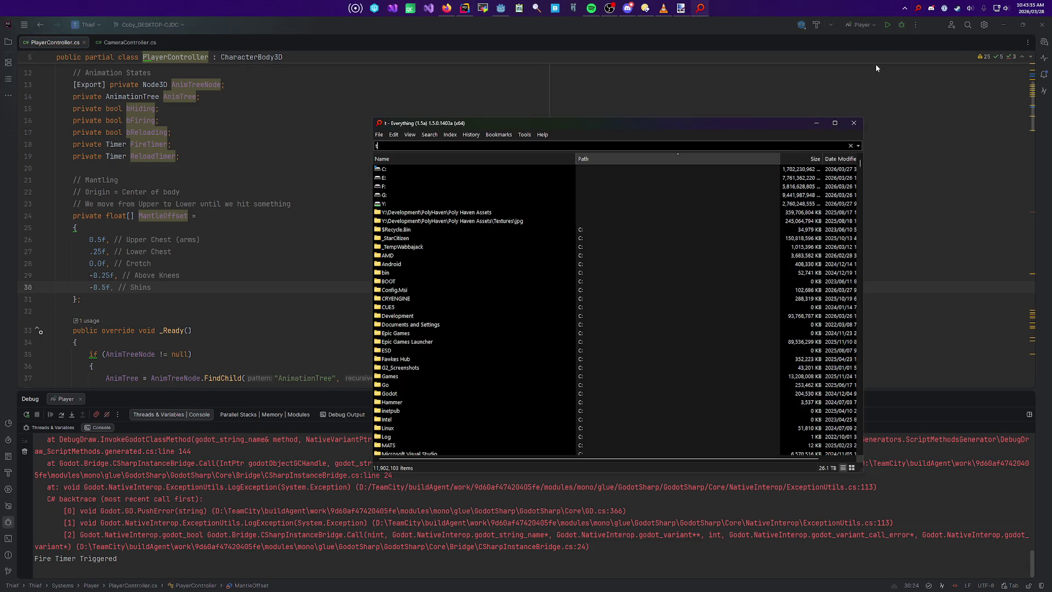
pyautogui.write('o')
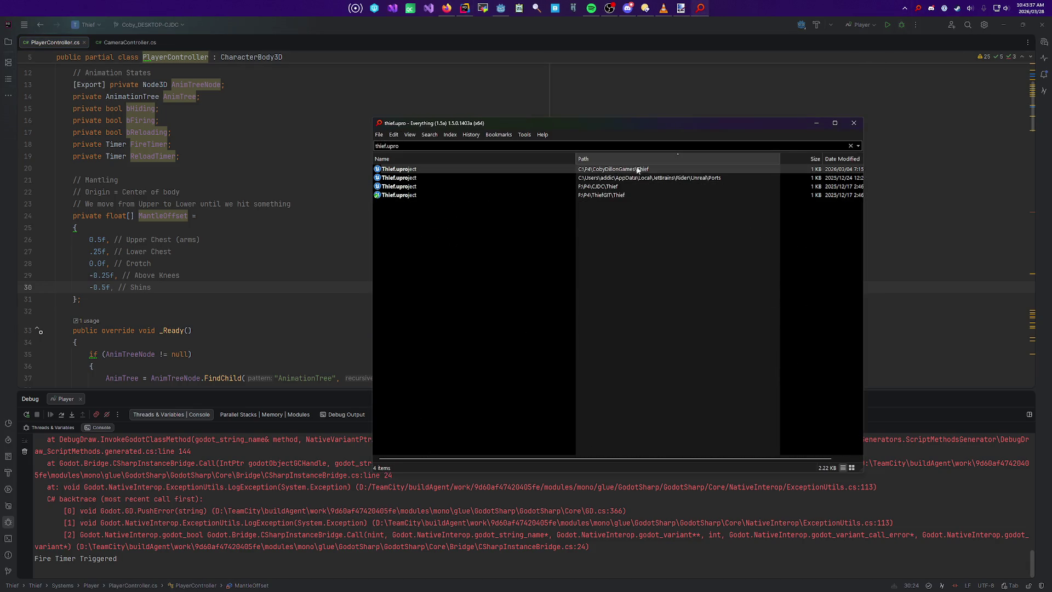
pyautogui.doubleClick(618, 169)
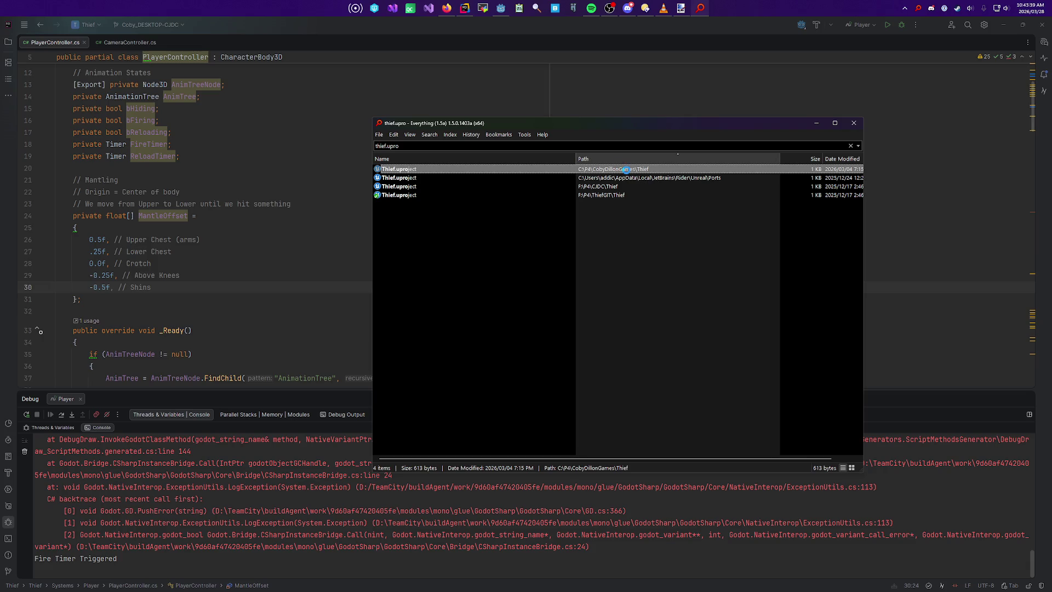
pyautogui.rightClick(619, 169)
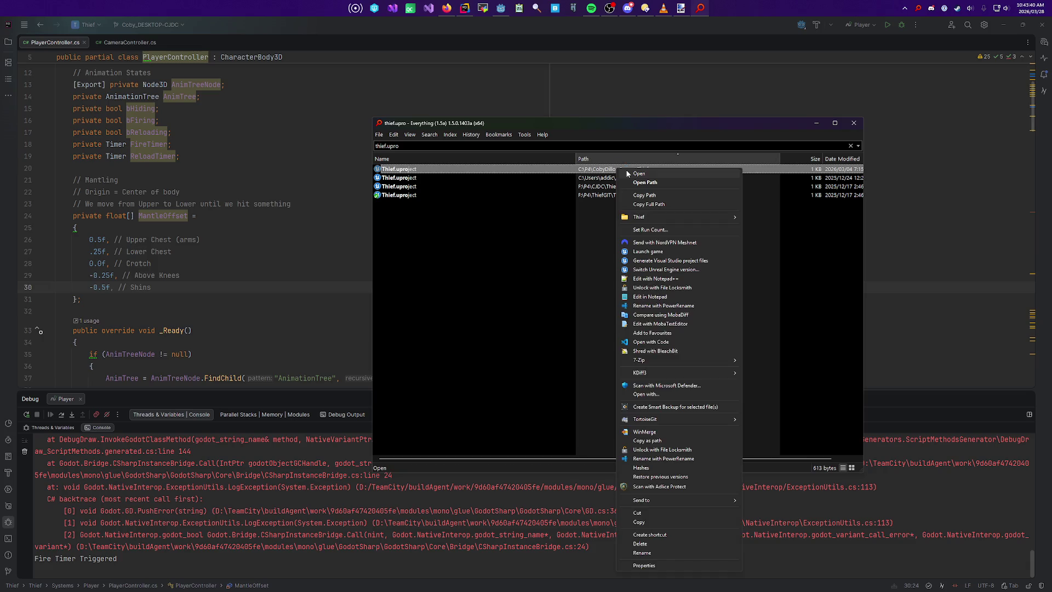
pyautogui.click(661, 260)
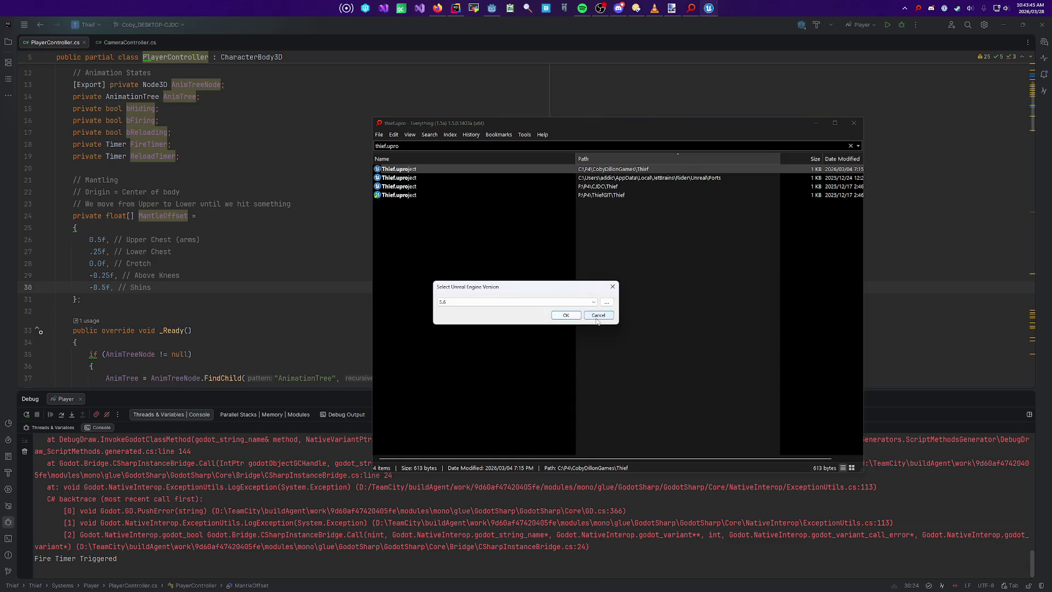
pyautogui.click(566, 316)
# Step: Launch the F:\P4\CJDC\Thief Thief.uproject as a game and switch away from the search window
pyautogui.click(618, 187)
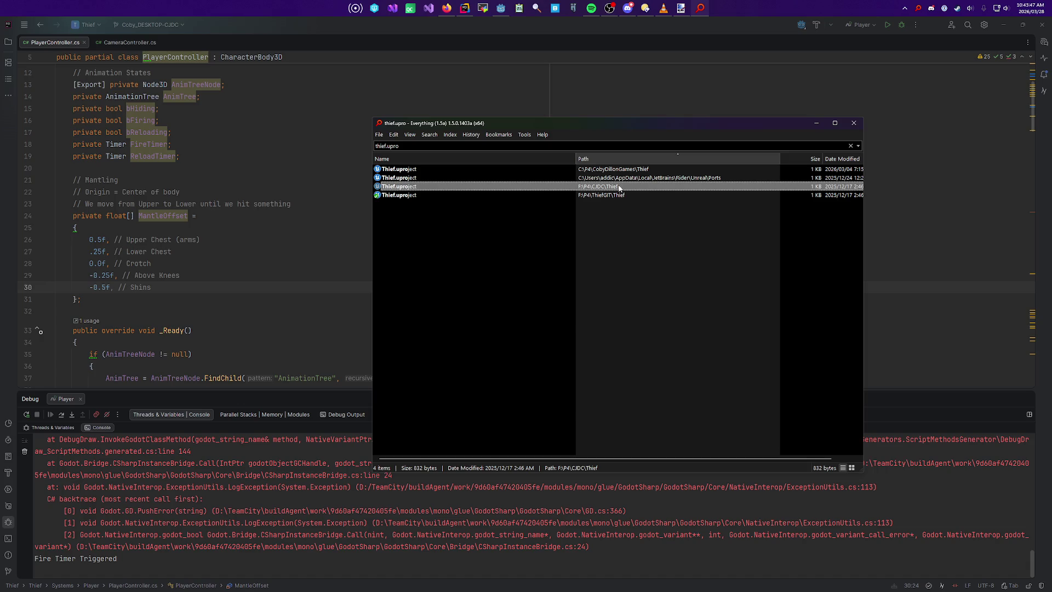
pyautogui.rightClick(618, 186)
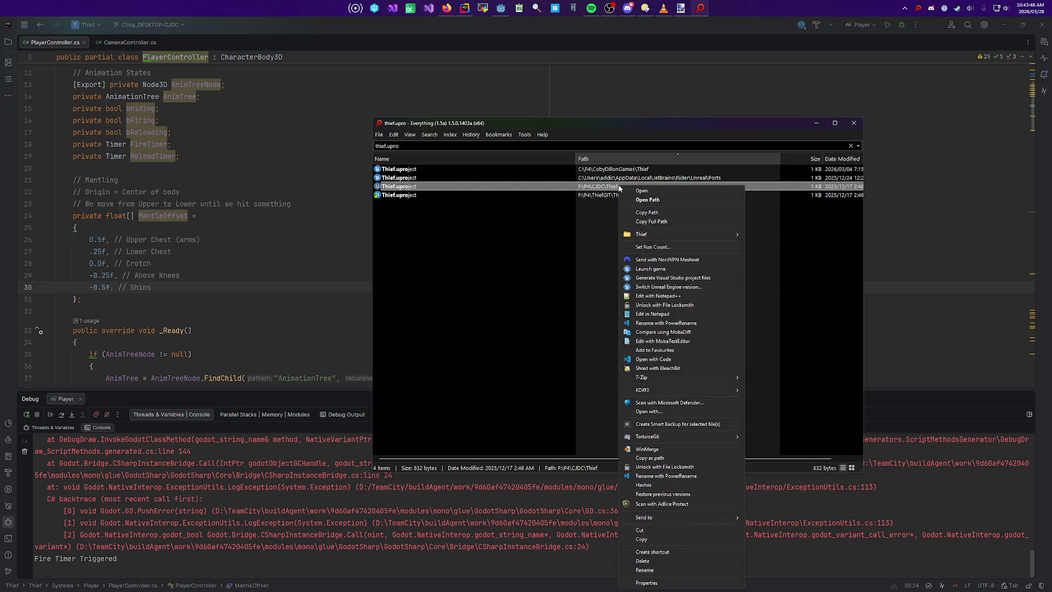
pyautogui.click(667, 274)
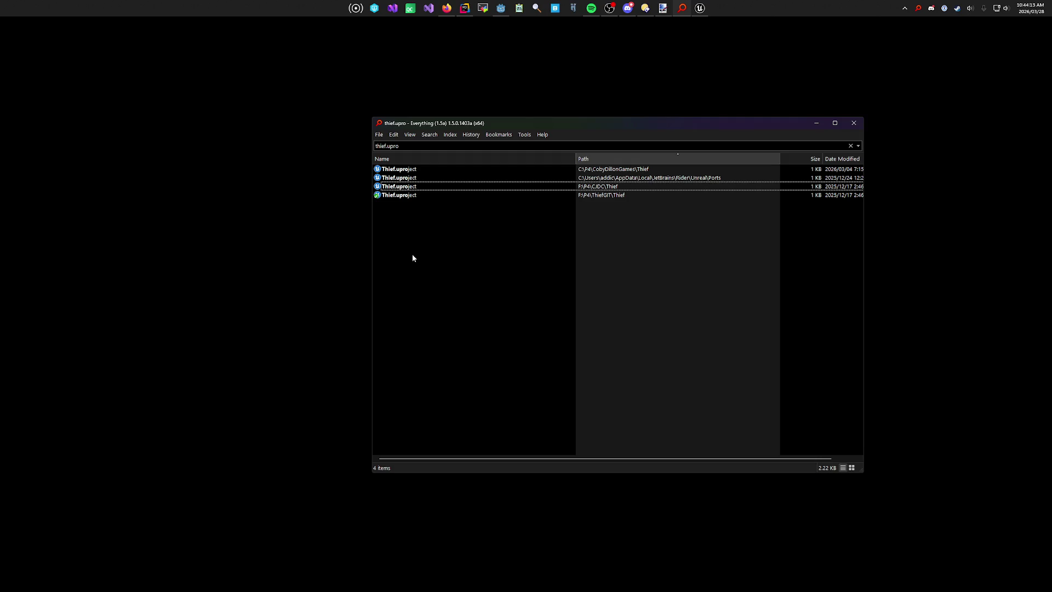
pyautogui.hotkey('alt', 'Tab')
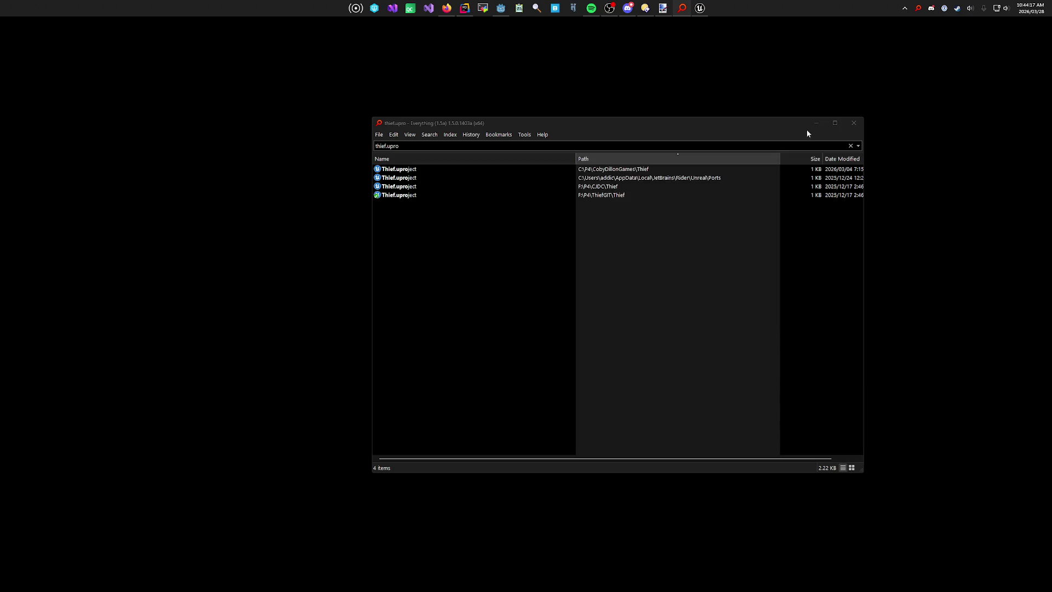
# Step: Walk toward the tutorial blocks, firing shots at the wall and reloading
pyautogui.press('Escape')
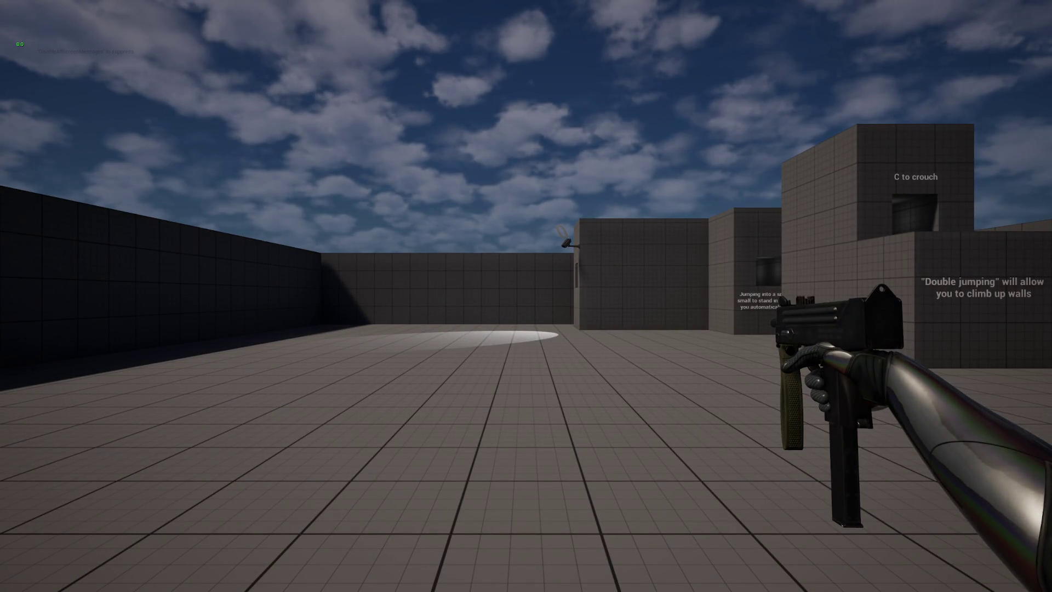
pyautogui.moveTo(527, 296)
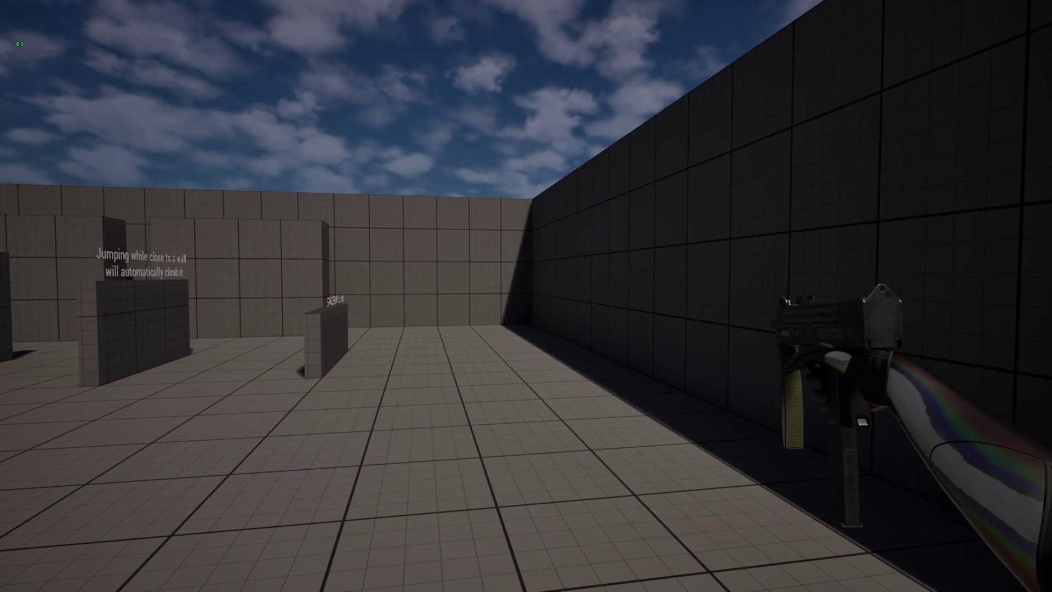
pyautogui.press('2')
pyautogui.press('w')
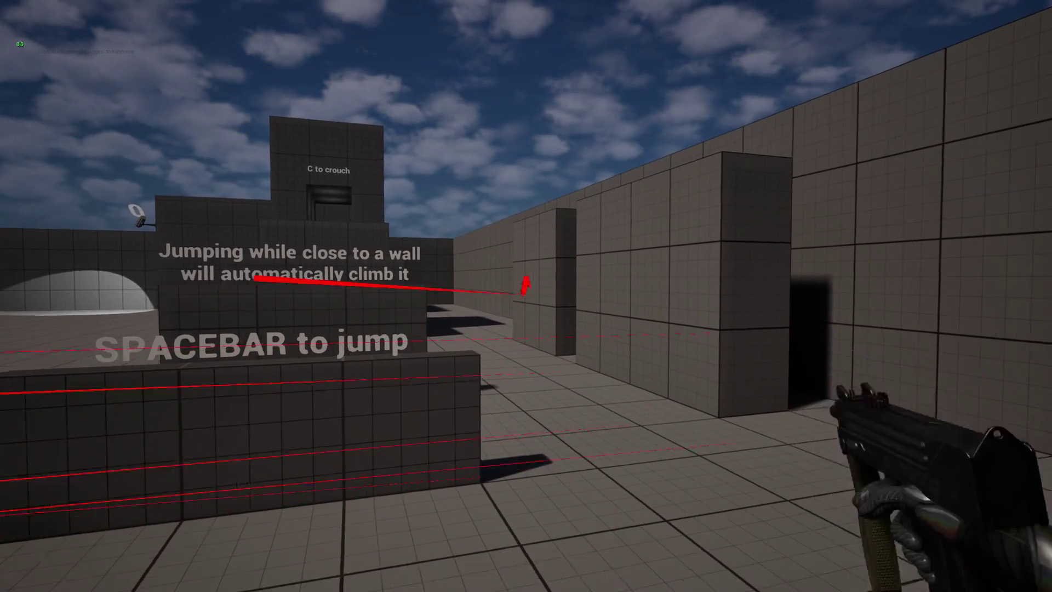
pyautogui.press('w')
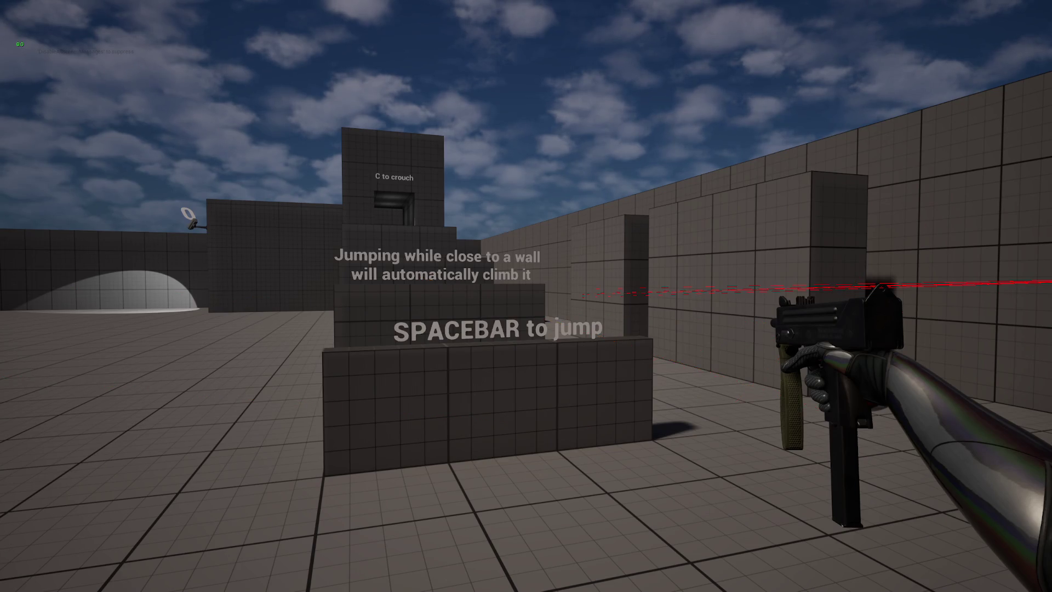
pyautogui.press('w')
pyautogui.click(526, 296)
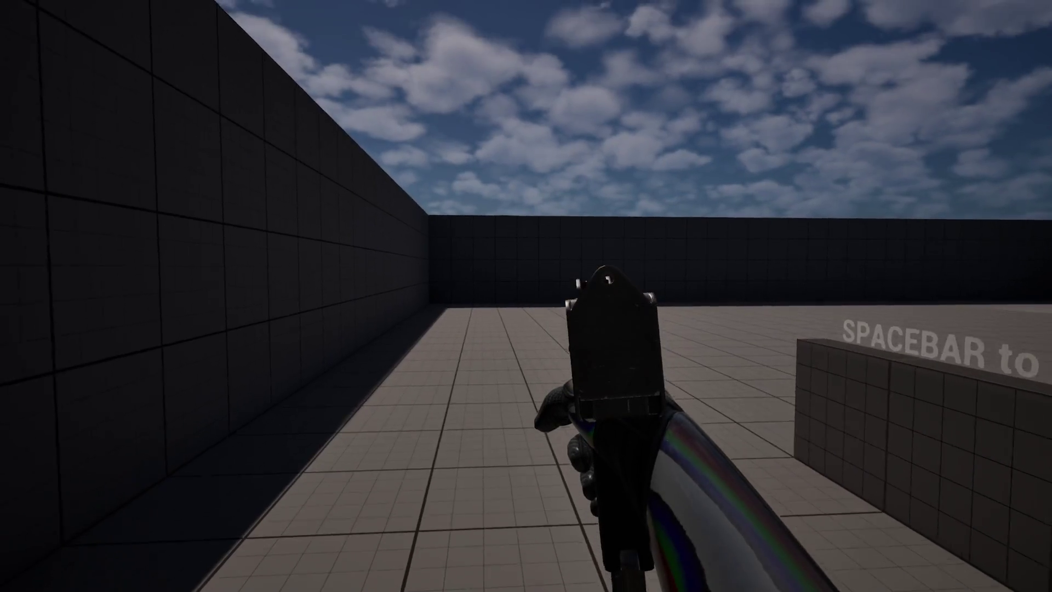
pyautogui.click(526, 296)
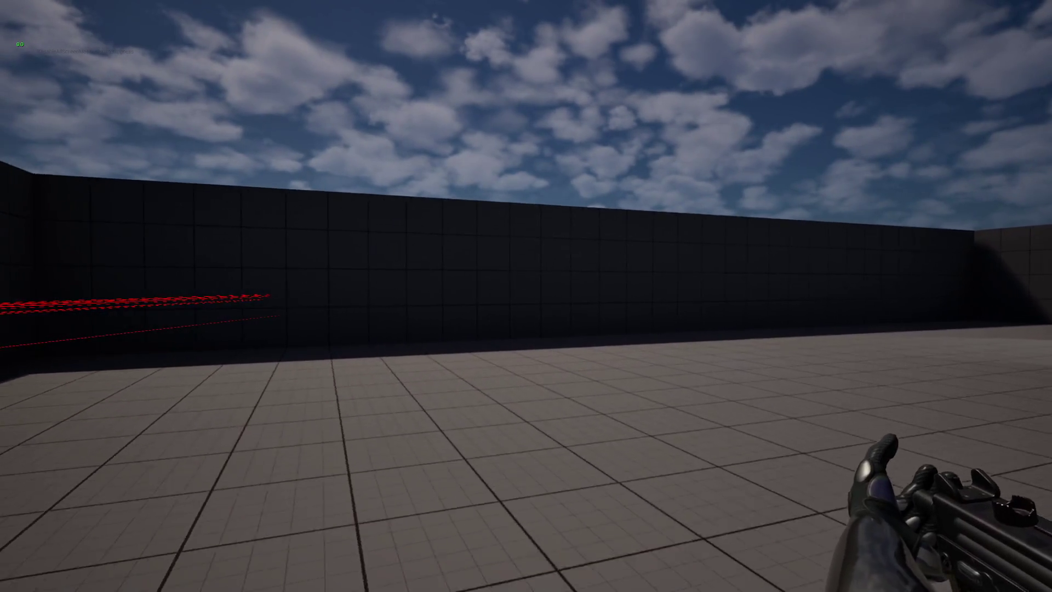
pyautogui.click(526, 296)
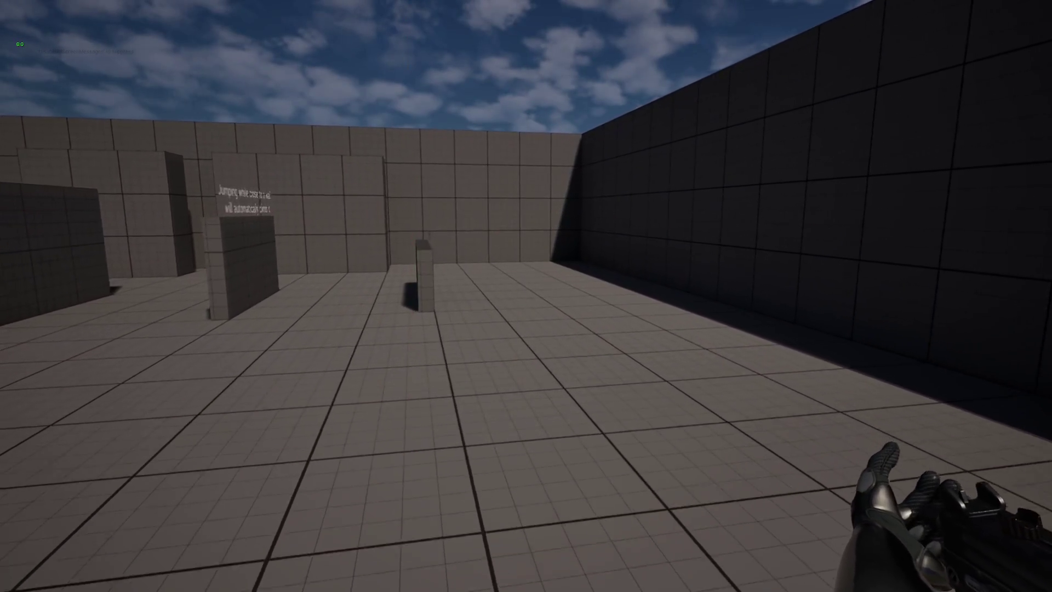
pyautogui.press('w')
pyautogui.click(526, 296)
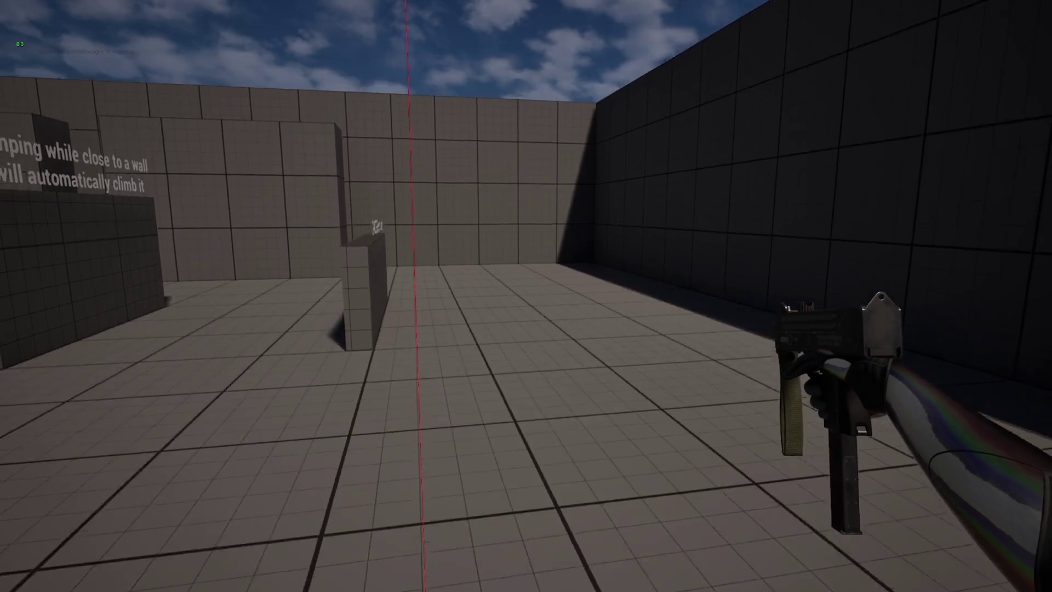
pyautogui.press('w')
pyautogui.press('r')
# Step: Jump onto the SPACEBAR box and climb the hint wall and Double jumping box
pyautogui.press('w')
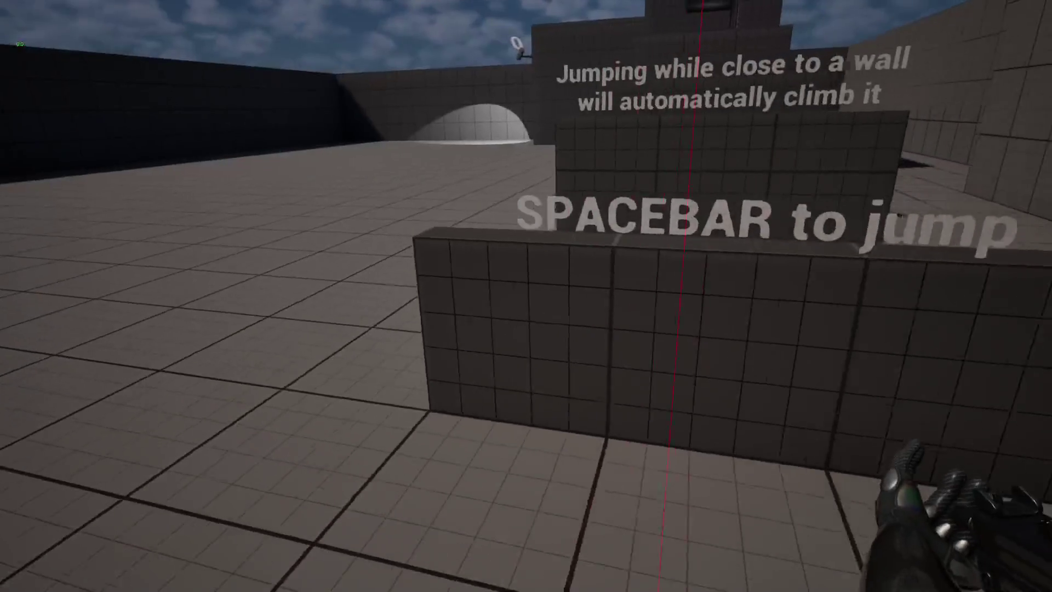
pyautogui.press('space')
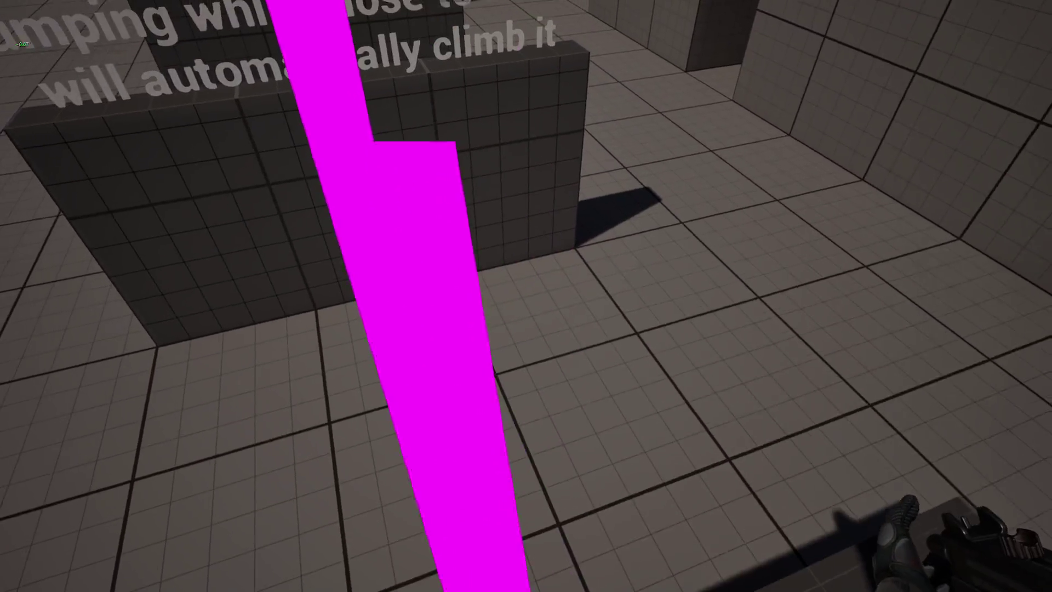
pyautogui.press('w')
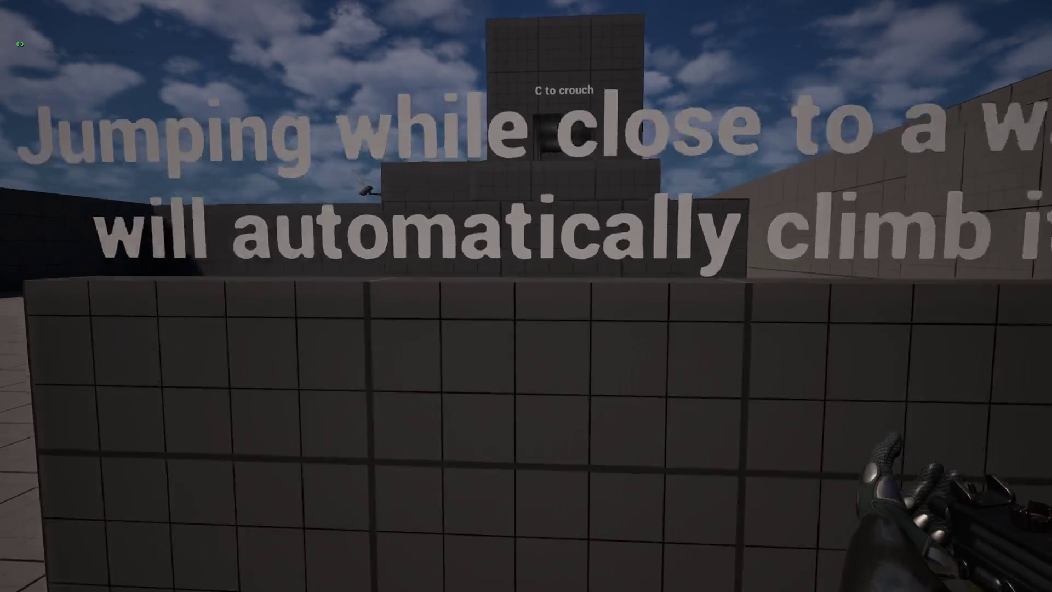
pyautogui.press('space')
pyautogui.press('w')
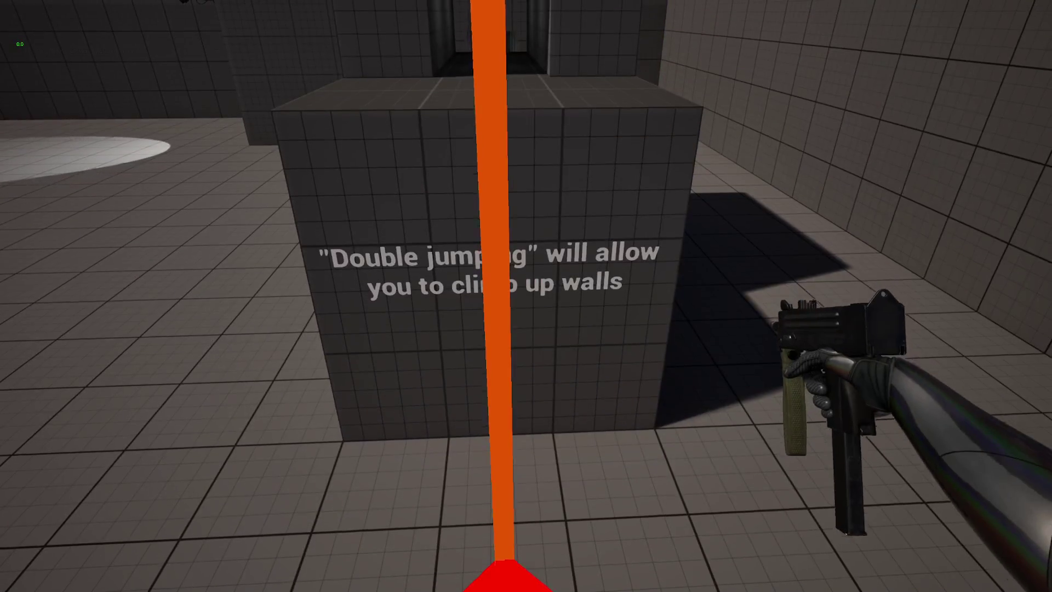
pyautogui.press('space')
pyautogui.press('space')
pyautogui.press('w')
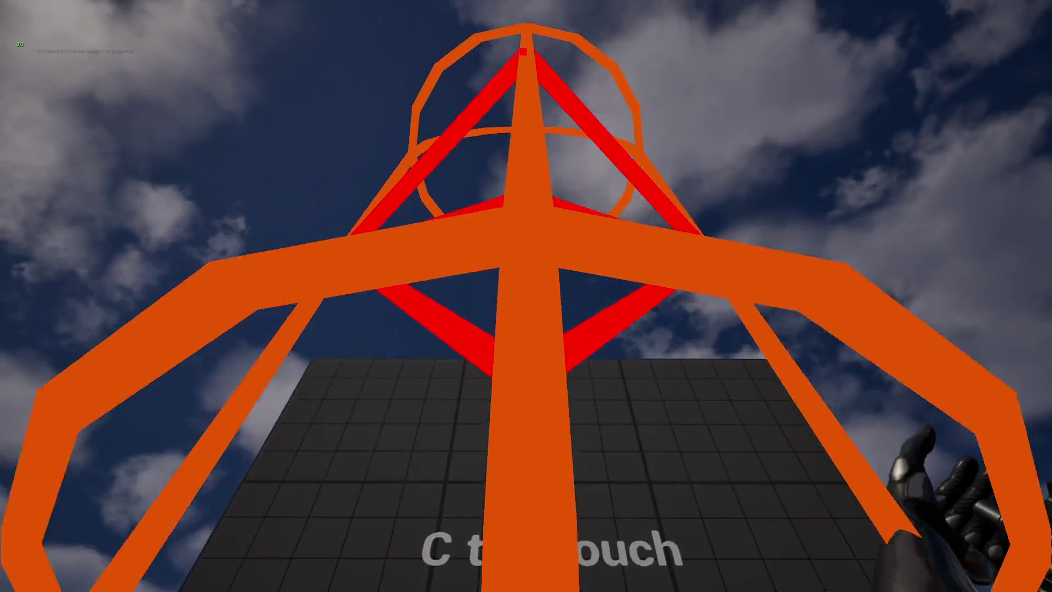
# Step: Walk down the tiled corridor and jump into the low opening to auto-crouch through the tunnel
pyautogui.press('w')
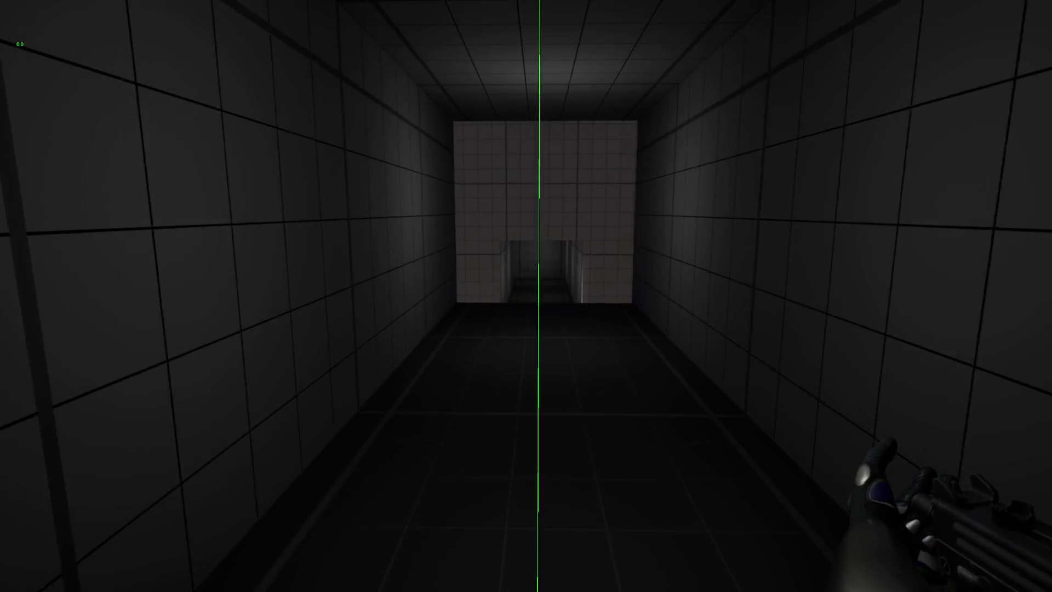
pyautogui.press('w')
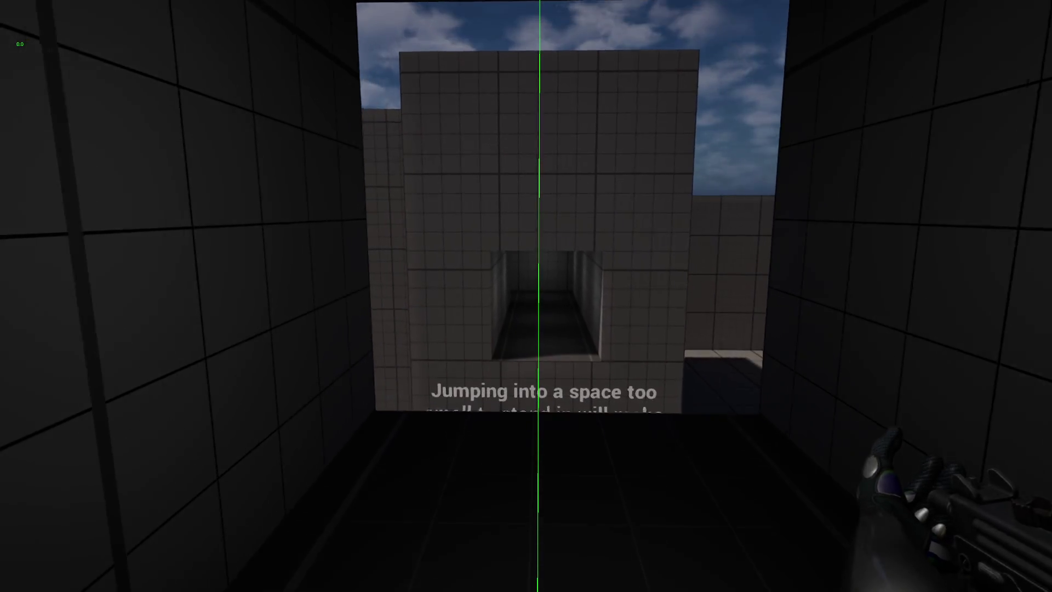
pyautogui.press('w')
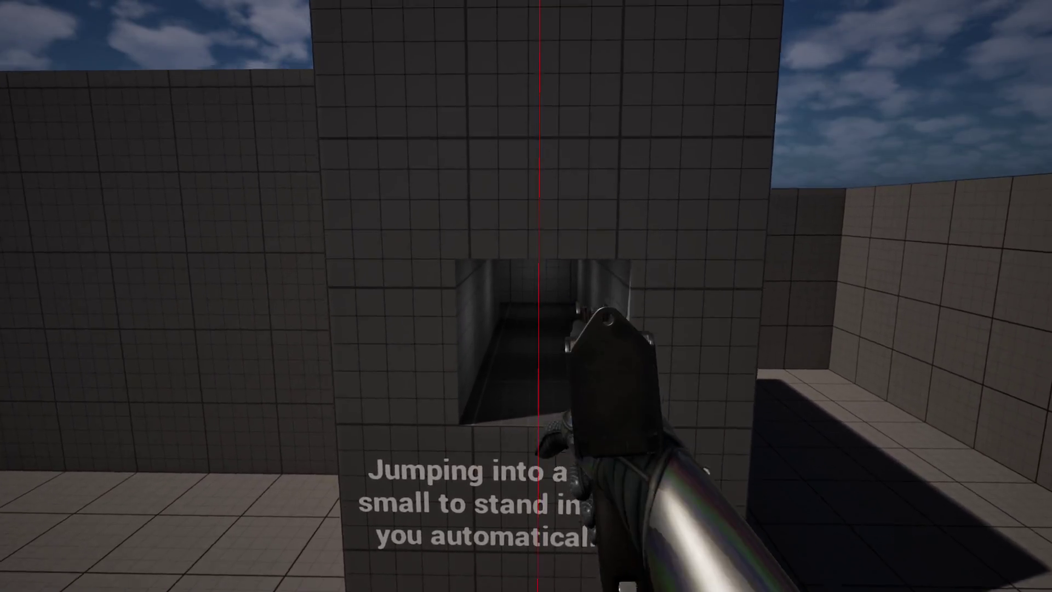
pyautogui.press('ctrl')
pyautogui.press('w')
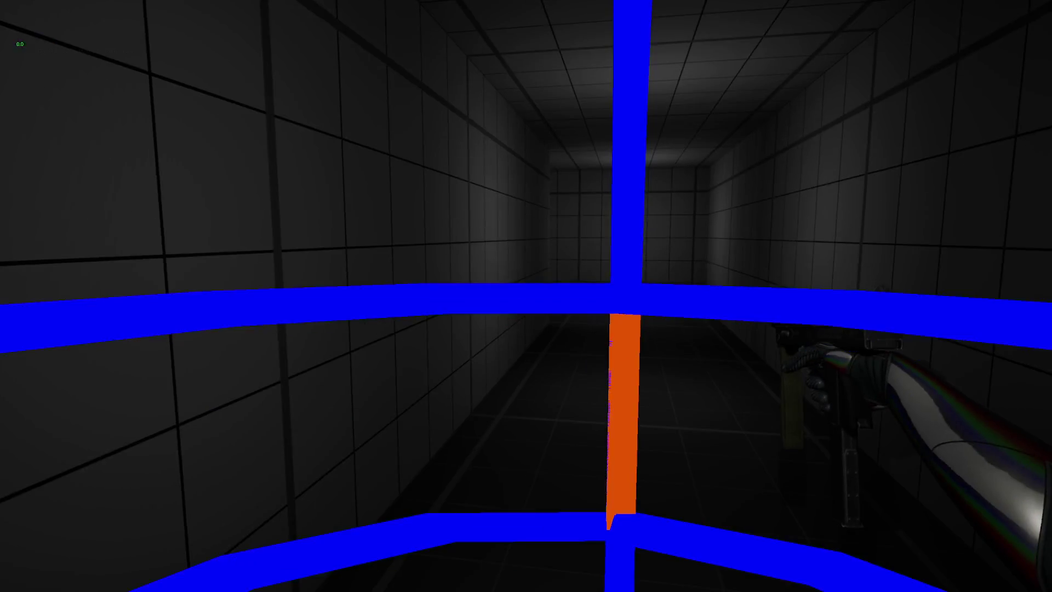
pyautogui.press('s')
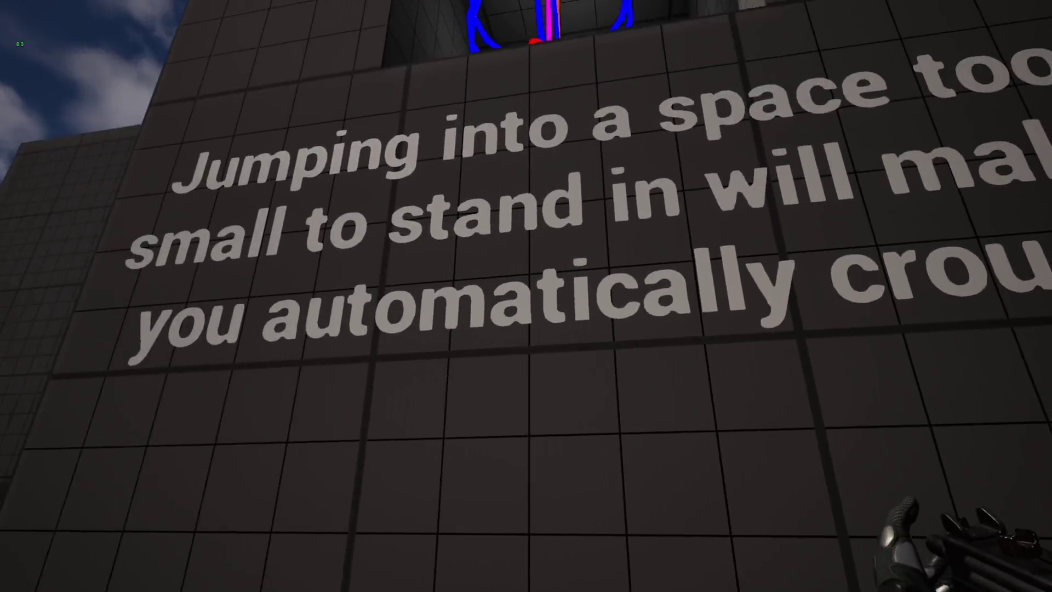
pyautogui.press('w')
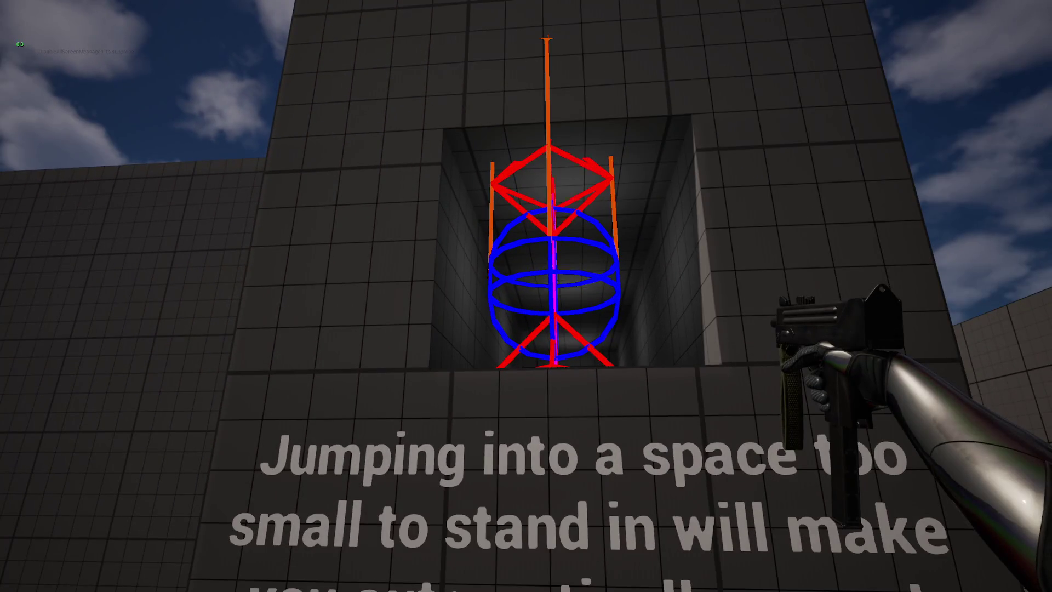
pyautogui.press('w')
pyautogui.press('space')
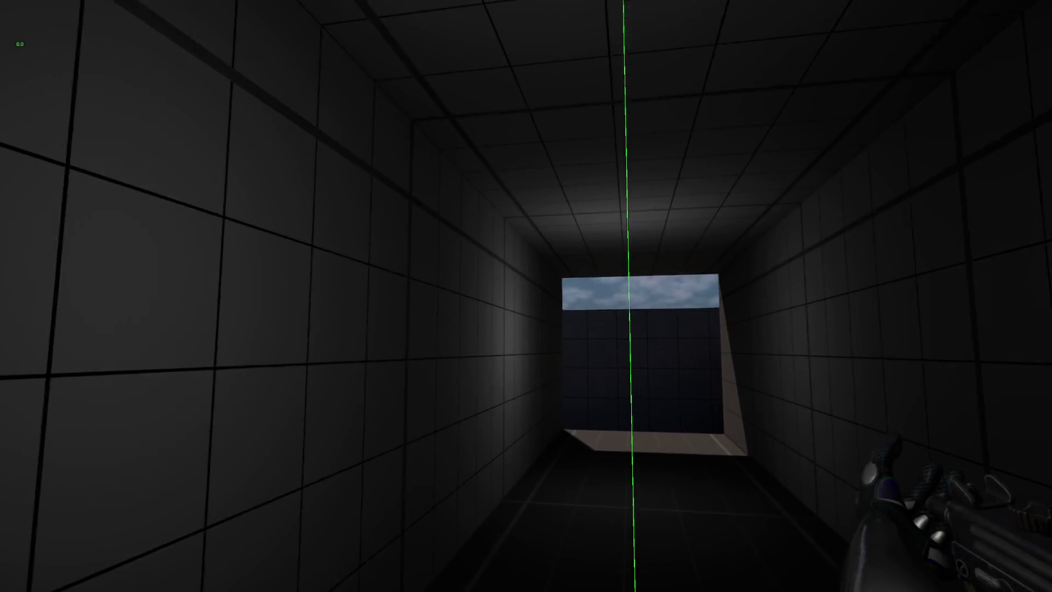
pyautogui.press('w')
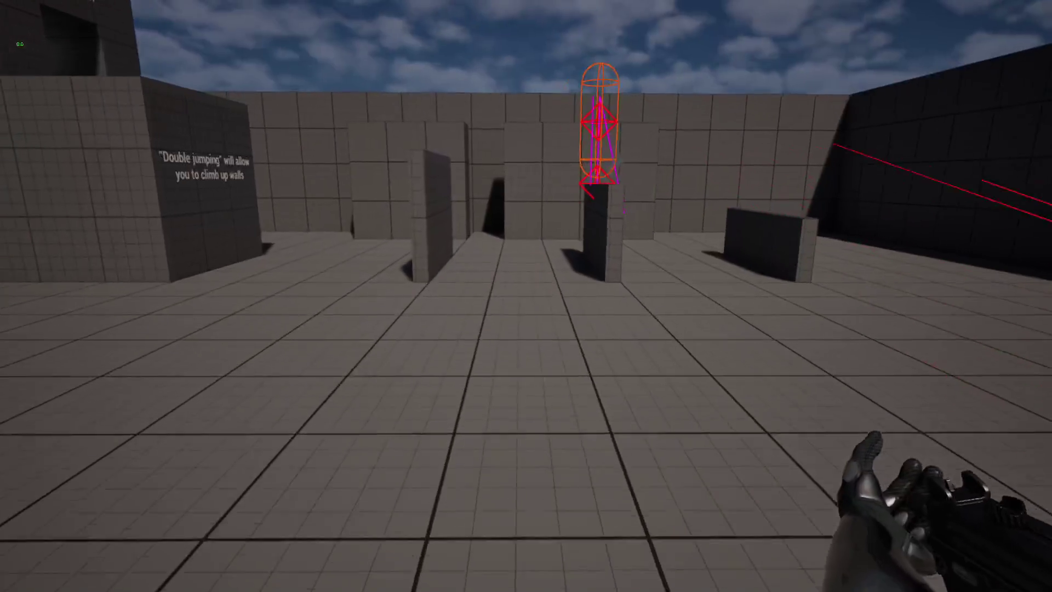
# Step: Walk toward the pillar in the test level, then switch away from the game
pyautogui.press('w')
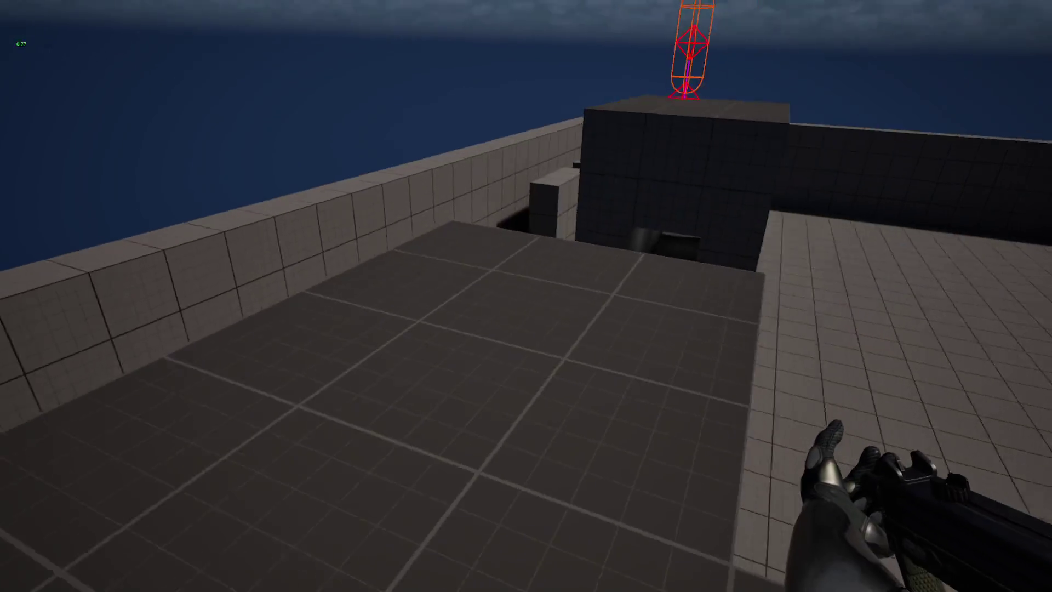
pyautogui.hotkey('alt', 'Tab')
# Step: Copy the CJDC Thief project folder path, skipping the ThiefGIT folder
pyautogui.press('Escape')
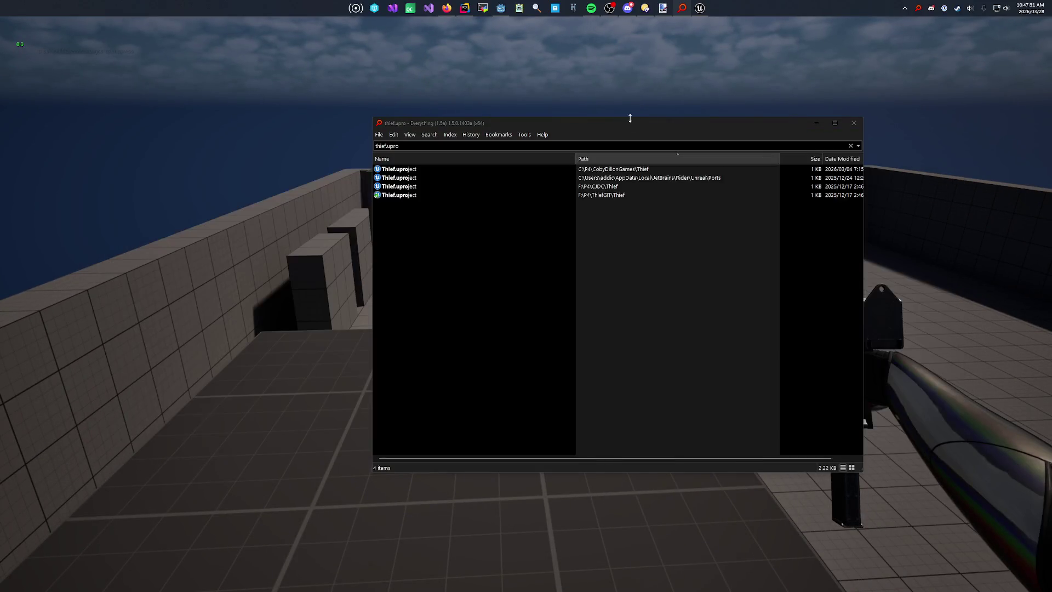
pyautogui.doubleClick(609, 196)
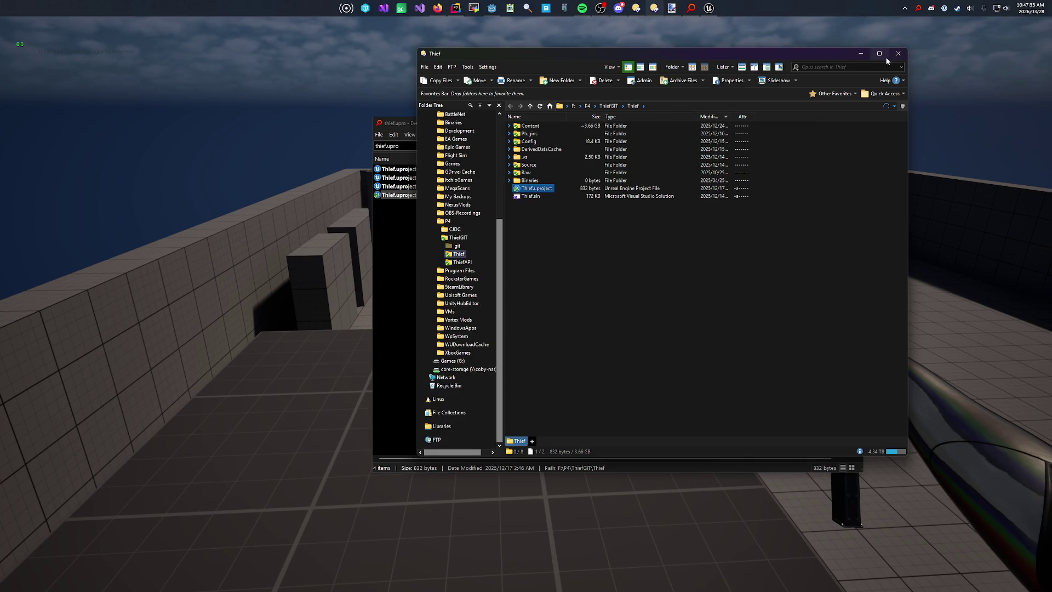
pyautogui.hotkey('alt', 'F4')
pyautogui.doubleClick(588, 190)
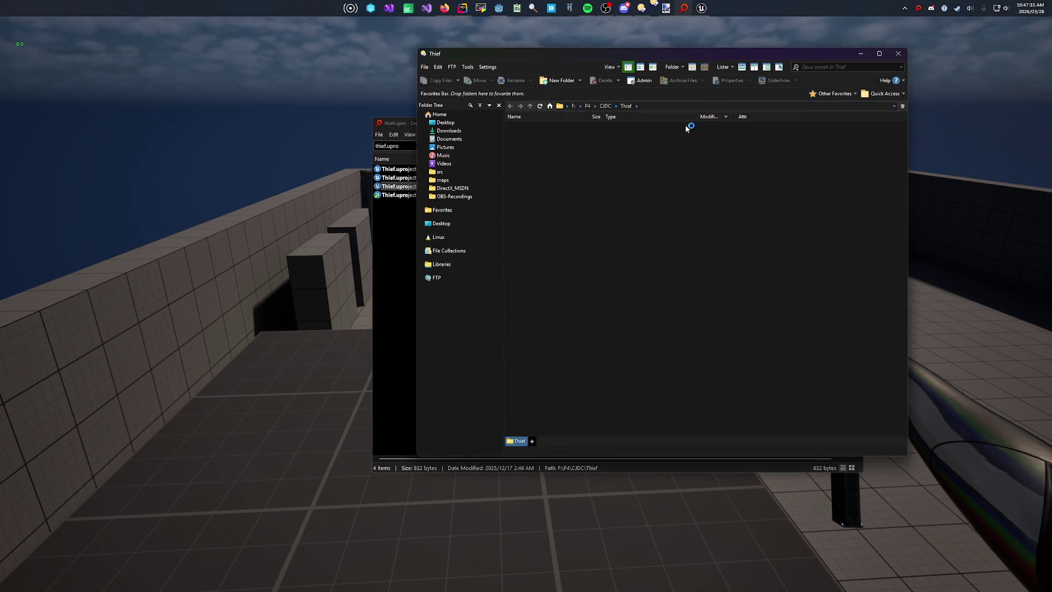
pyautogui.click(723, 104)
pyautogui.click(898, 54)
# Step: Search Everything for .umap files in the CJDC Thief path, sorted newest first by date modified
pyautogui.click(648, 147)
pyautogui.write('F:\\P4\\CJDC\\Thief')
pyautogui.write('.umap')
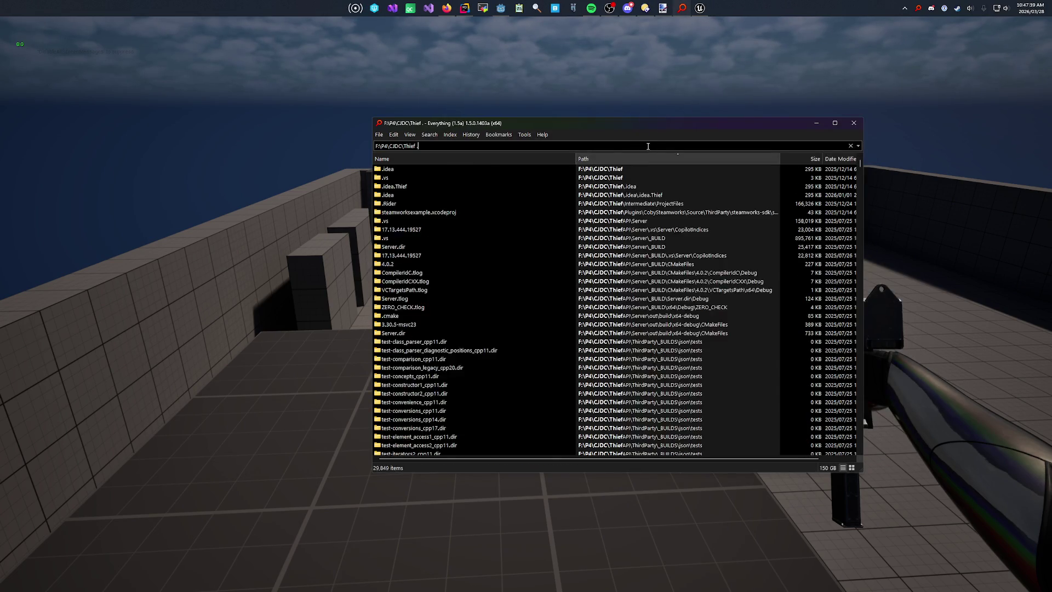
pyautogui.scroll(-20, 556, 329)
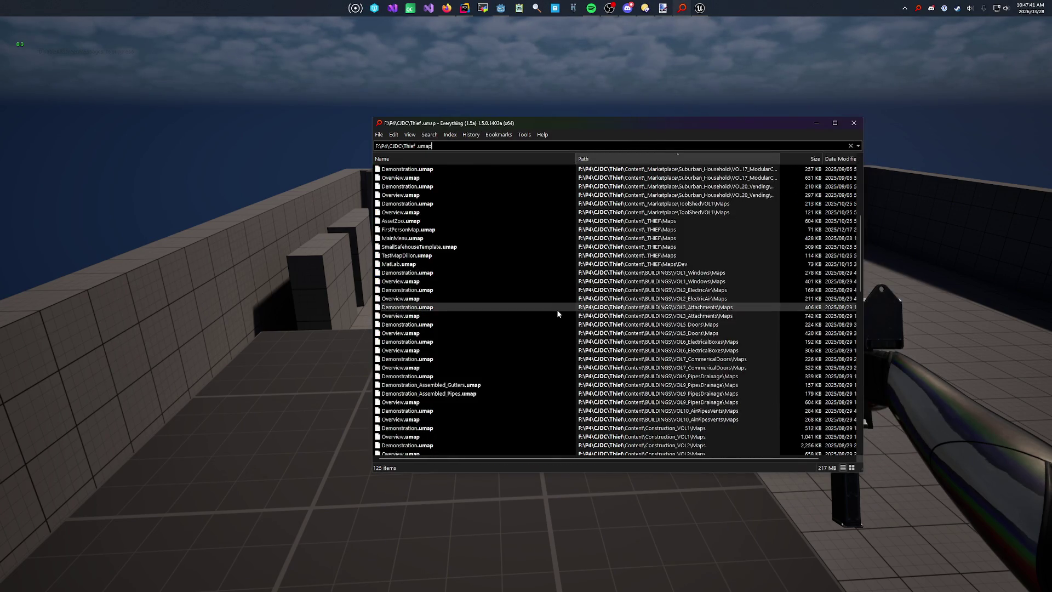
pyautogui.scroll(8, 571, 357)
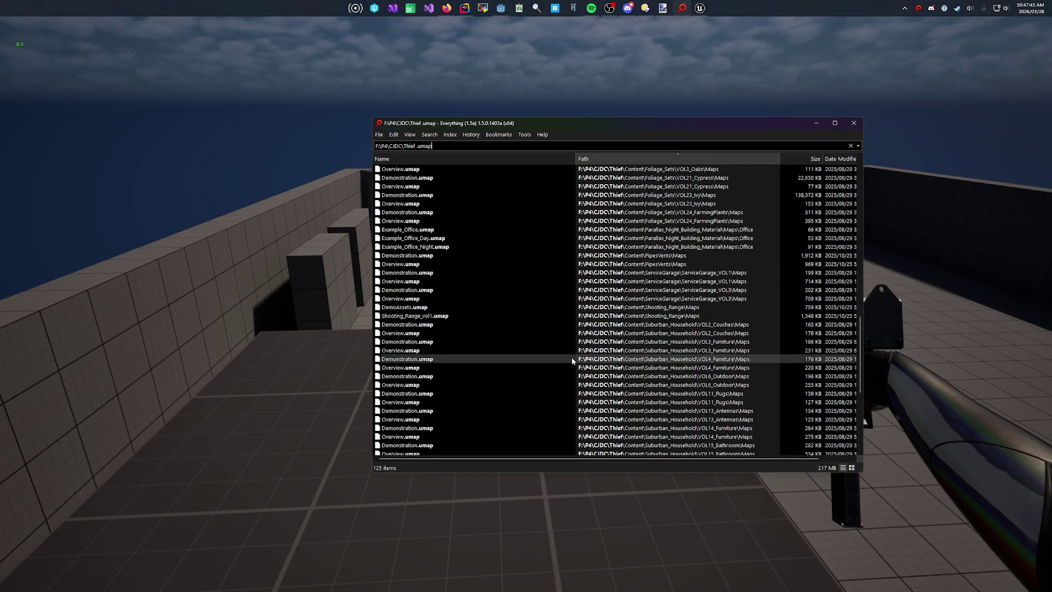
pyautogui.click(840, 158)
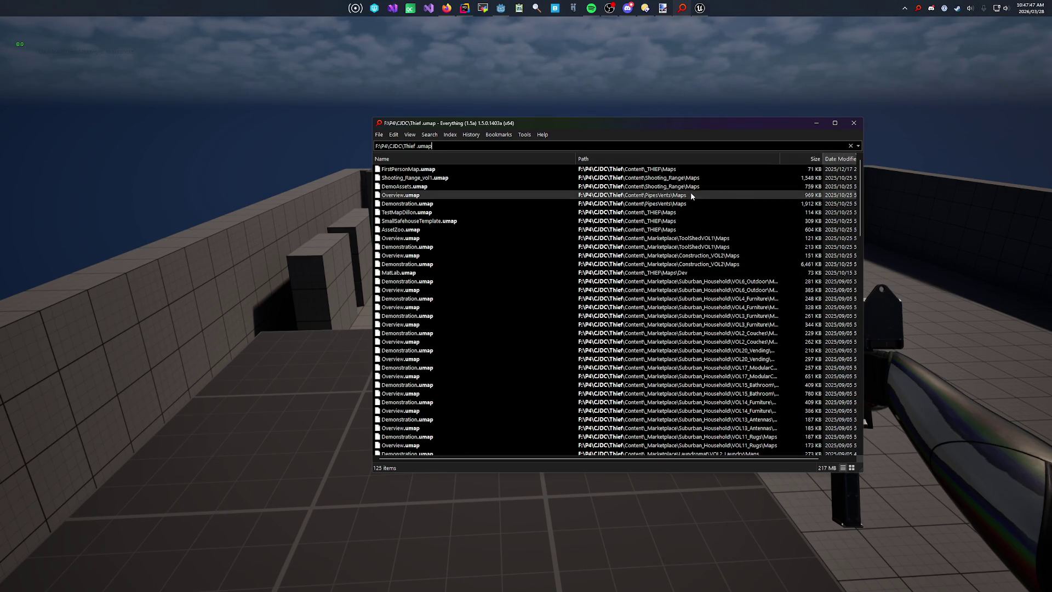
# Step: Pick SmallSafehouseTemplate from the listed maps and go back to the game console
pyautogui.click(484, 177)
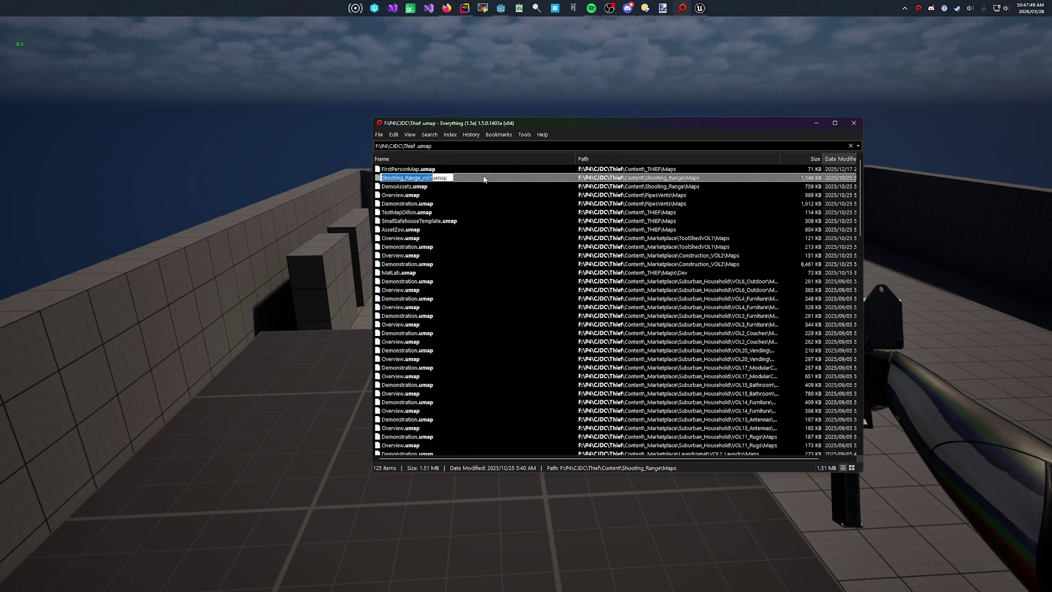
pyautogui.click(461, 186)
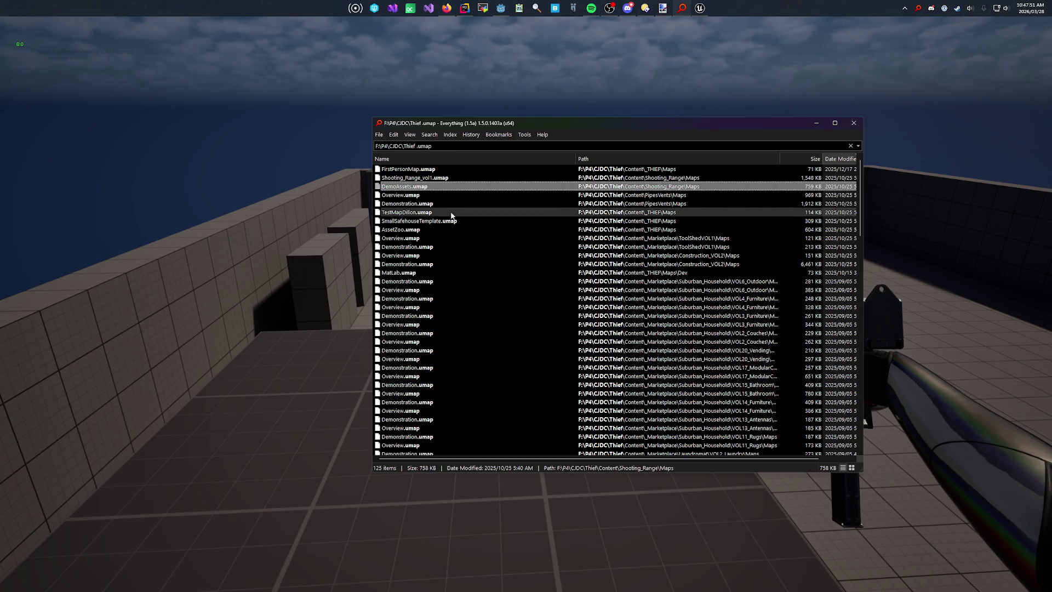
pyautogui.click(451, 213)
pyautogui.click(452, 222)
pyautogui.click(452, 222)
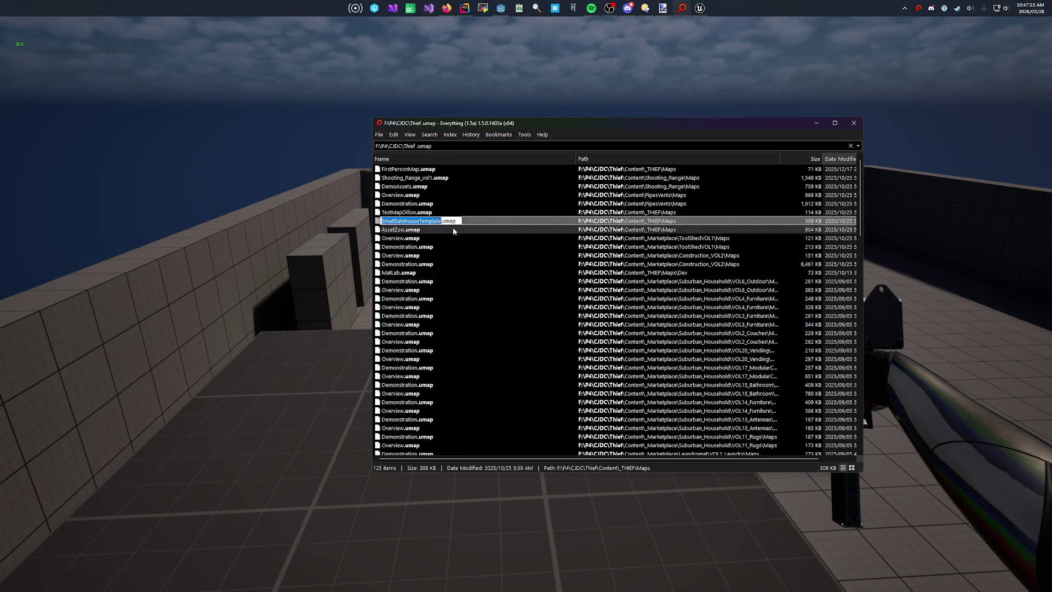
pyautogui.click(261, 214)
# Step: Run 'open SmallSafehouseTemplate' and walk past the yellow car to the door walls
pyautogui.write('wd')
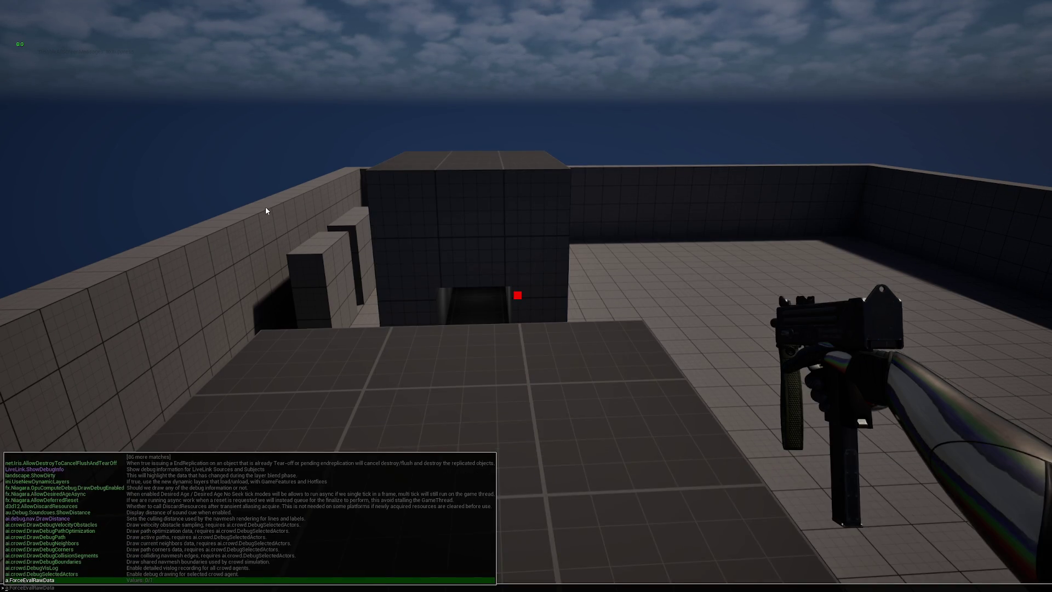
pyautogui.write('open SmallSafehouseTemplate')
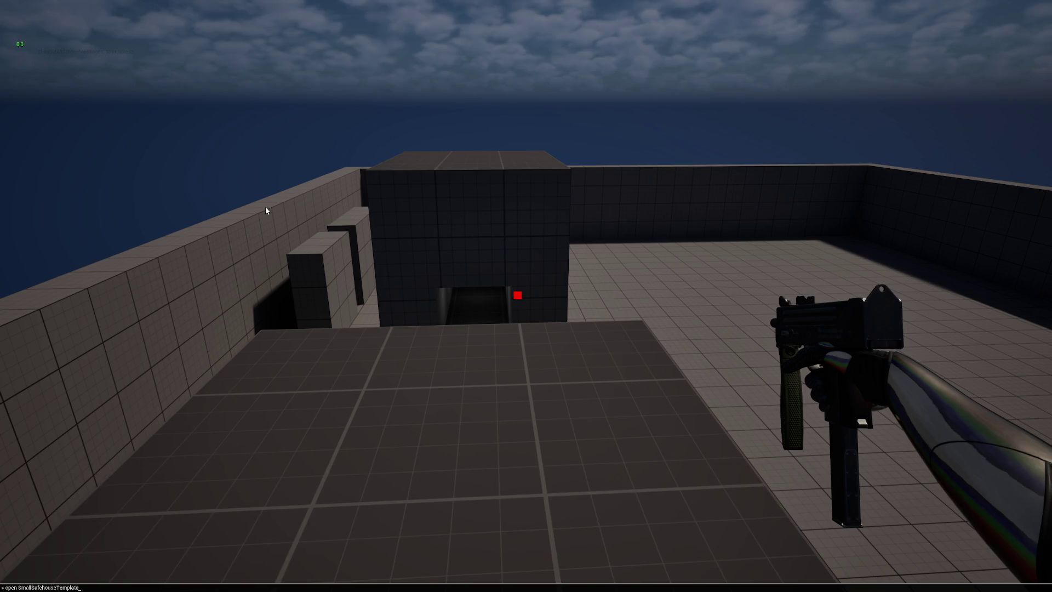
pyautogui.hotkey('alt', 'Tab')
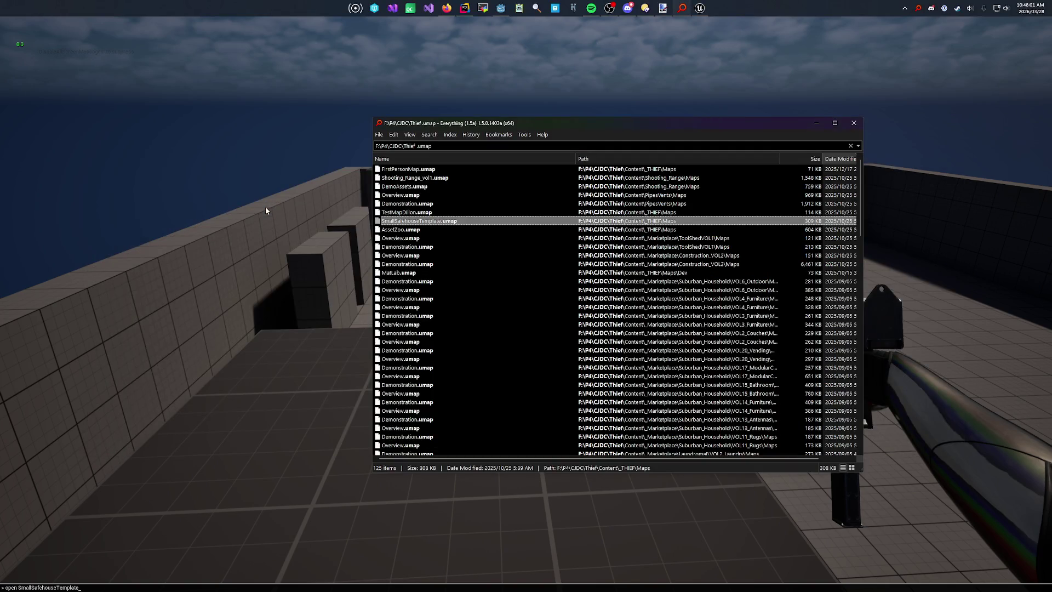
pyautogui.press('w')
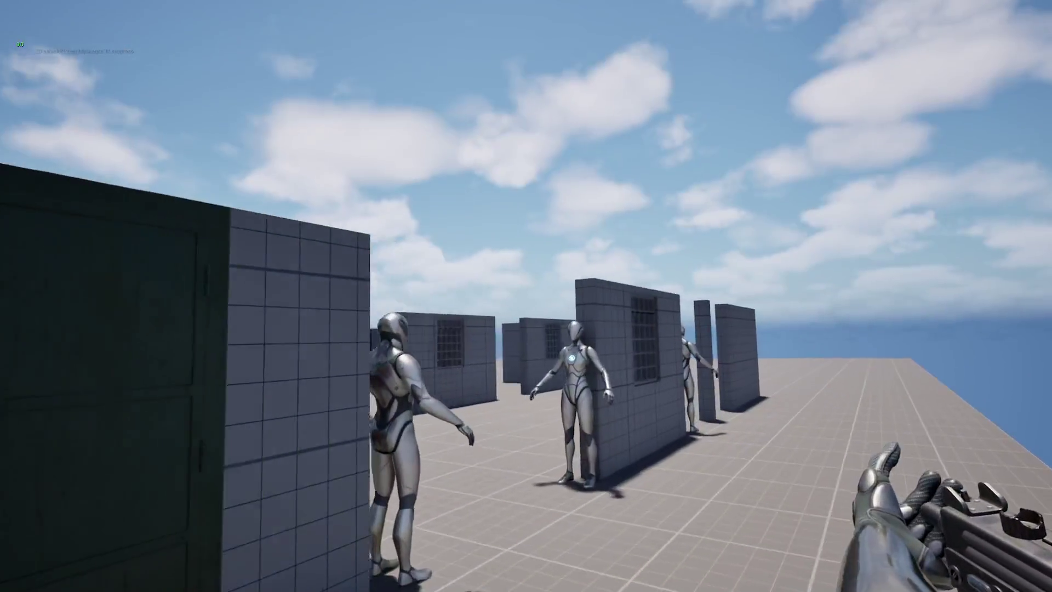
pyautogui.press('w')
pyautogui.press('w')
pyautogui.press('w')
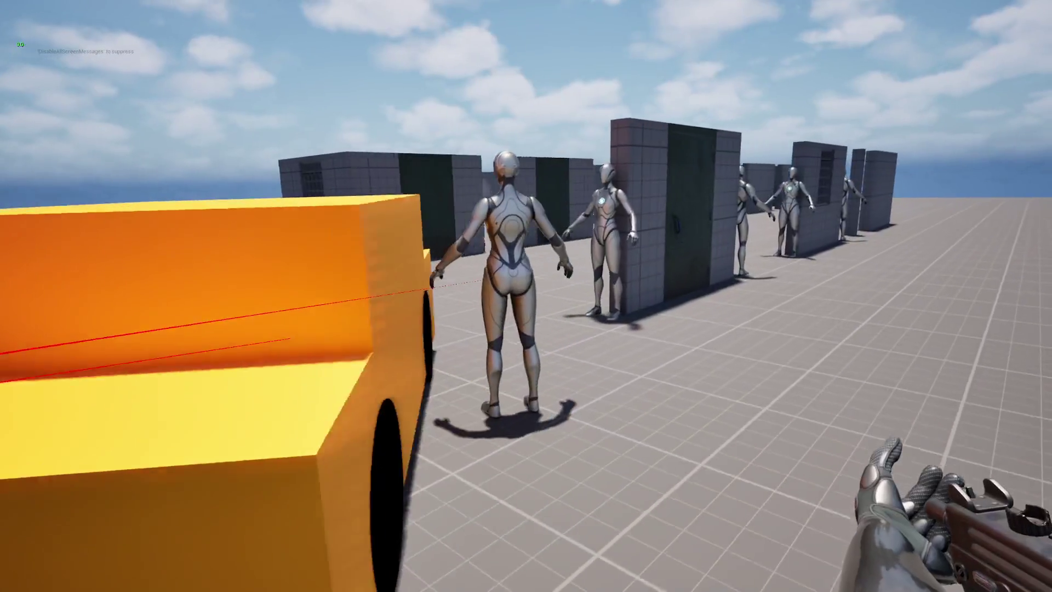
pyautogui.press('w')
pyautogui.hotkey('alt', 'Tab')
pyautogui.hotkey('alt', 'Tab')
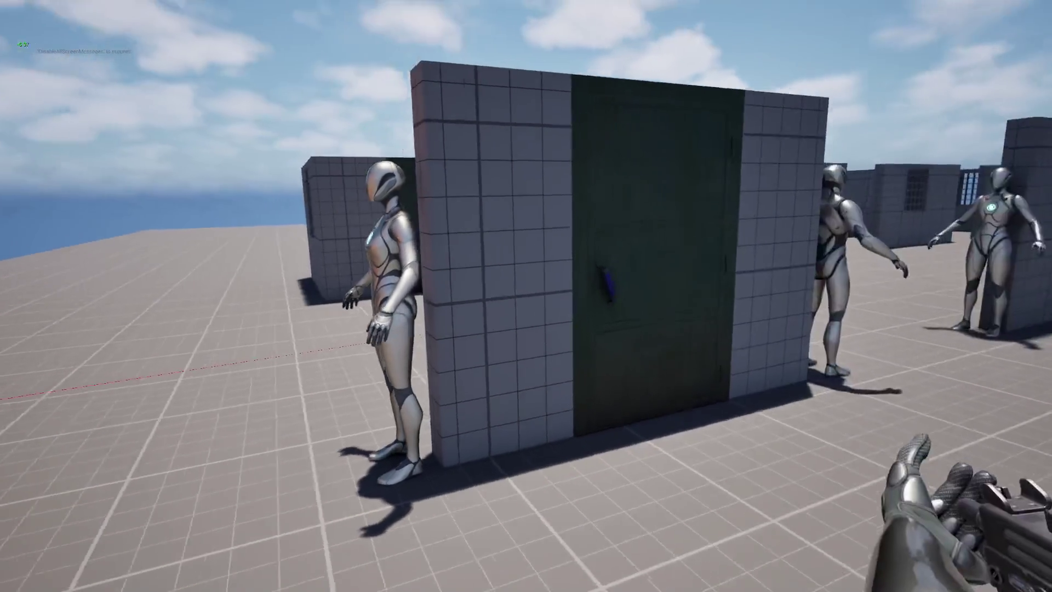
pyautogui.hotkey('alt', 'Tab')
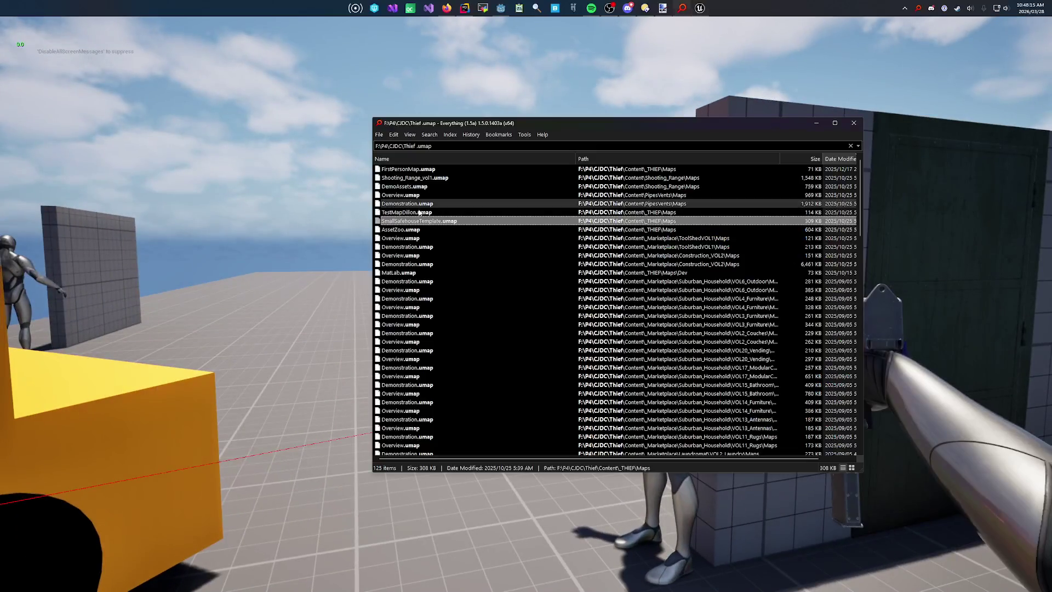
# Step: Take the Overview map name from Everything and type 'open Overview' in the game console
pyautogui.click(445, 212)
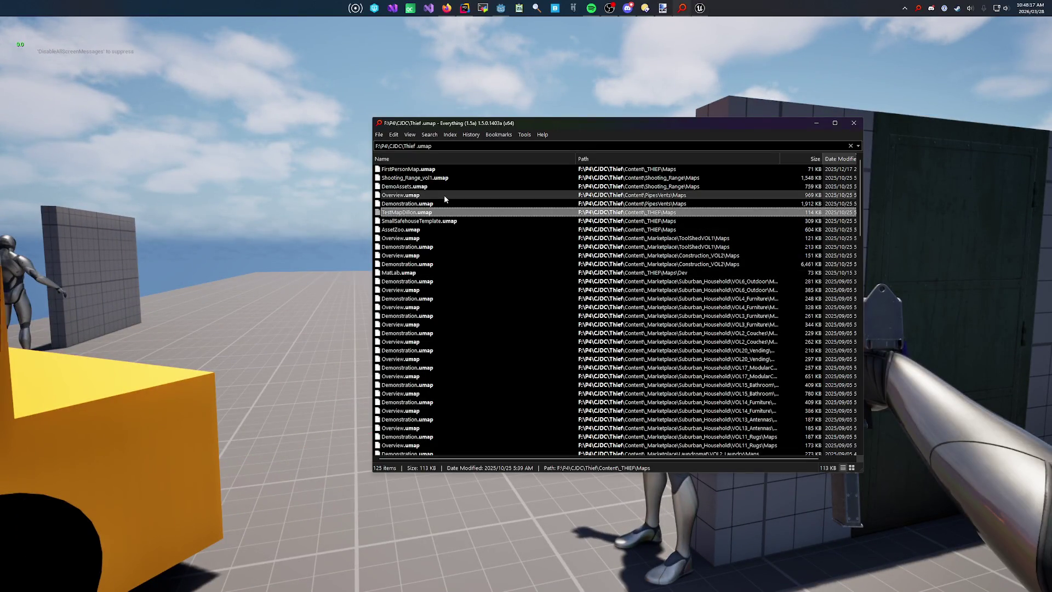
pyautogui.click(436, 170)
pyautogui.press('F2')
pyautogui.click(434, 196)
pyautogui.press('F2')
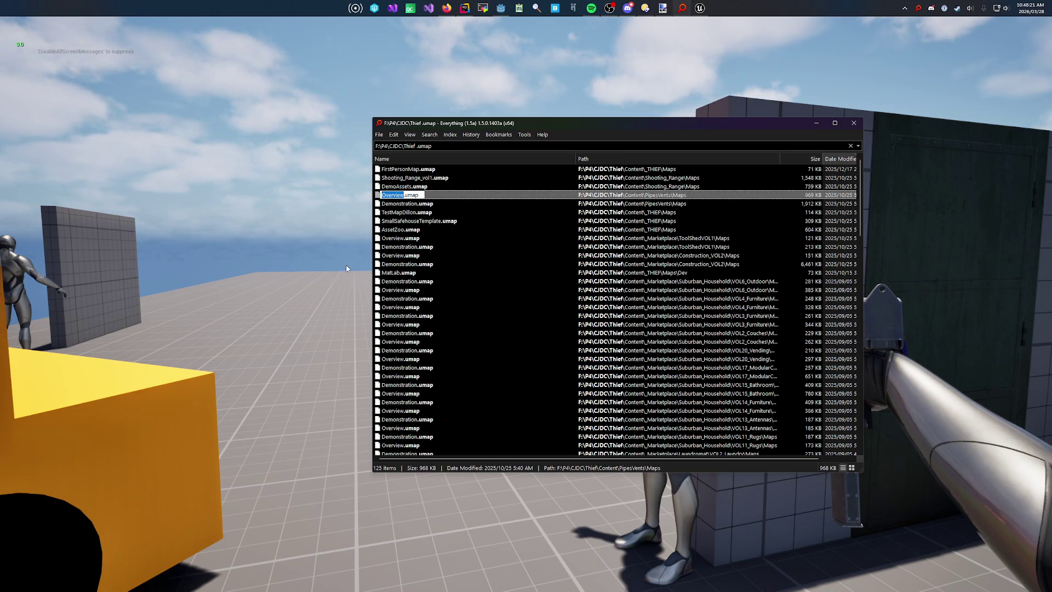
pyautogui.click(346, 269)
pyautogui.press('`')
pyautogui.write('open Overview')
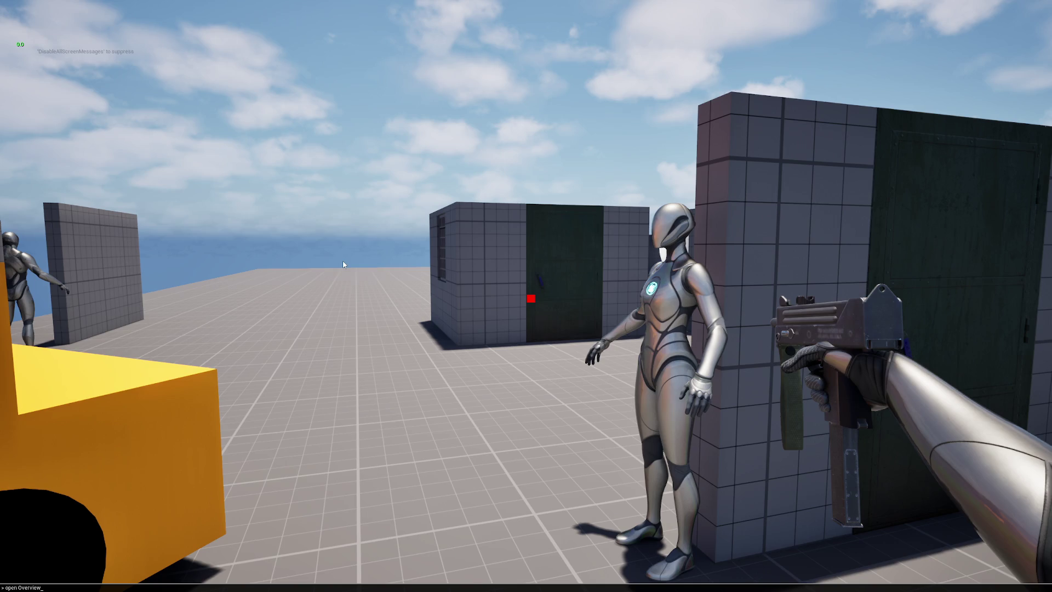
# Step: Load the Overview level and walk toward the static-mesh display
pyautogui.press('Return')
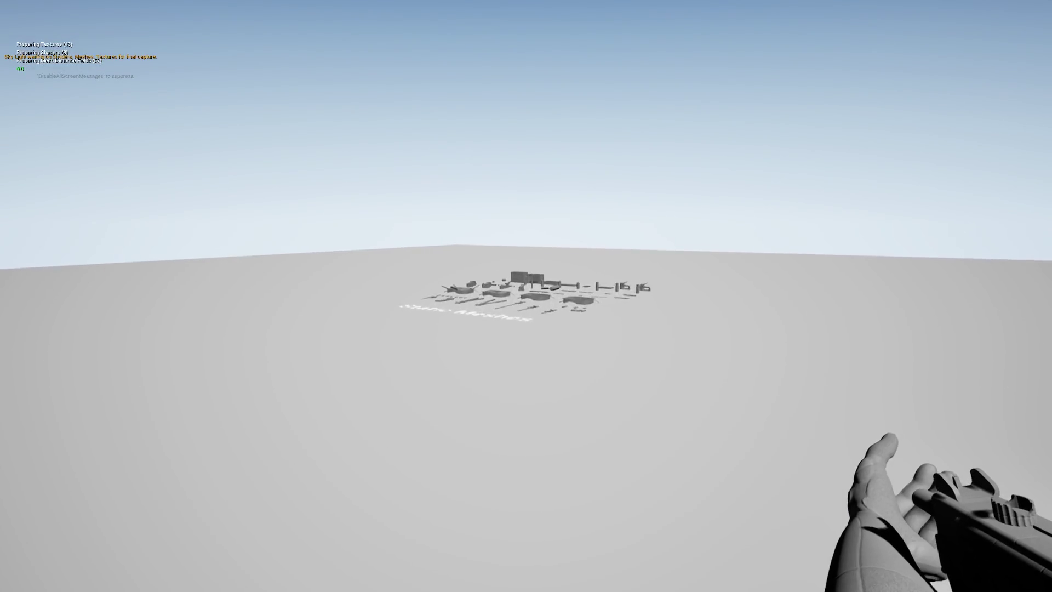
pyautogui.press('w')
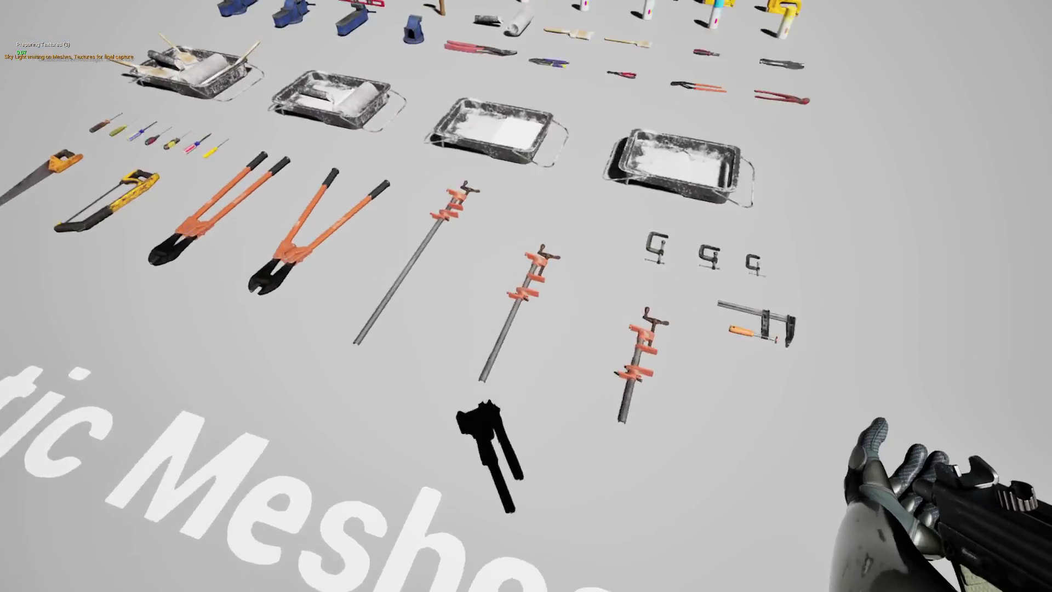
pyautogui.hotkey('alt', 'Tab')
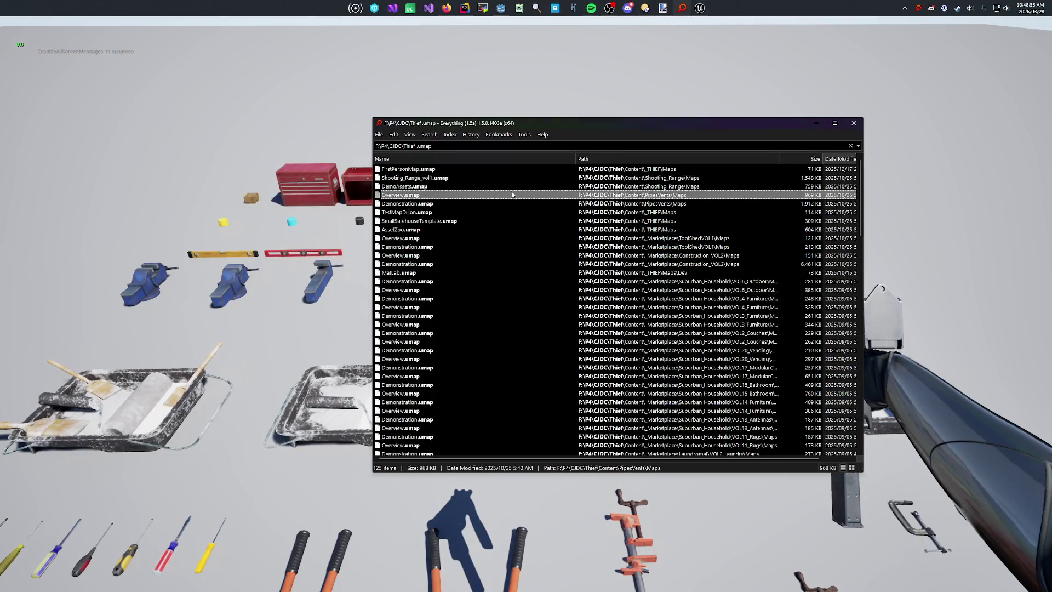
# Step: Find MainMenu.umap in Everything and load it with 'open mainMenu'
pyautogui.press('Up')
pyautogui.scroll(-20, 442, 203)
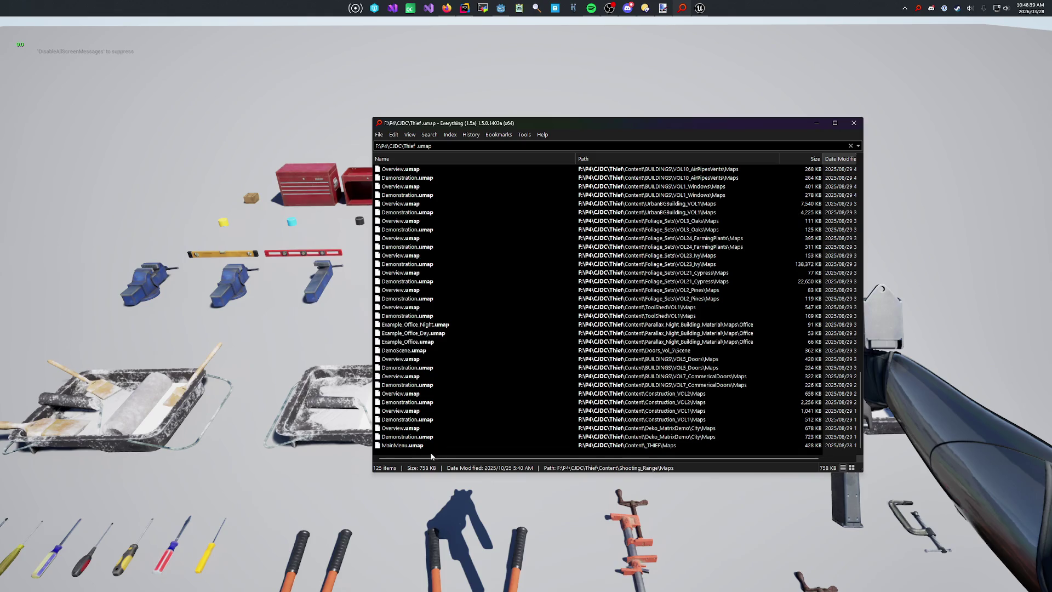
pyautogui.click(424, 445)
pyautogui.hotkey('alt', 'Tab')
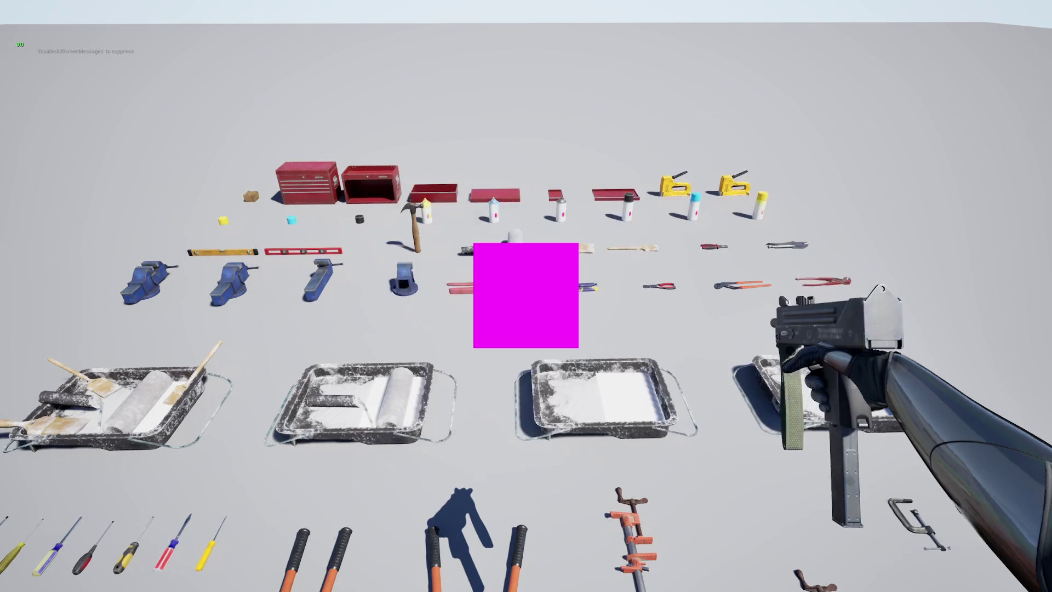
pyautogui.press('`')
pyautogui.write('open mainMenu')
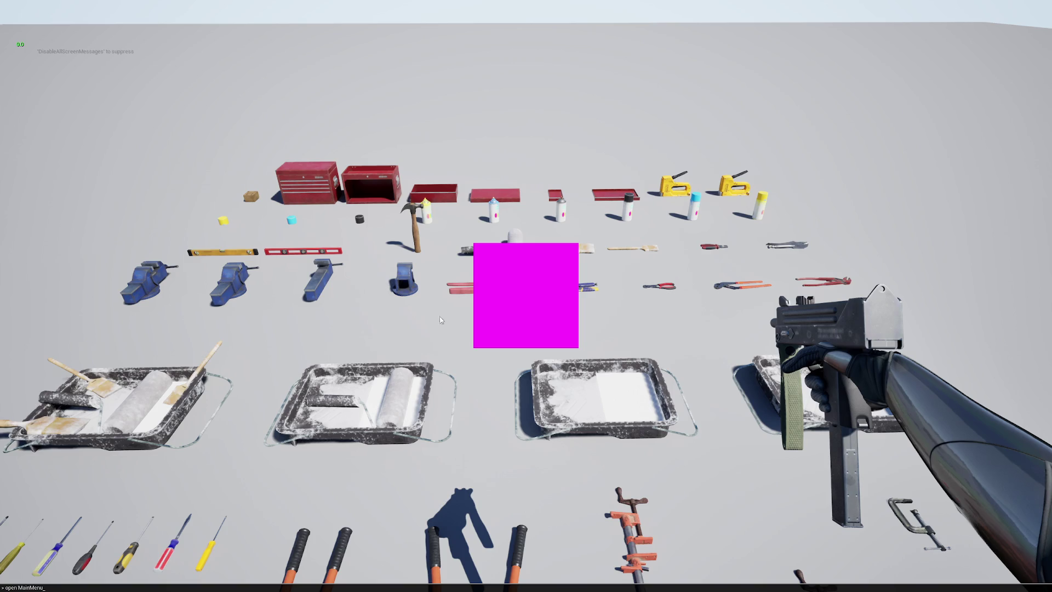
pyautogui.press('Return')
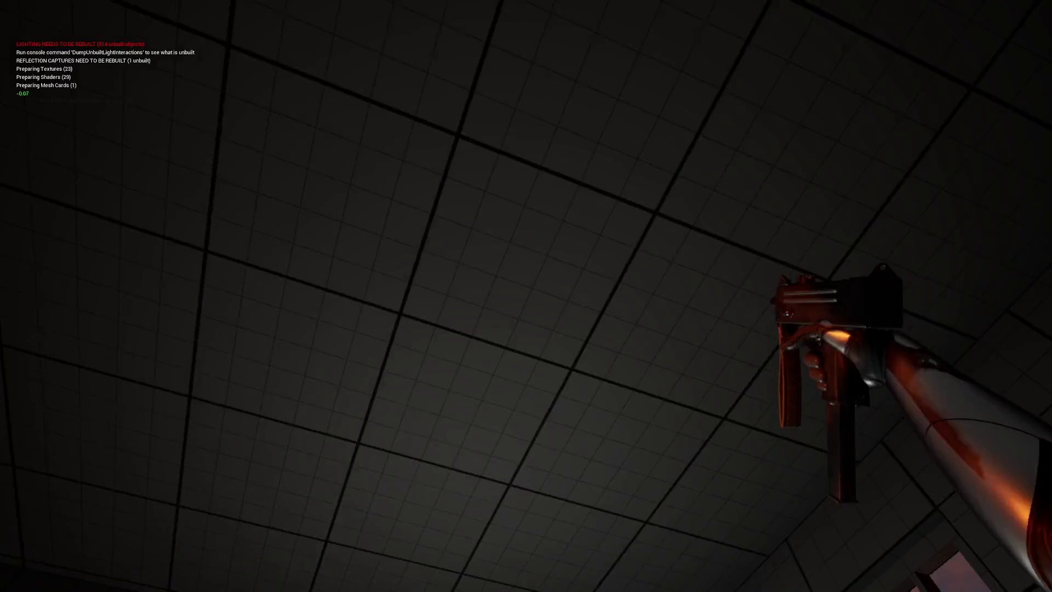